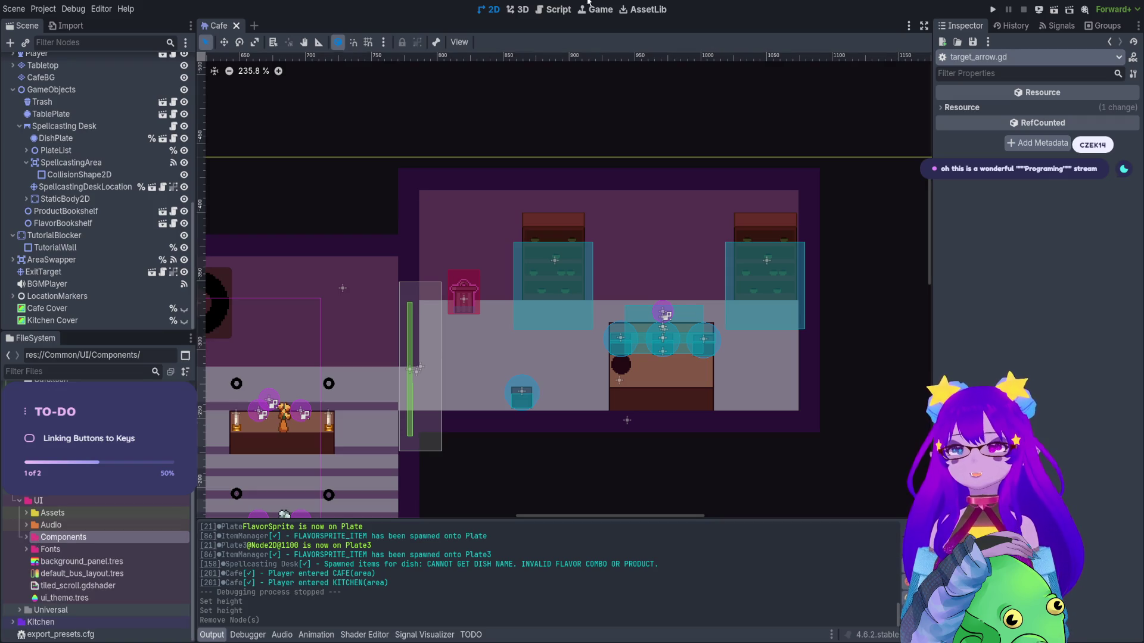
Expand the Components folder in FileSystem and select its ButtonIcon subfolder.
left_click(26, 539)
scroll(26, 538, "down", 1)
left_click(60, 517)
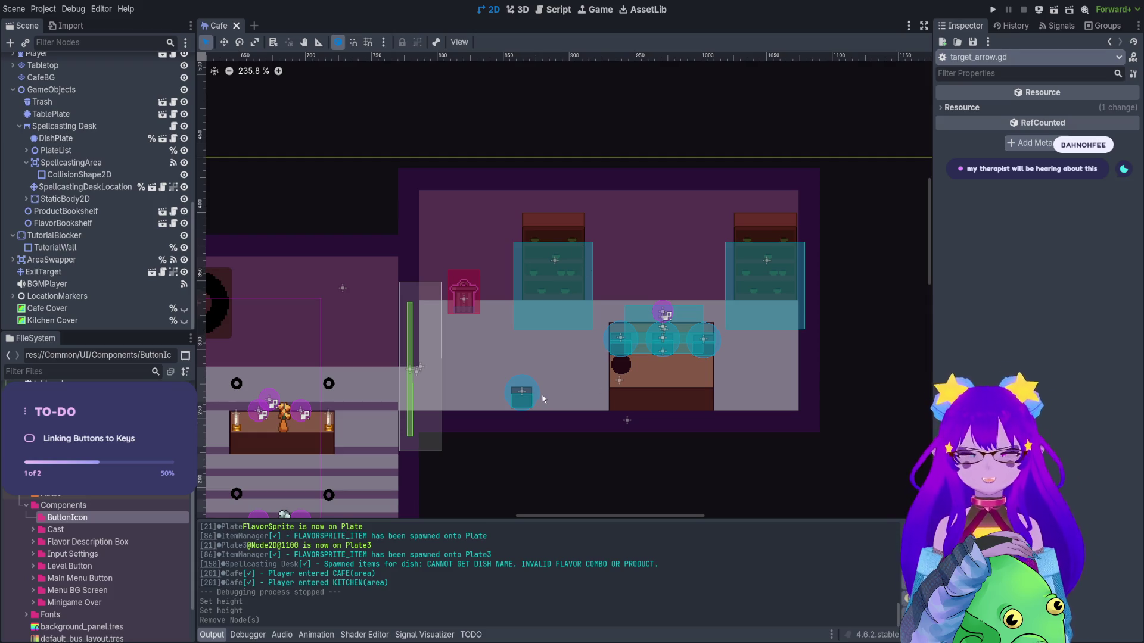
Open the button_icon.tscn scene and select the new Button Sprites folder inside ButtonIcon.
double_click(516, 371)
scroll(608, 305, "up", 10)
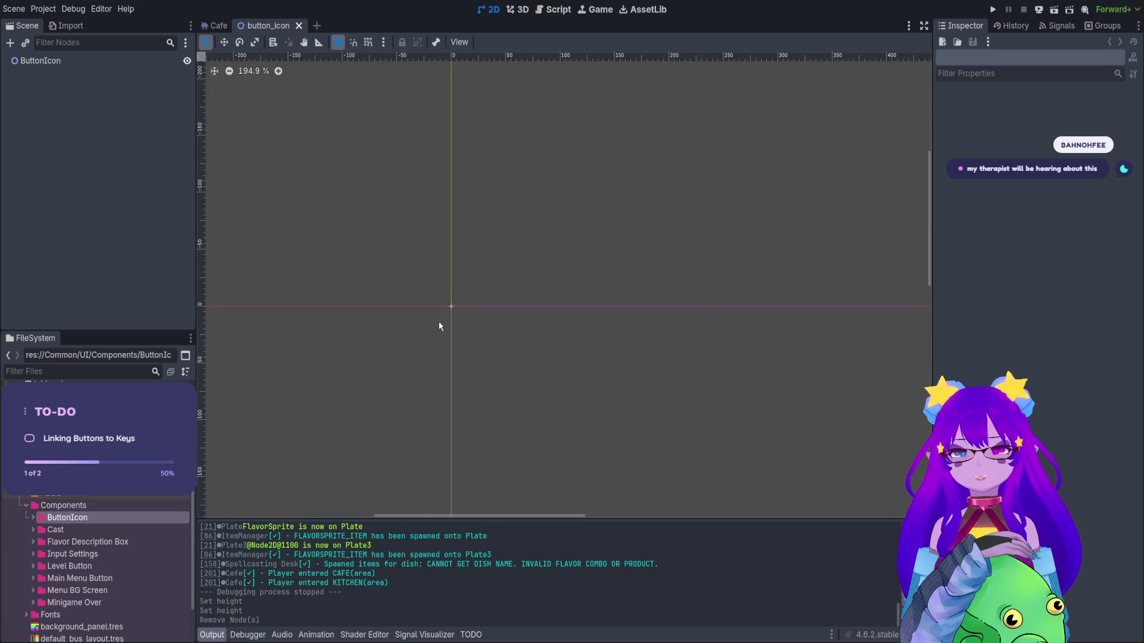
left_click_drag(565, 282, 604, 296)
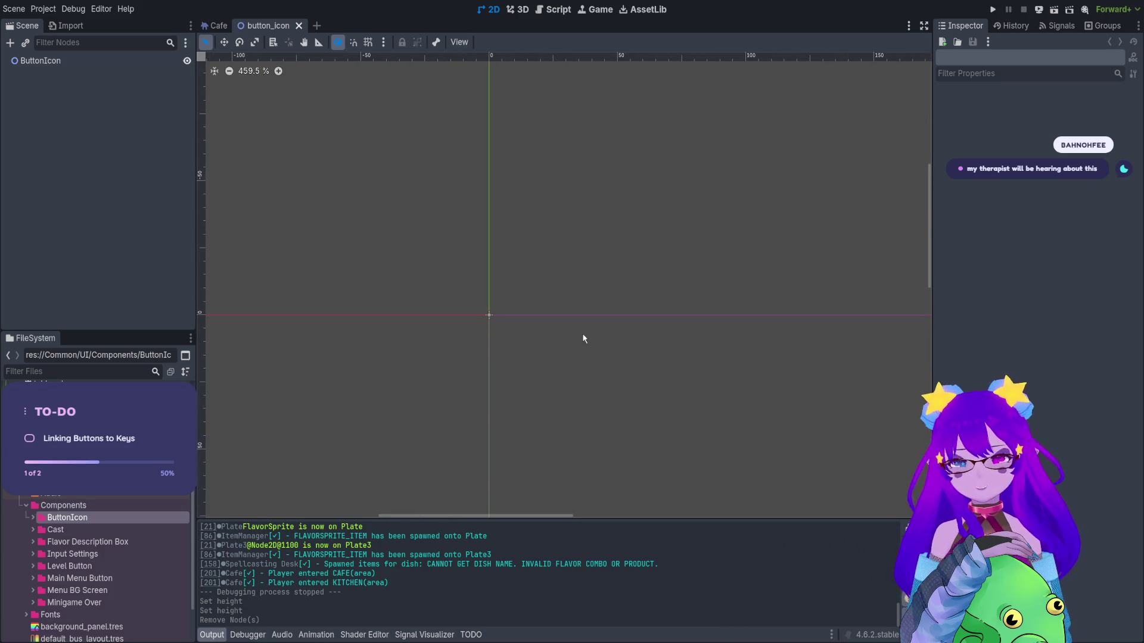
left_click(32, 518)
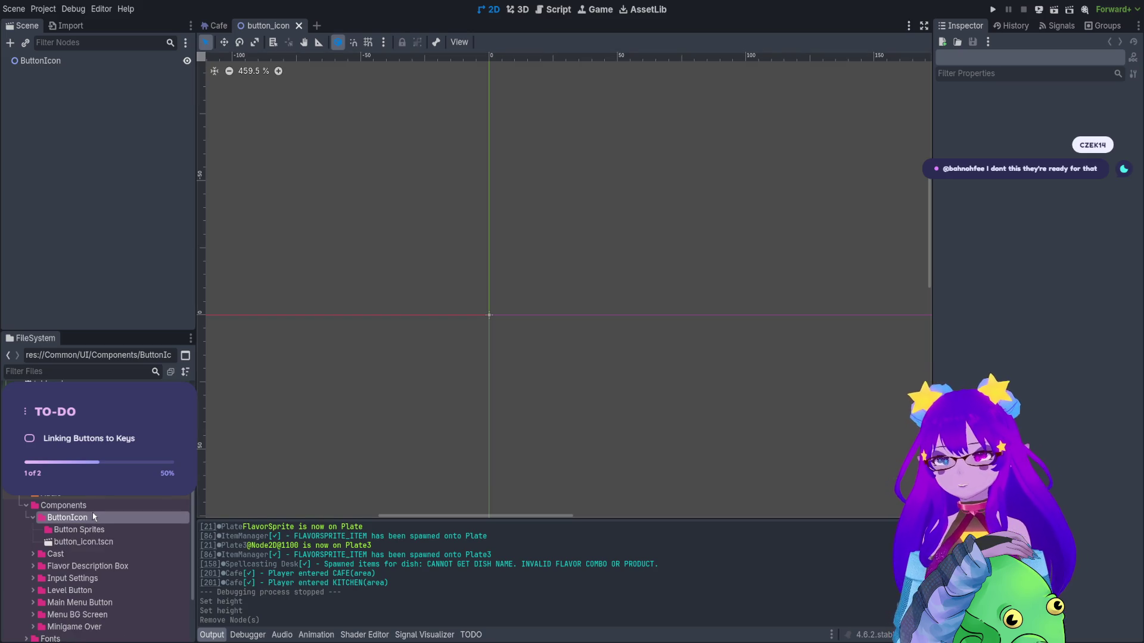
left_click(86, 530)
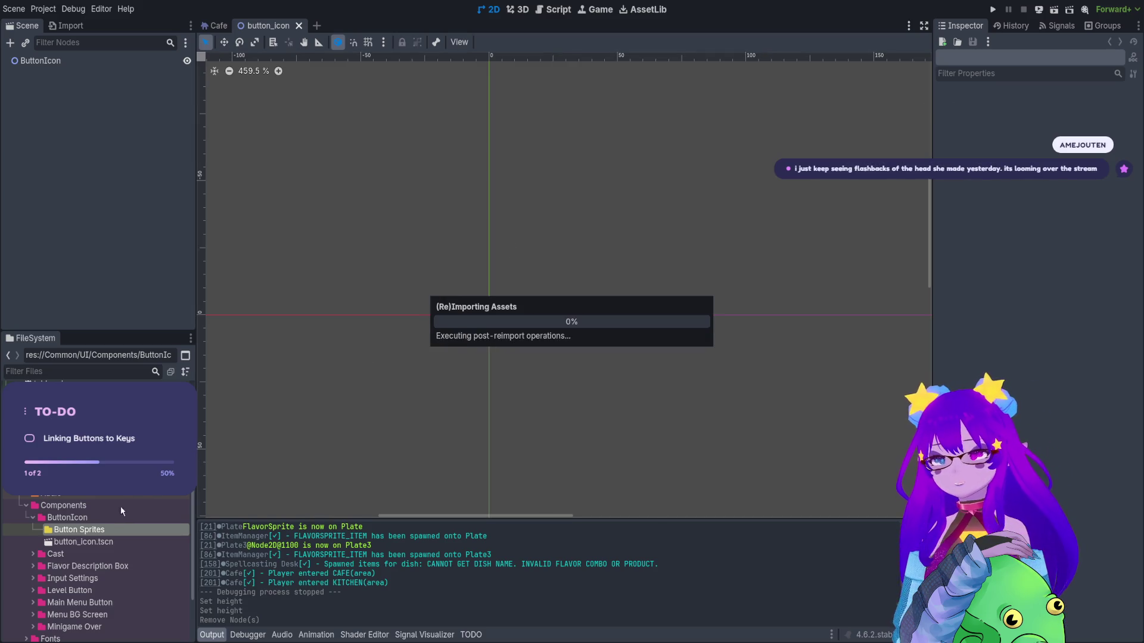
Browse the key PNGs in Button Sprites (2.png, A.png, ALT.png, ARROWDOWN.png), then select the ButtonIcon node.
left_click(39, 529)
scroll(89, 565, "down", 5)
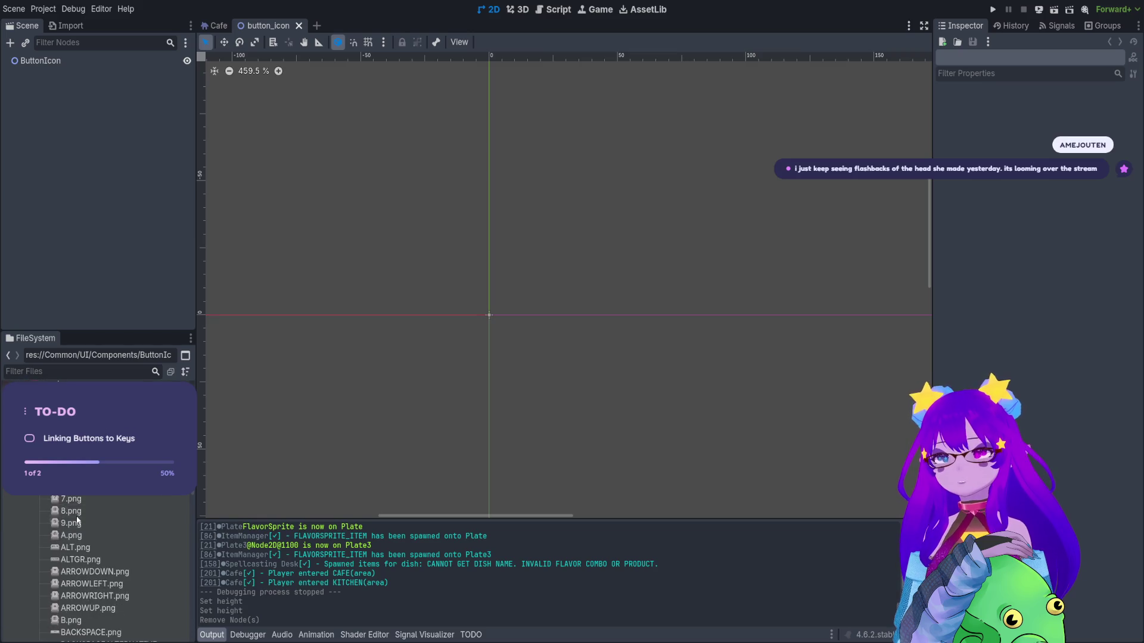
scroll(119, 566, "down", 3)
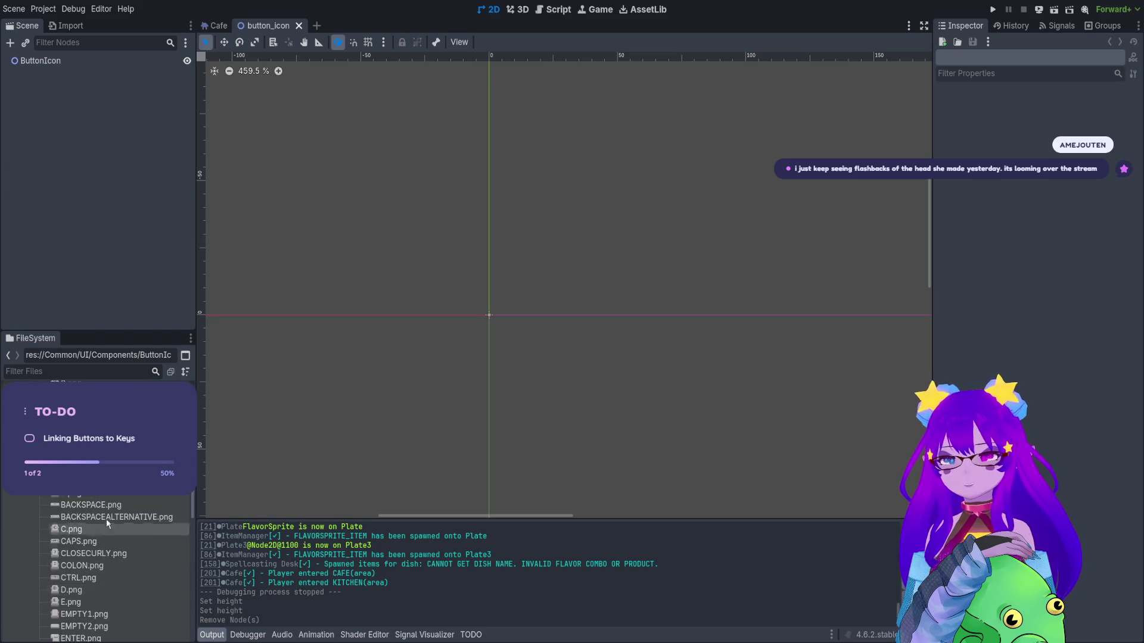
scroll(119, 565, "up", 3)
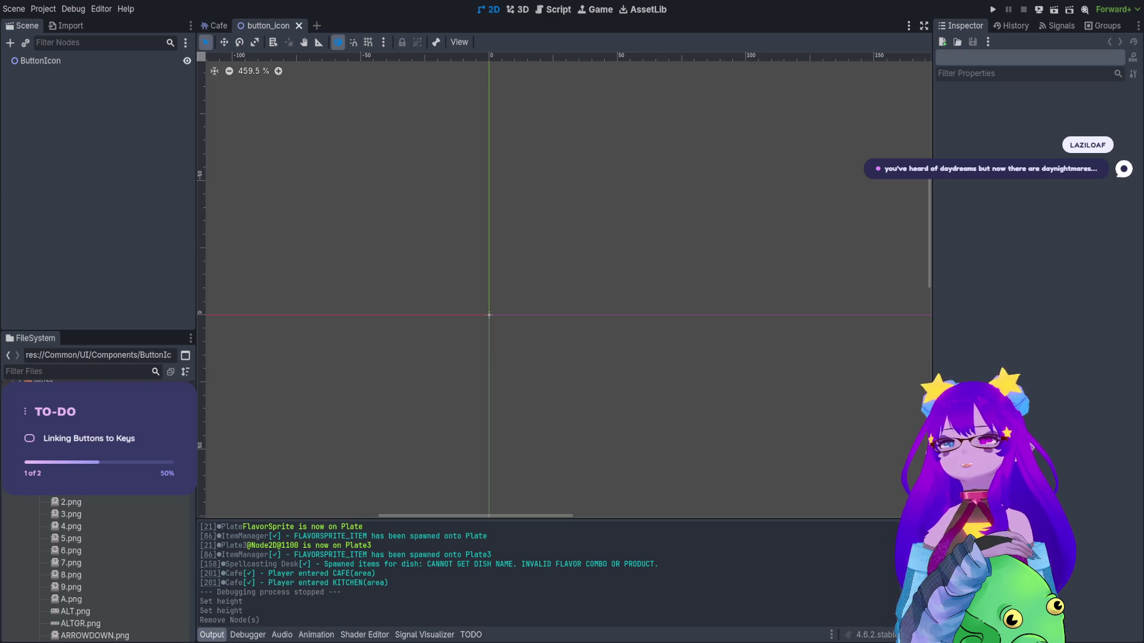
left_click(45, 61)
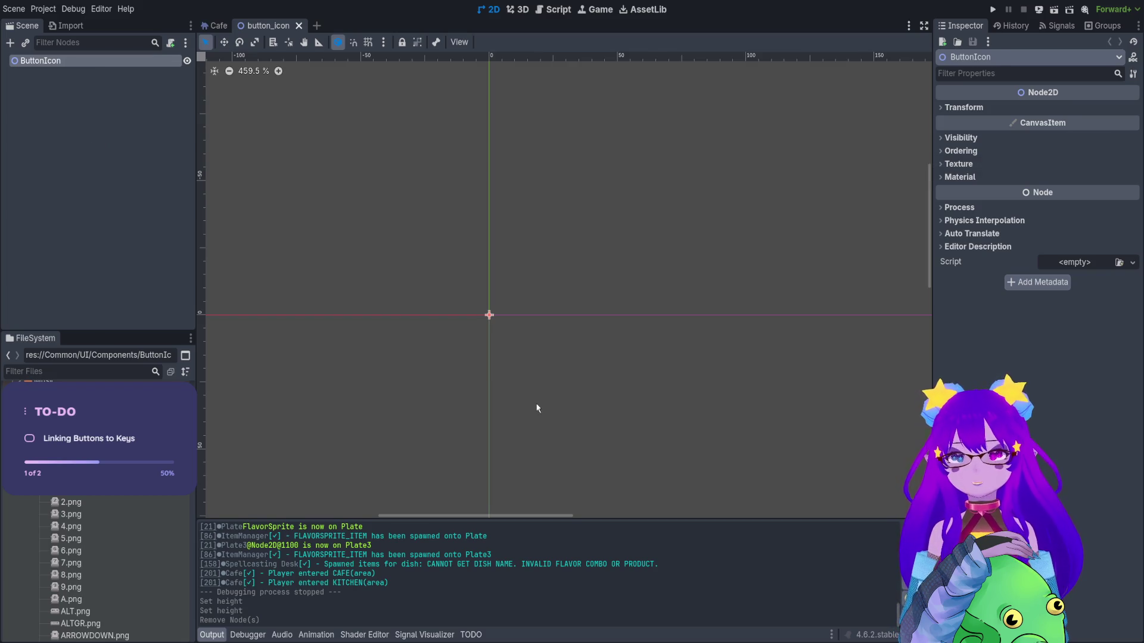
Attach a script to ButtonIcon and add a Sprite2D child named Sprite.
key("Return")
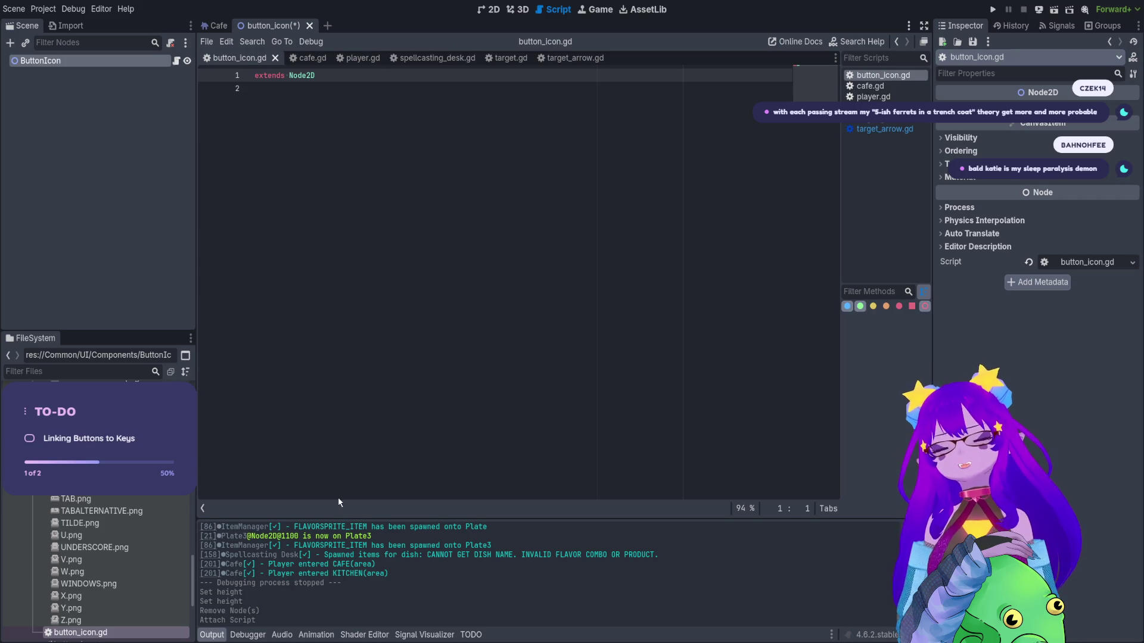
key("ctrl+a")
key("Return")
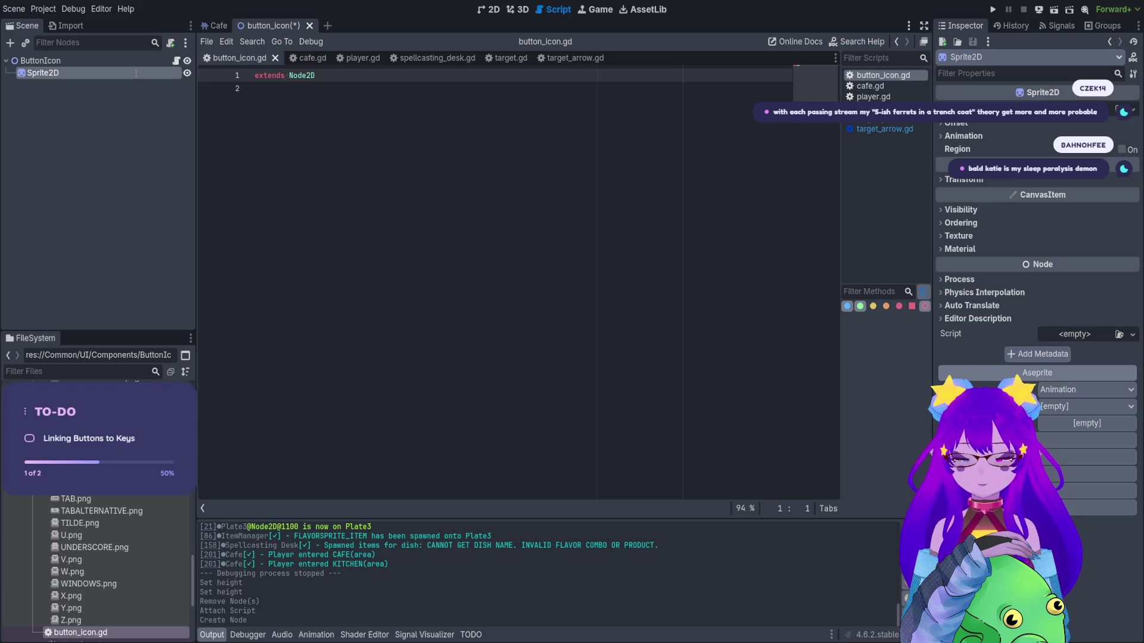
key("BackSpace")
key("BackSpace")
key("Return")
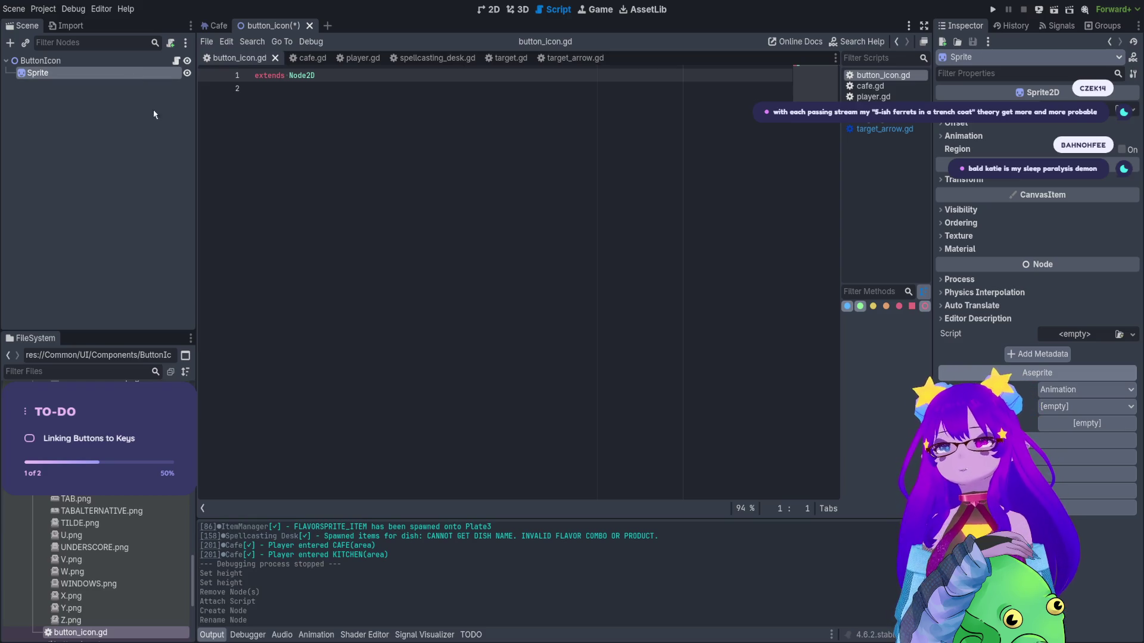
left_click_drag(60, 73, 278, 90)
key("ctrl+z")
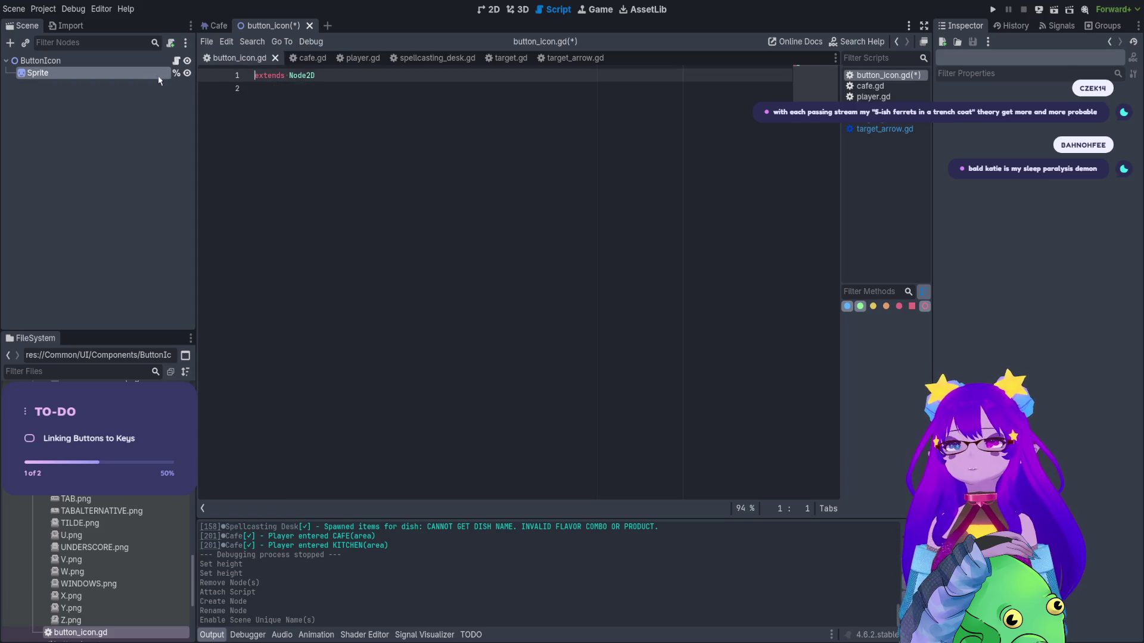
left_click_drag(162, 74, 307, 91, "ctrl")
Add the comment '# Getting the sprite location in the files.' below the sprite variable.
key("Return")
type("#")
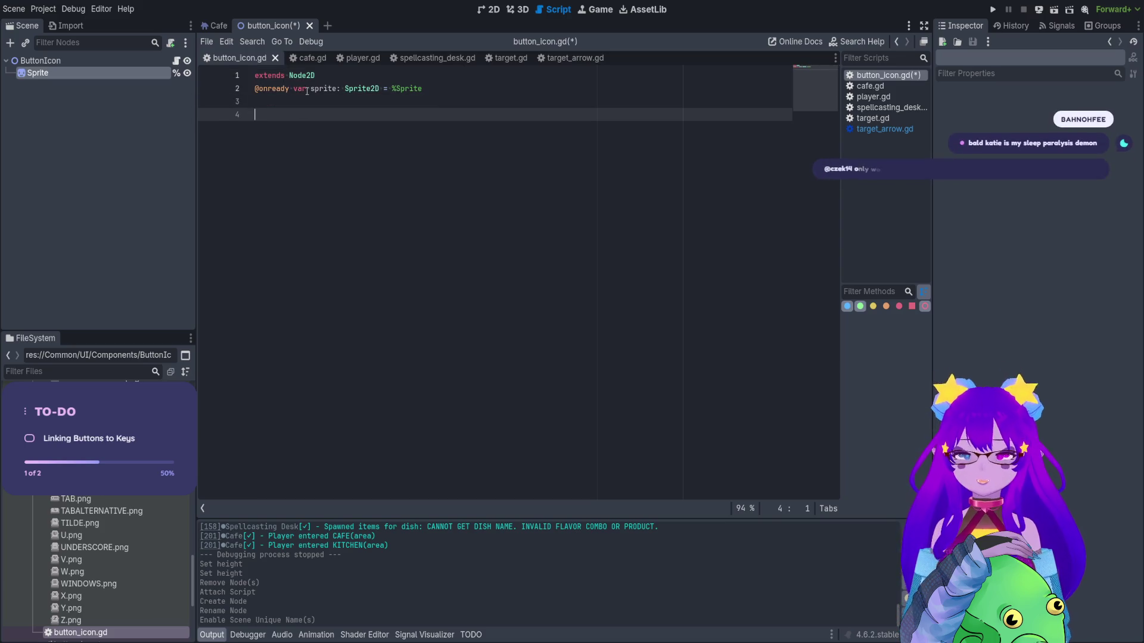
type(" Getting the v")
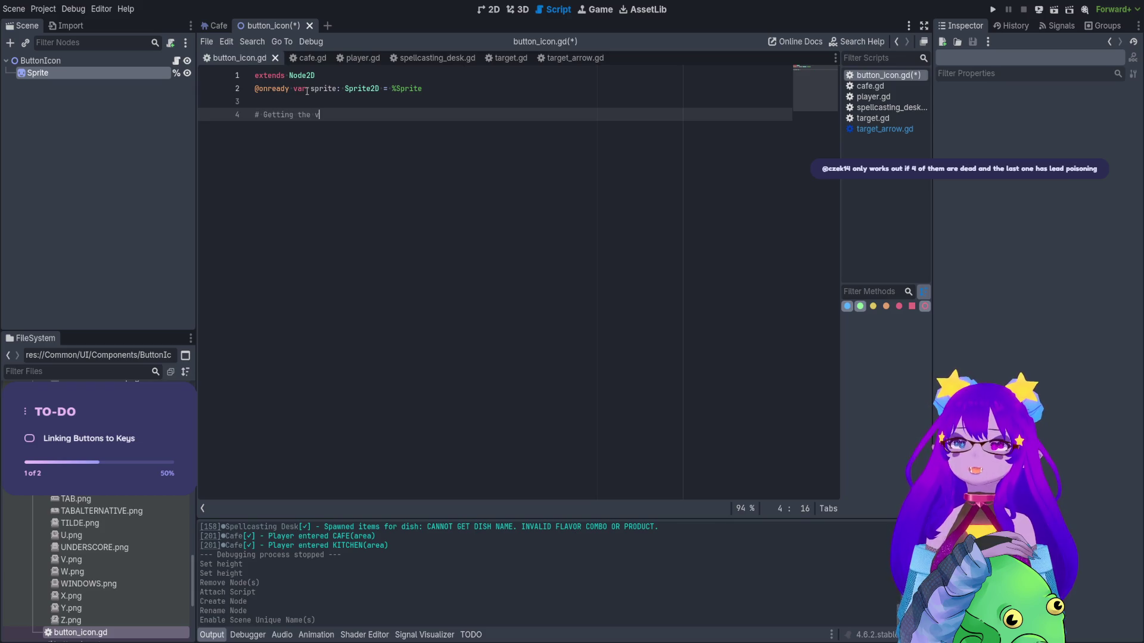
key("BackSpace")
type("files")
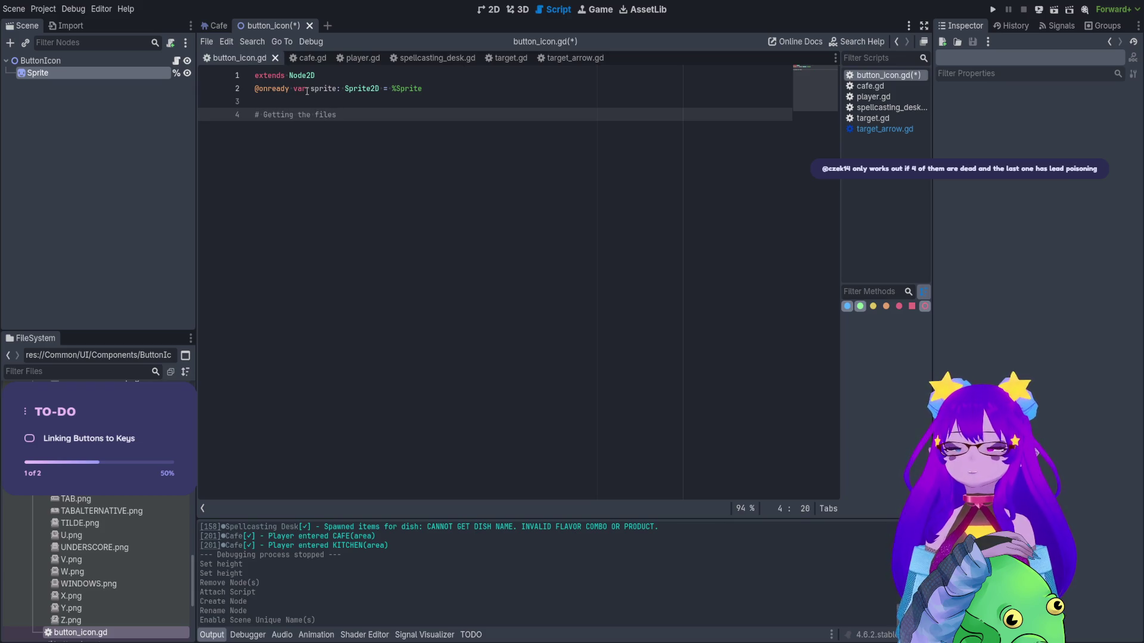
key("BackSpace")
key("BackSpace")
key("BackSpace")
key("BackSpace")
type("sprite local")
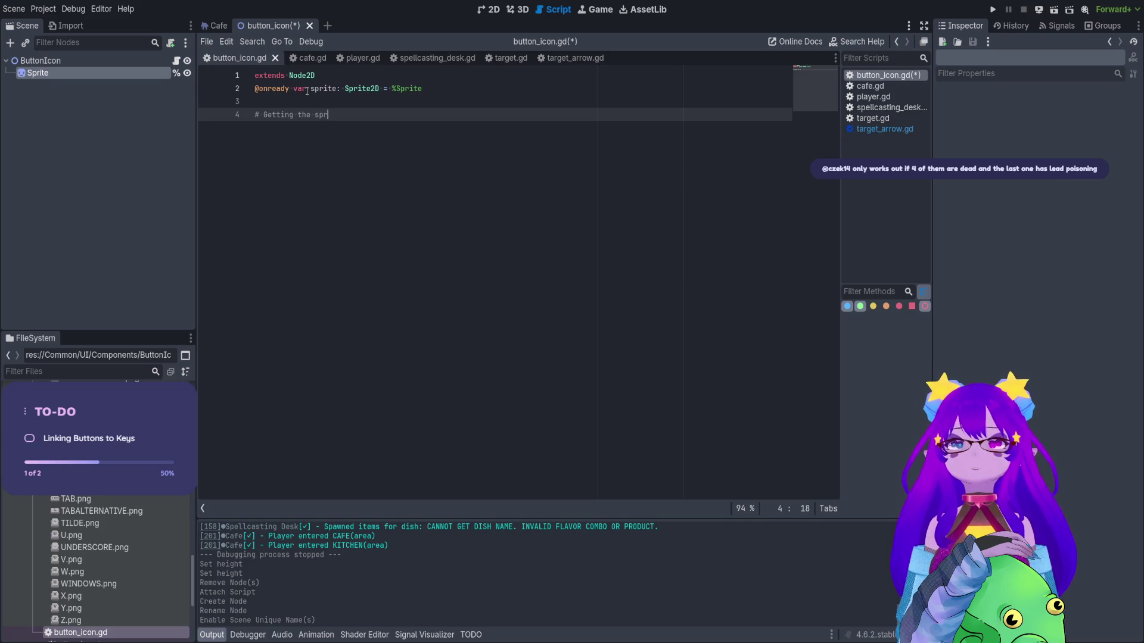
key("BackSpace")
key("BackSpace")
key("BackSpace")
type("cati")
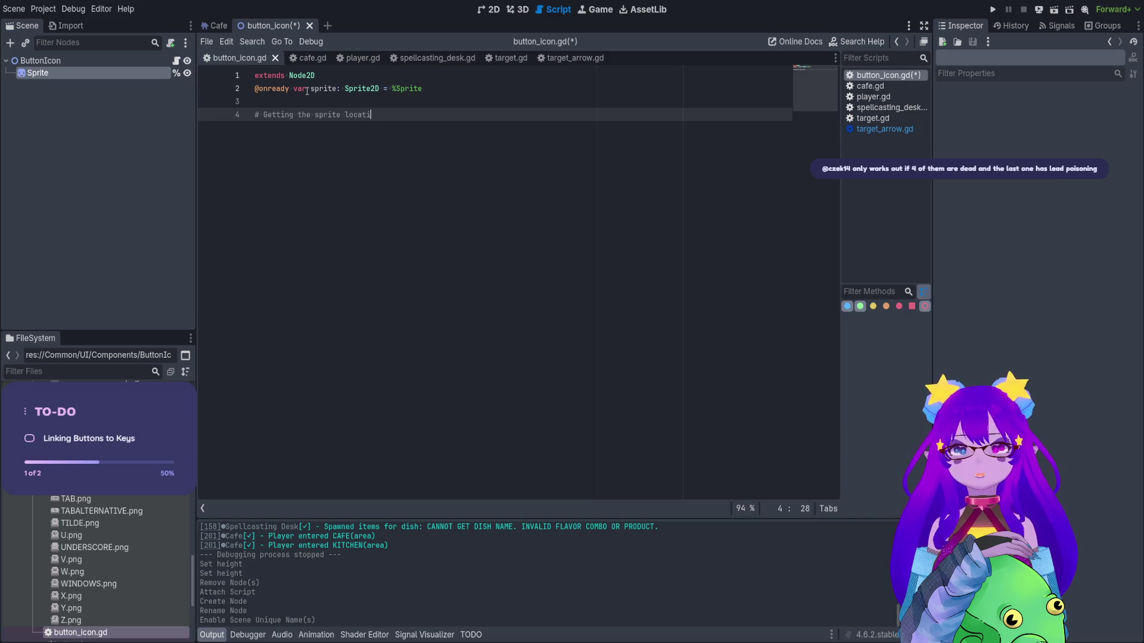
type("on in the files.")
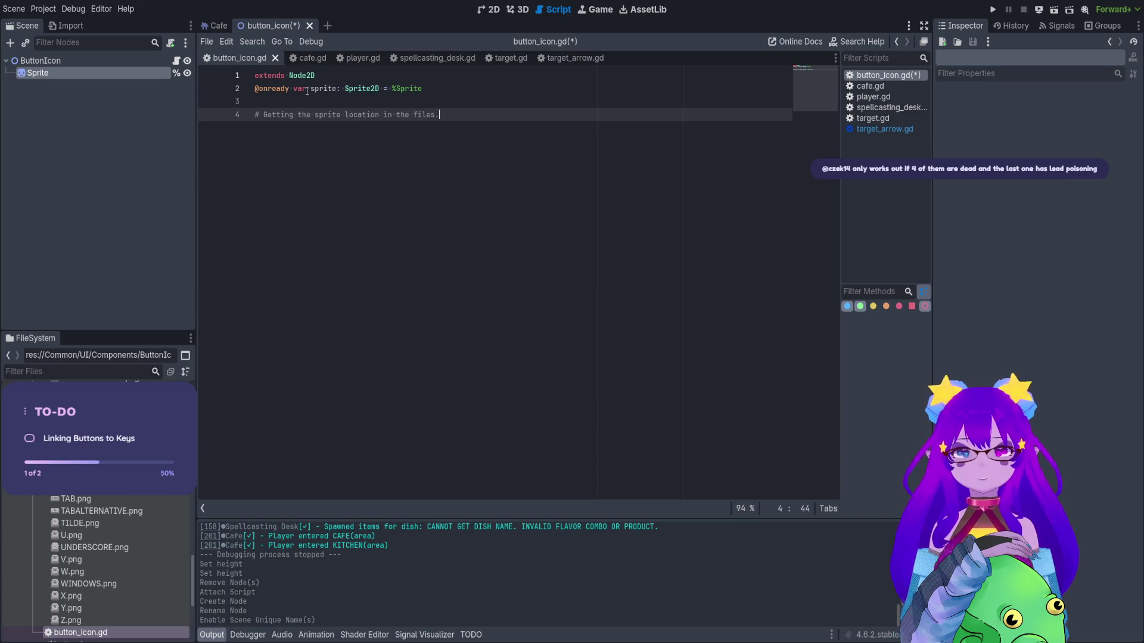
scroll(308, 95, "up", 2)
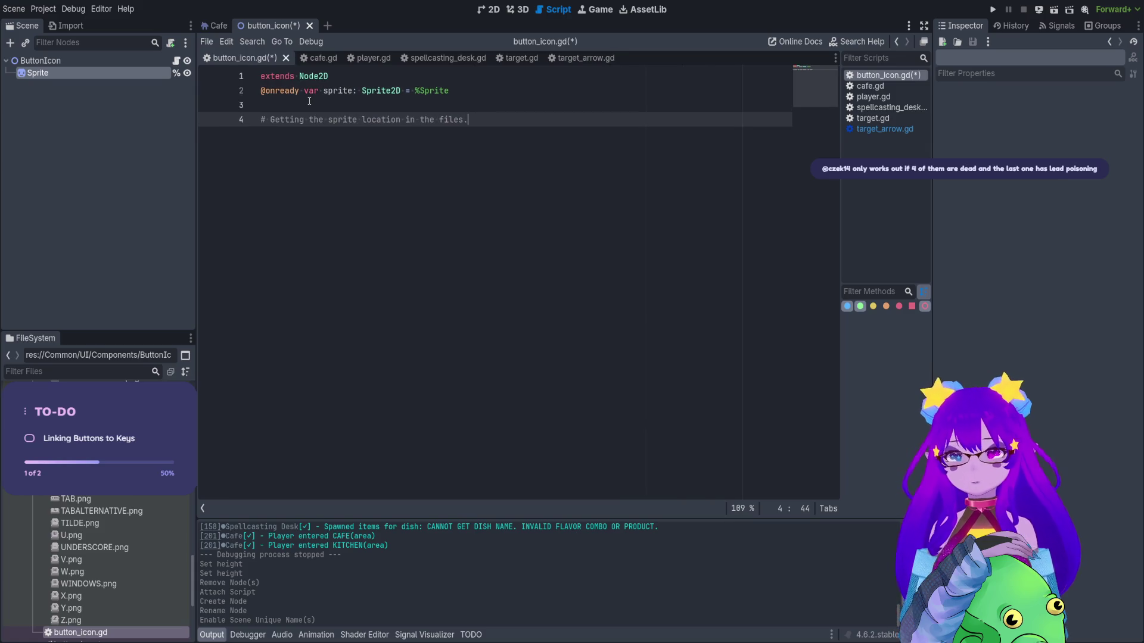
Add the comments '# Get the button unicode/name.' and '# Compare and get the correct one.', then save.
key("Return")
type("# ")
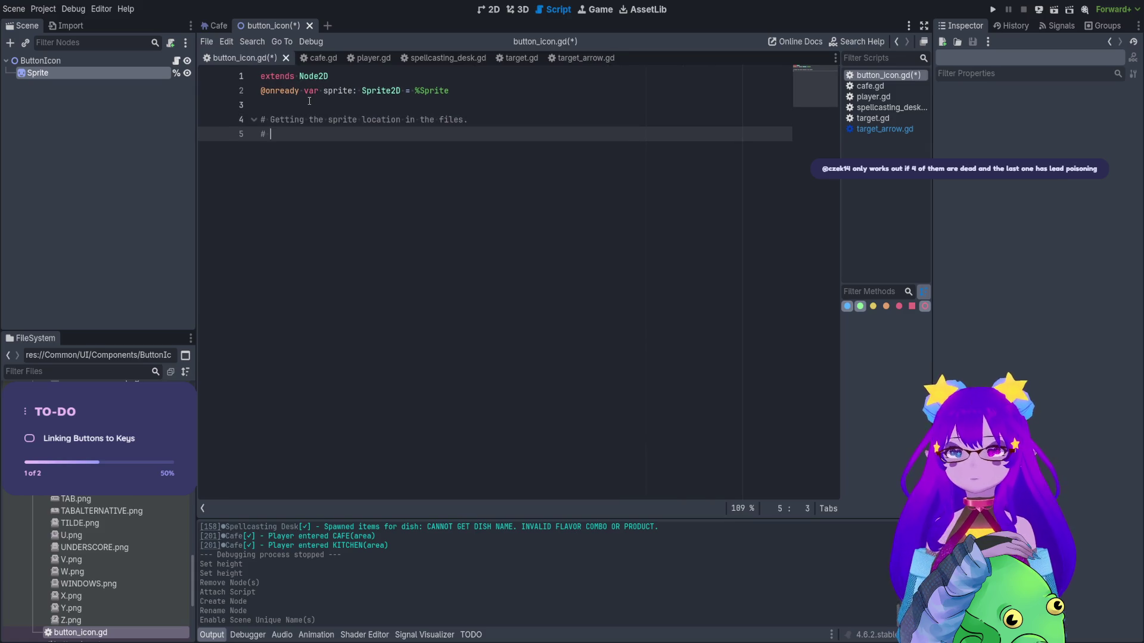
type("Get the bu")
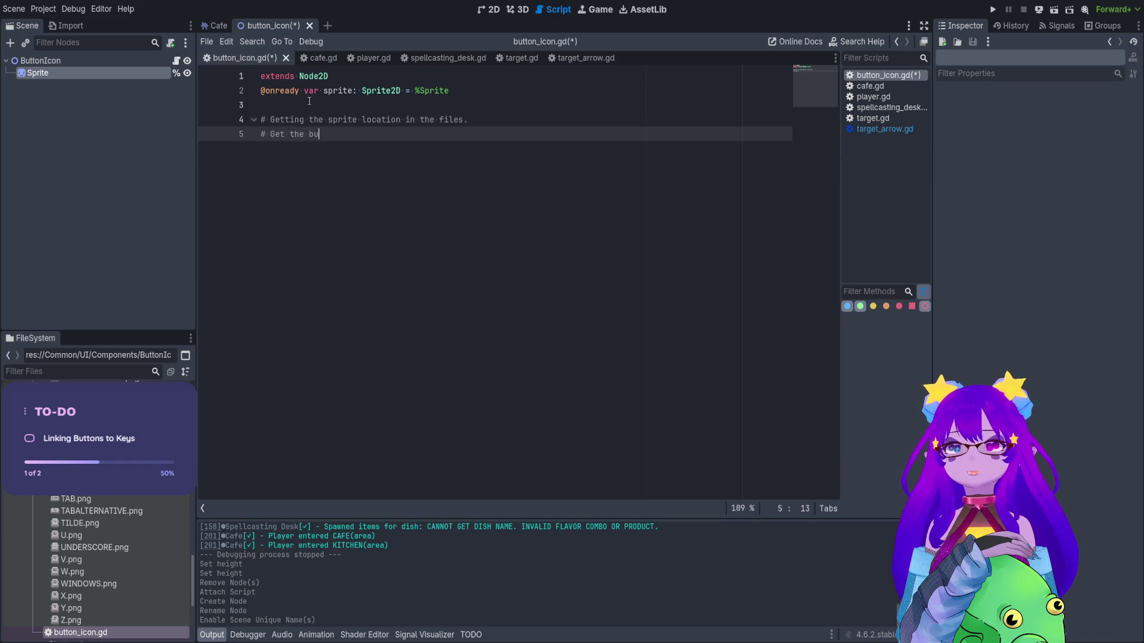
type("tton unicod")
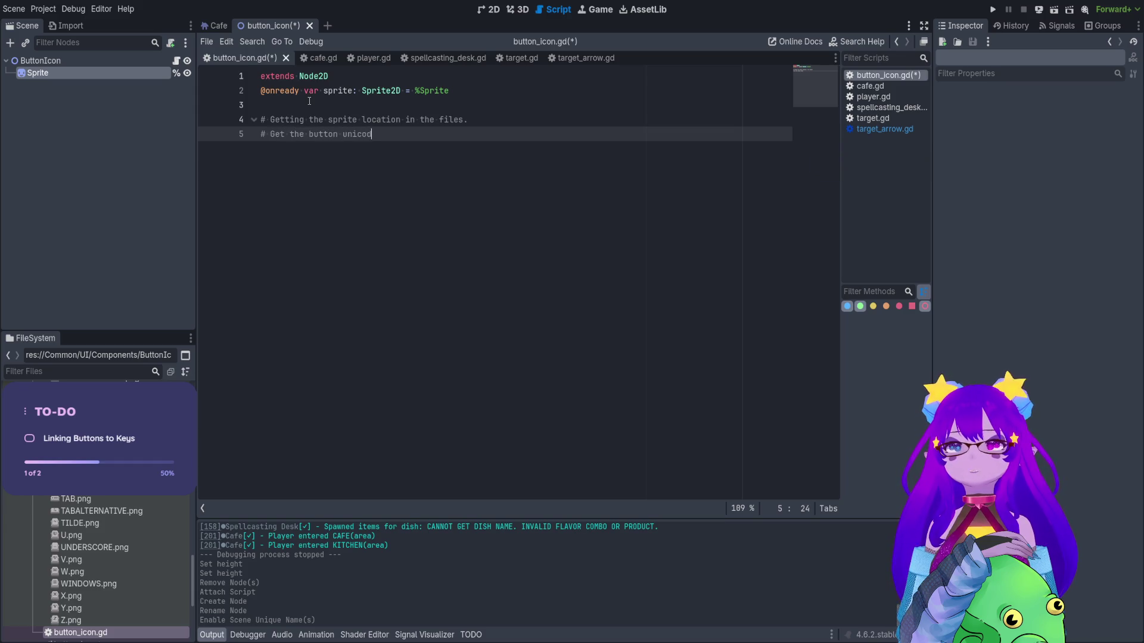
type("e/name fr")
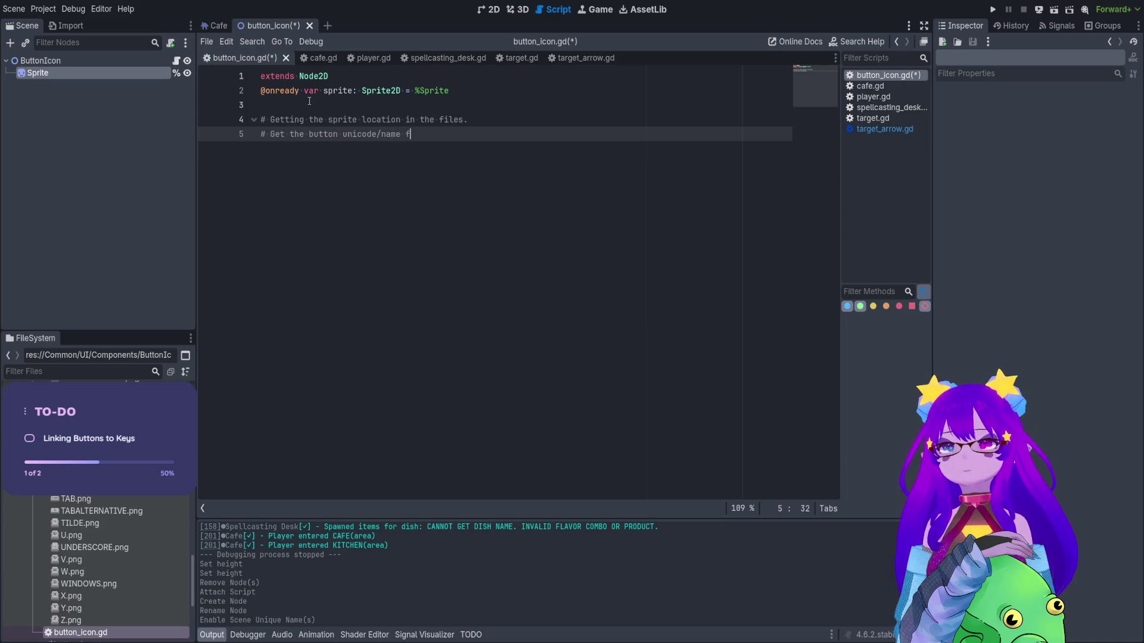
key("BackSpace")
key("BackSpace")
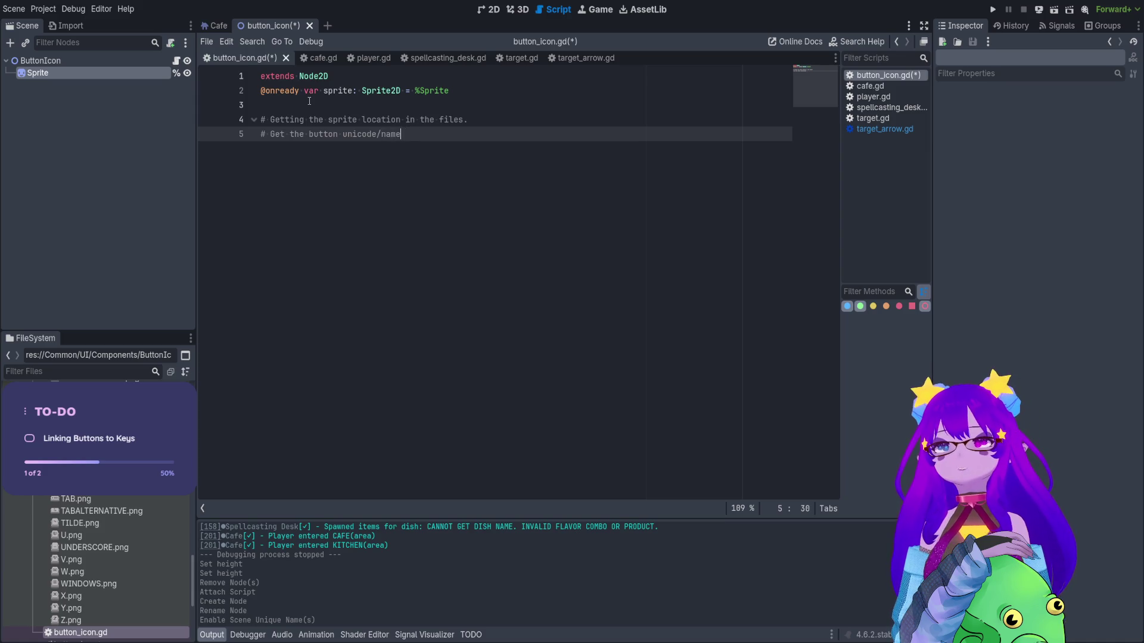
type(".")
key("Return")
type("#")
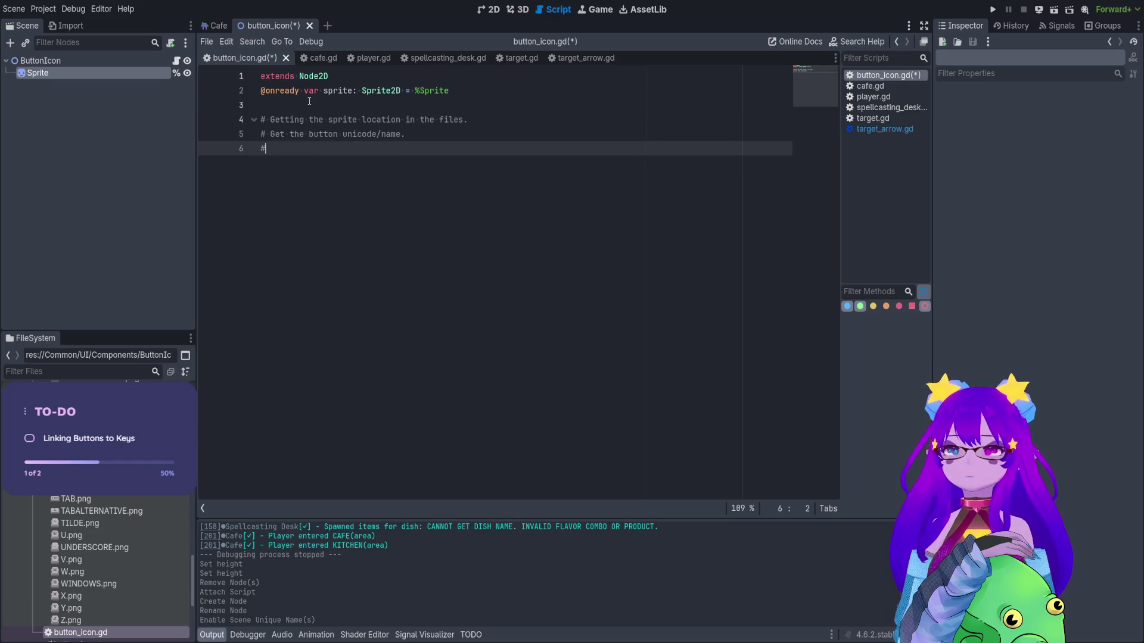
type(" Compare and")
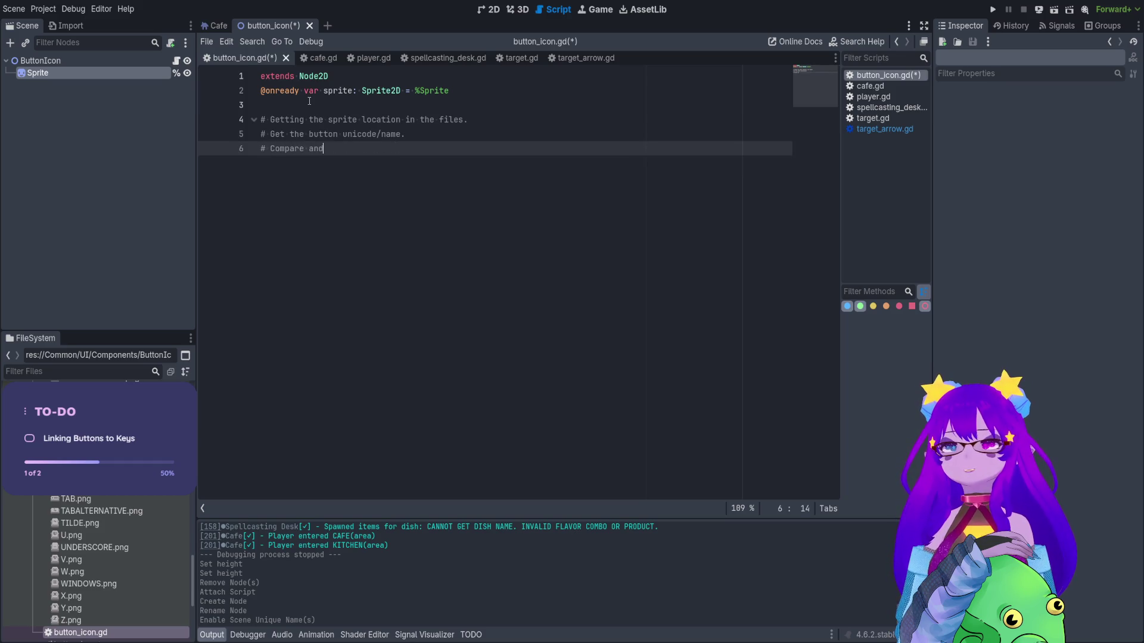
type(" get the correct one.")
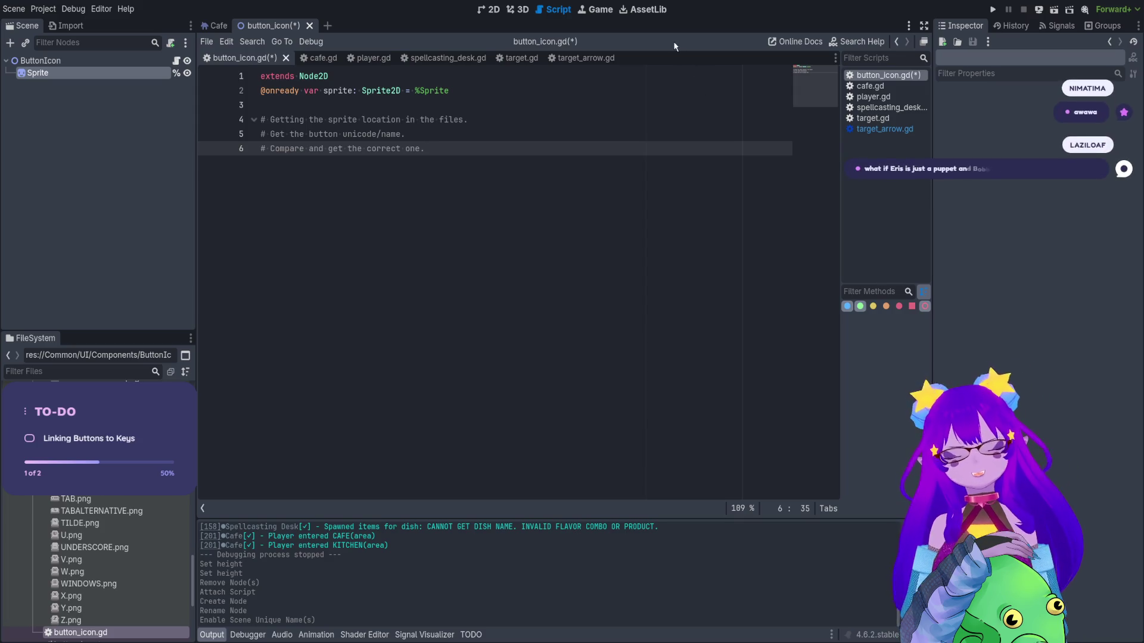
key("Return")
key("Return")
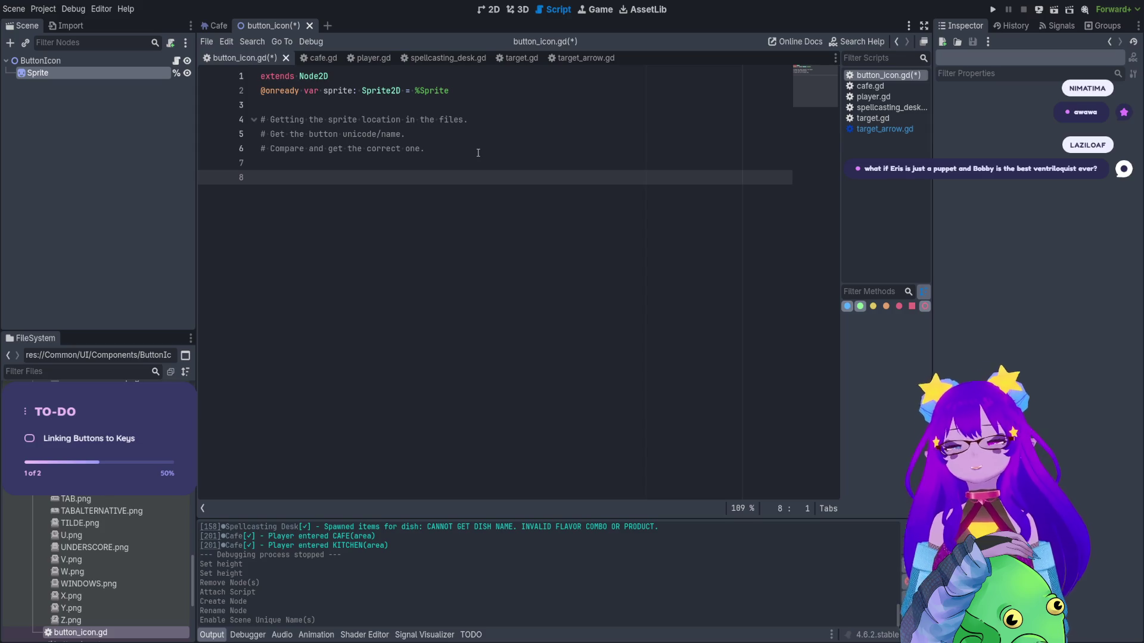
key("ctrl+s")
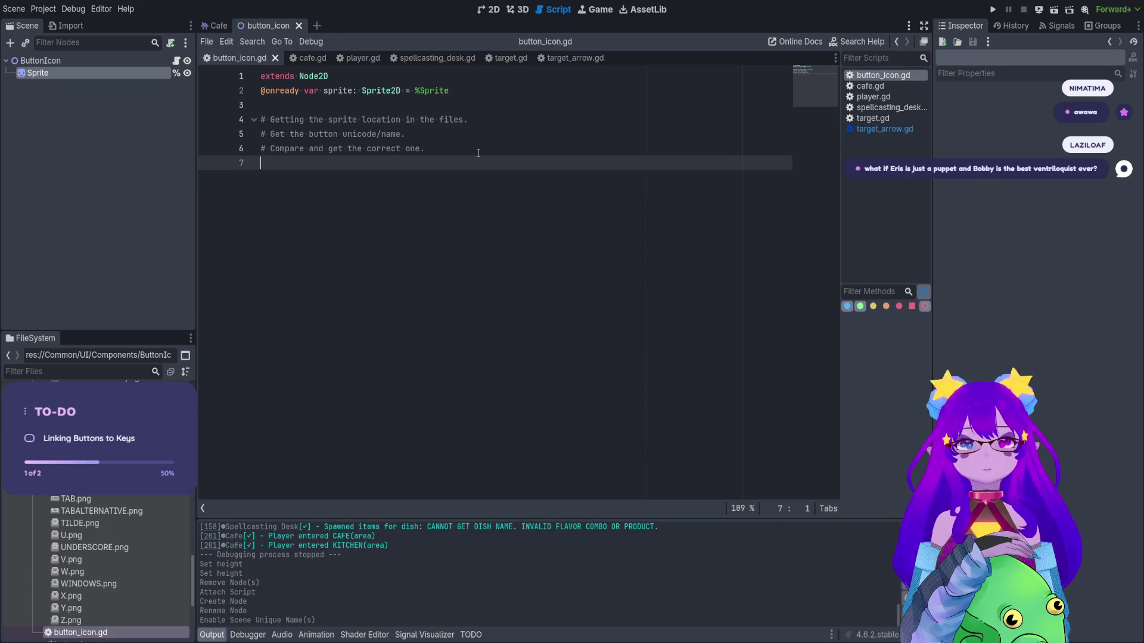
key("Return")
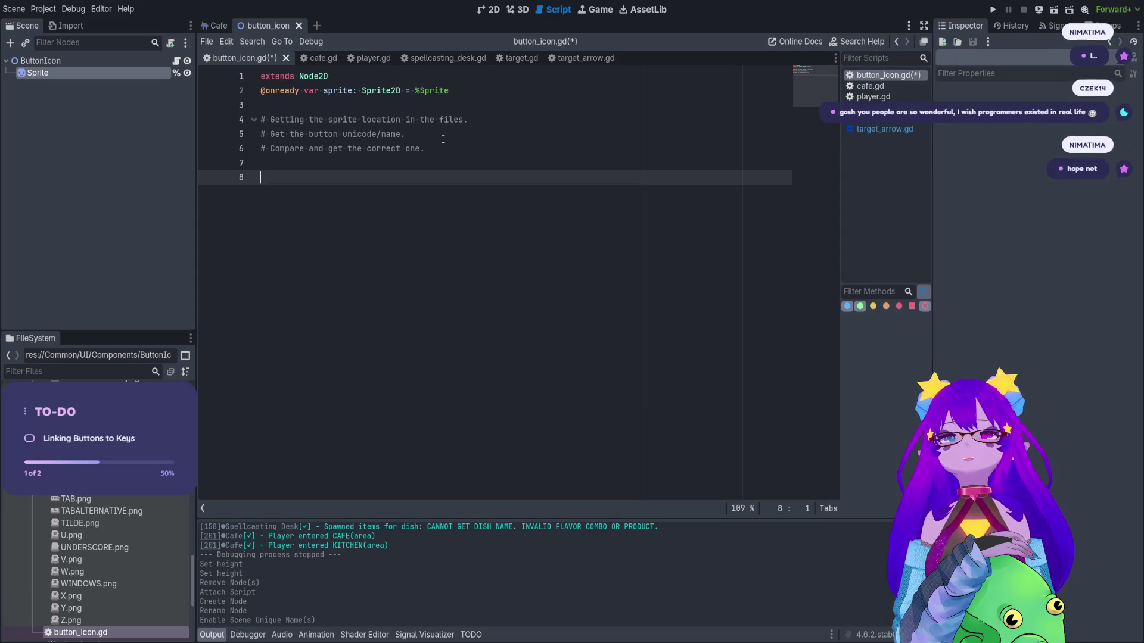
left_click_drag(521, 121, 259, 121)
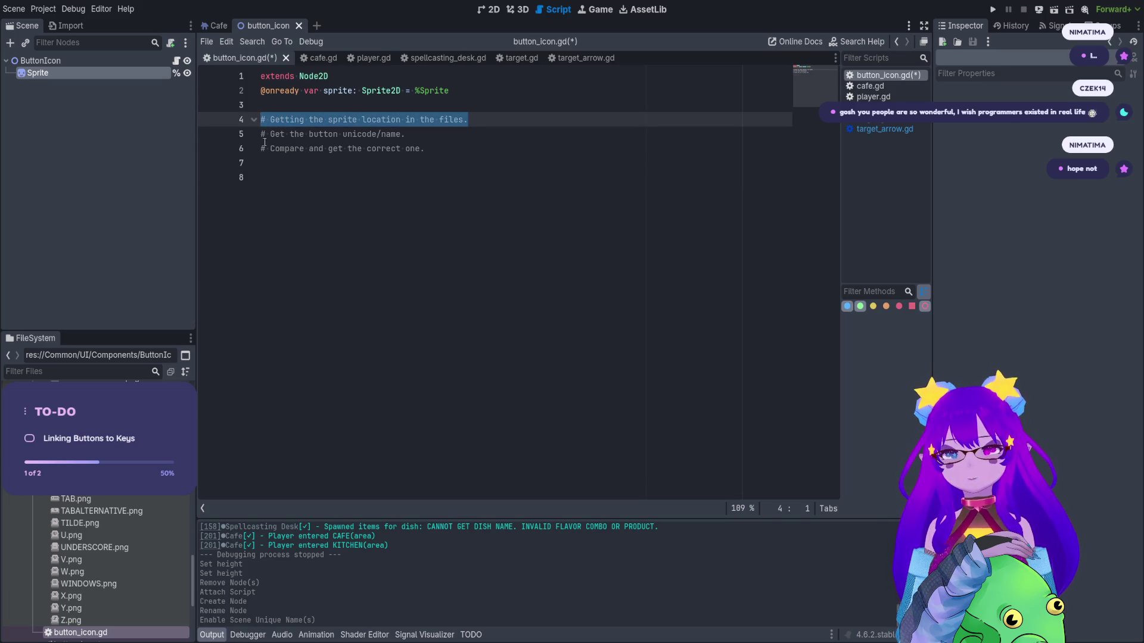
Save button_icon.gd and collapse all folders in the FileSystem tree.
left_click(278, 175)
key("ctrl+s")
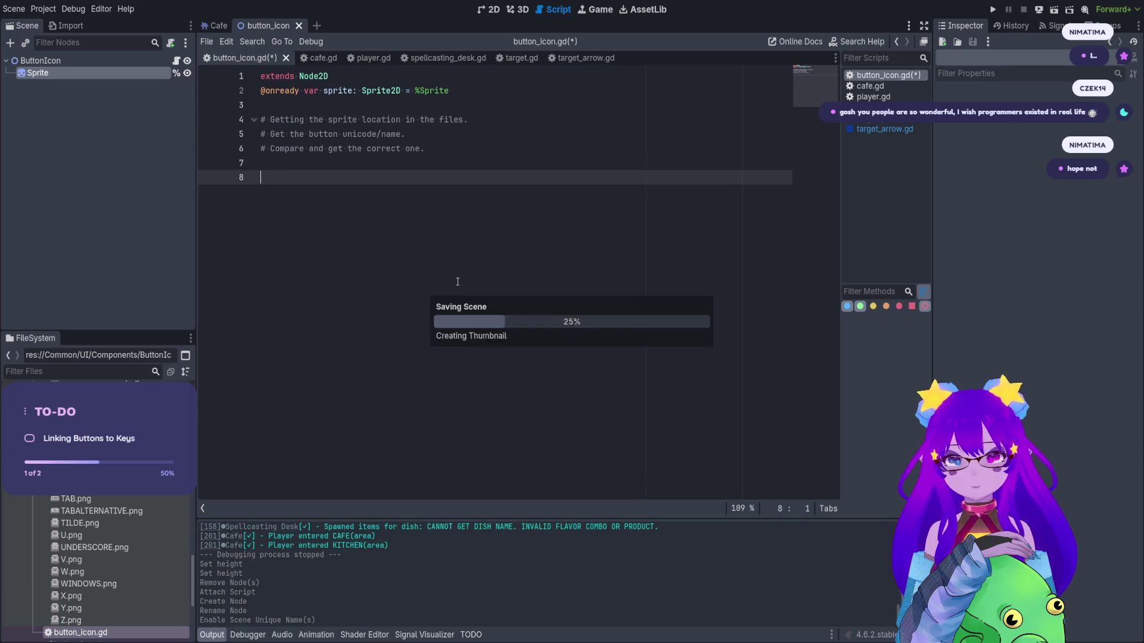
left_click(171, 373)
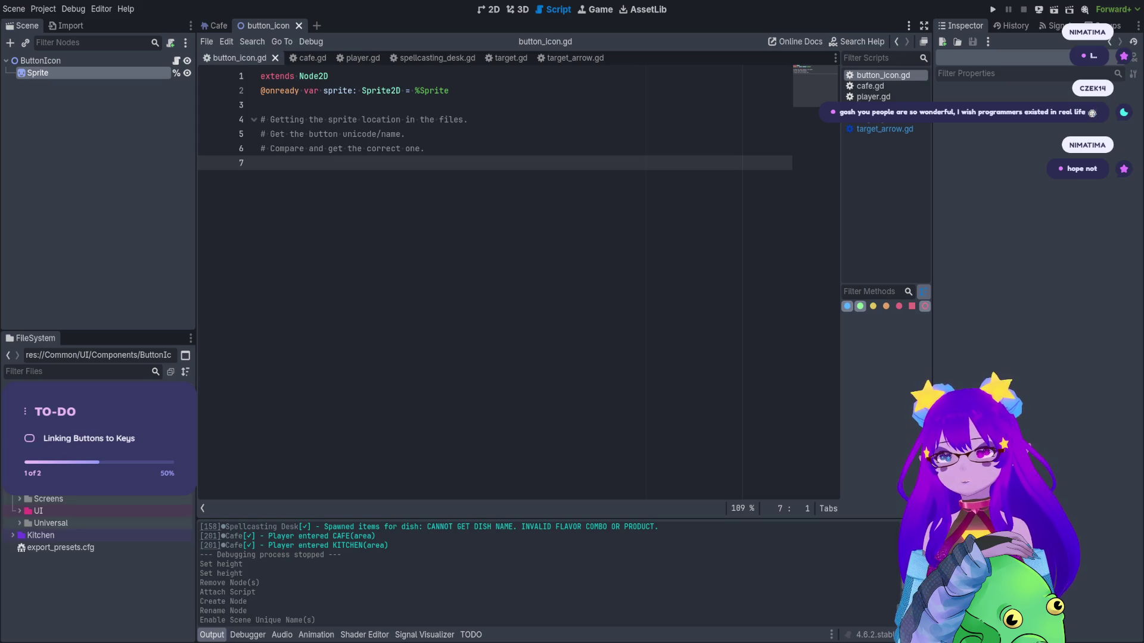
Add a func _ready() -> void: stub with an indented pass below the comments.
left_click(310, 166)
key("Return")
type("func _rea")
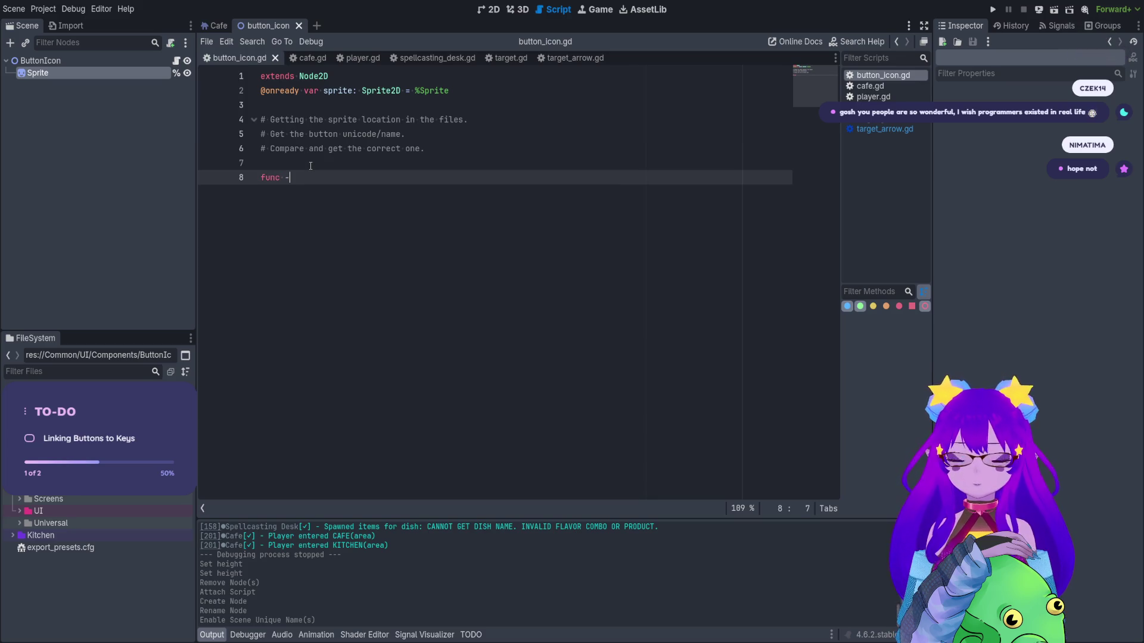
key("BackSpace")
key("BackSpace")
key("BackSpace")
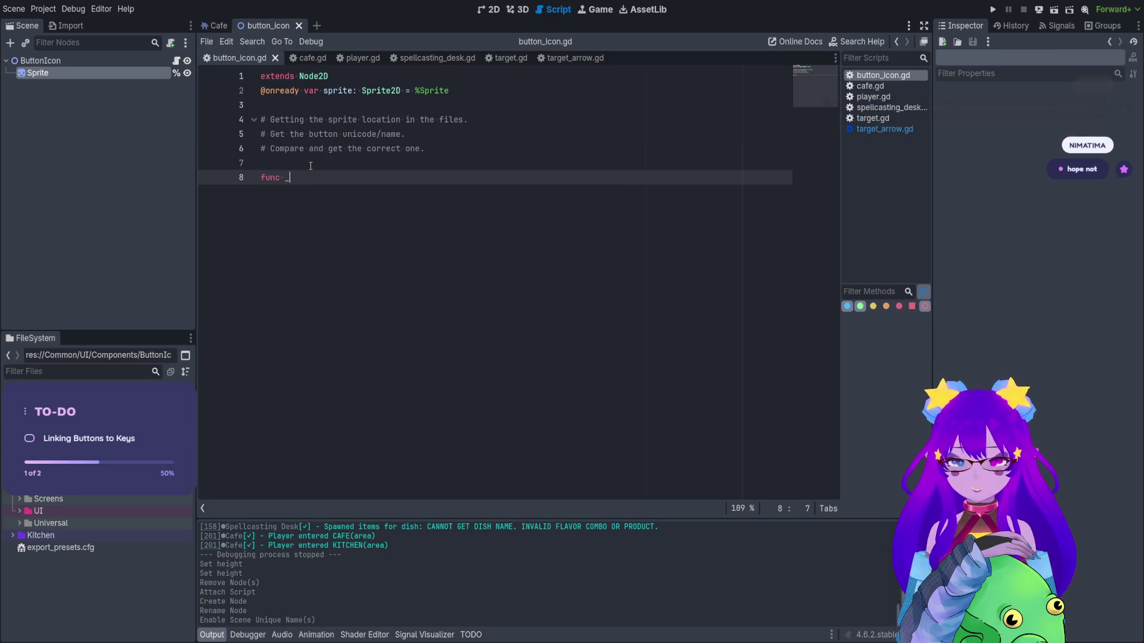
type("_read")
key("Return")
key("ctrl+s")
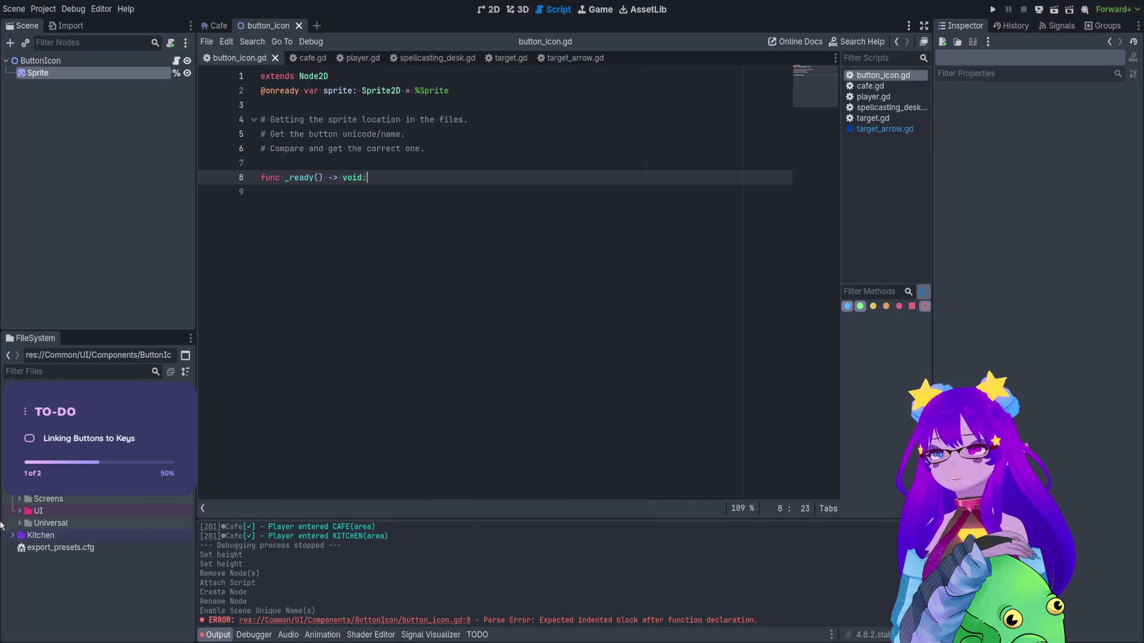
key("Return")
type("pass")
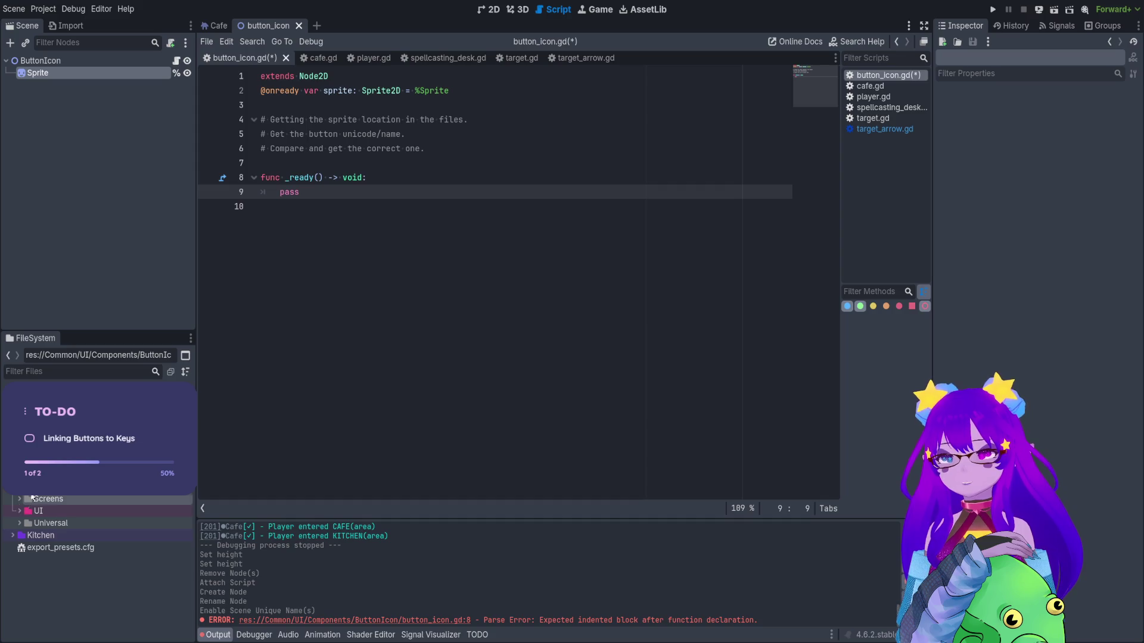
Filter FileSystem for 'manager', then 'spell', then 'parser', and open map_parser.gd.
type("manager")
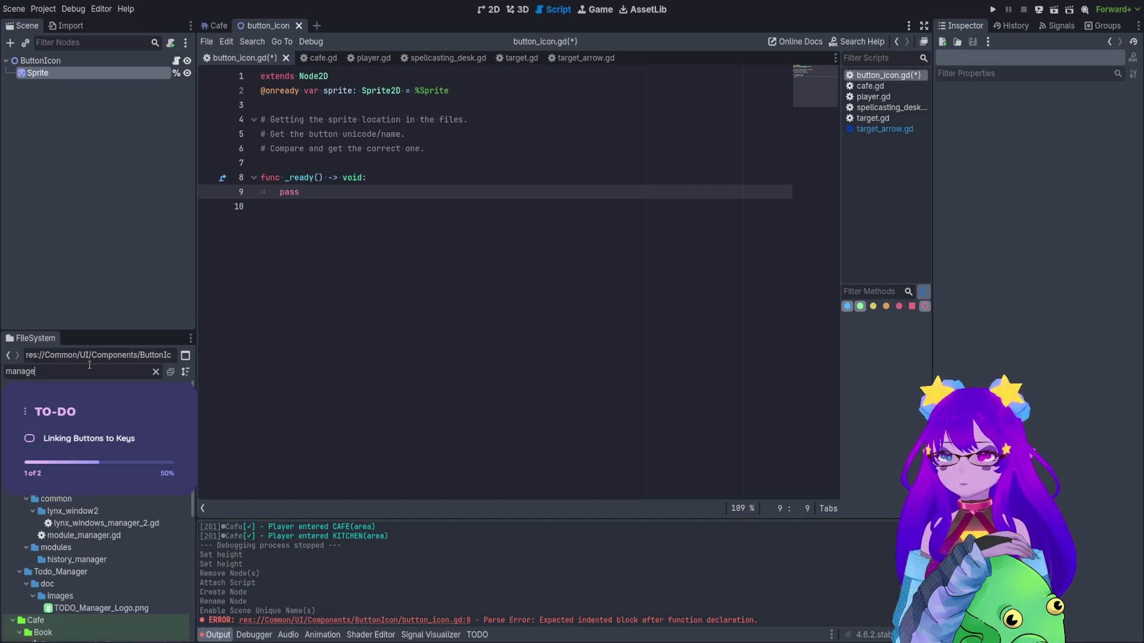
scroll(53, 542, "down", 5)
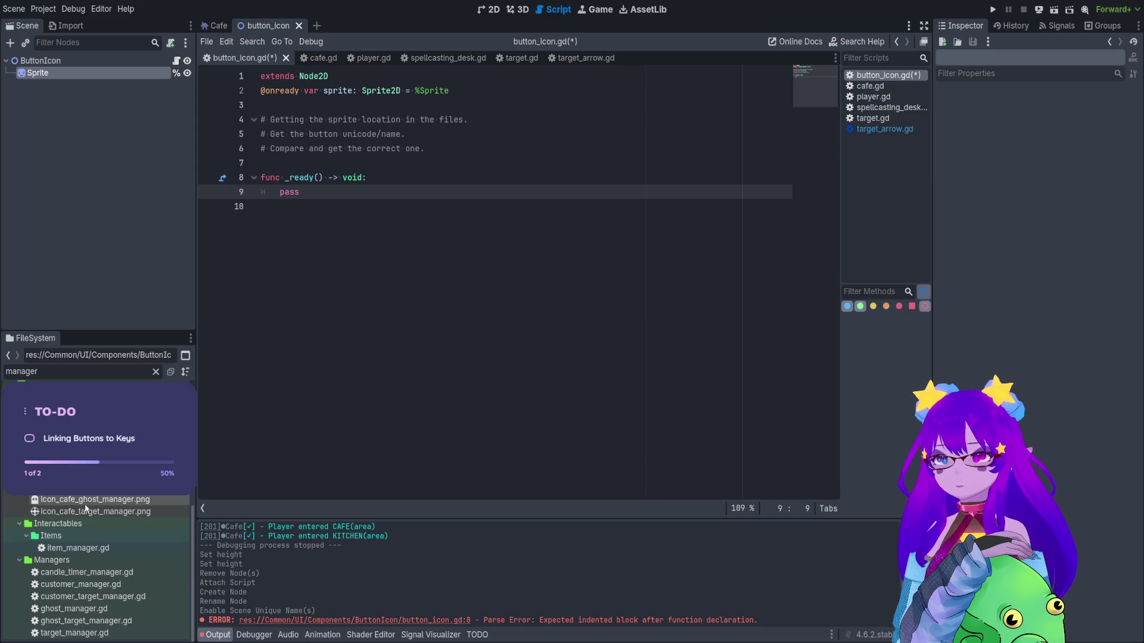
scroll(98, 536, "up", 8)
key("ctrl+a")
type("spell")
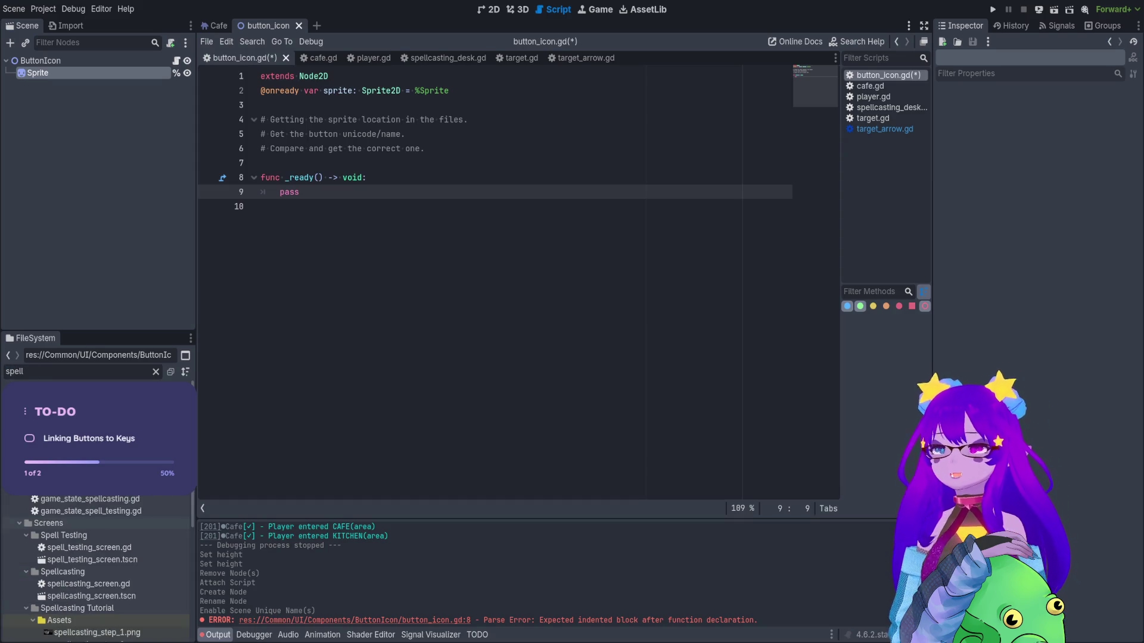
scroll(107, 499, "down", 10)
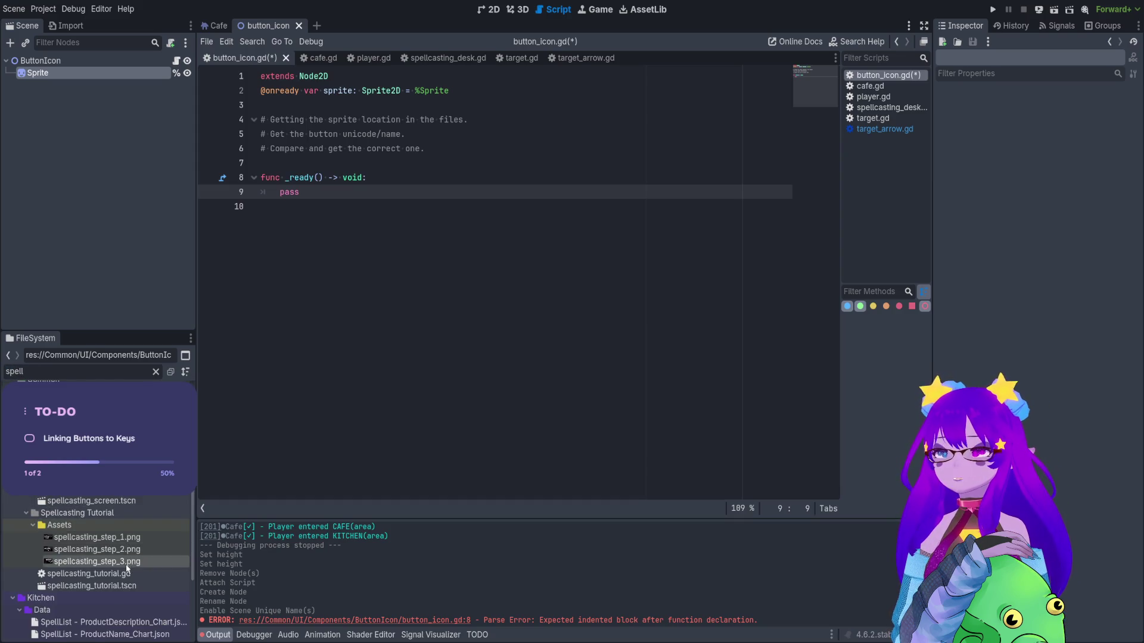
scroll(117, 598, "down", 1)
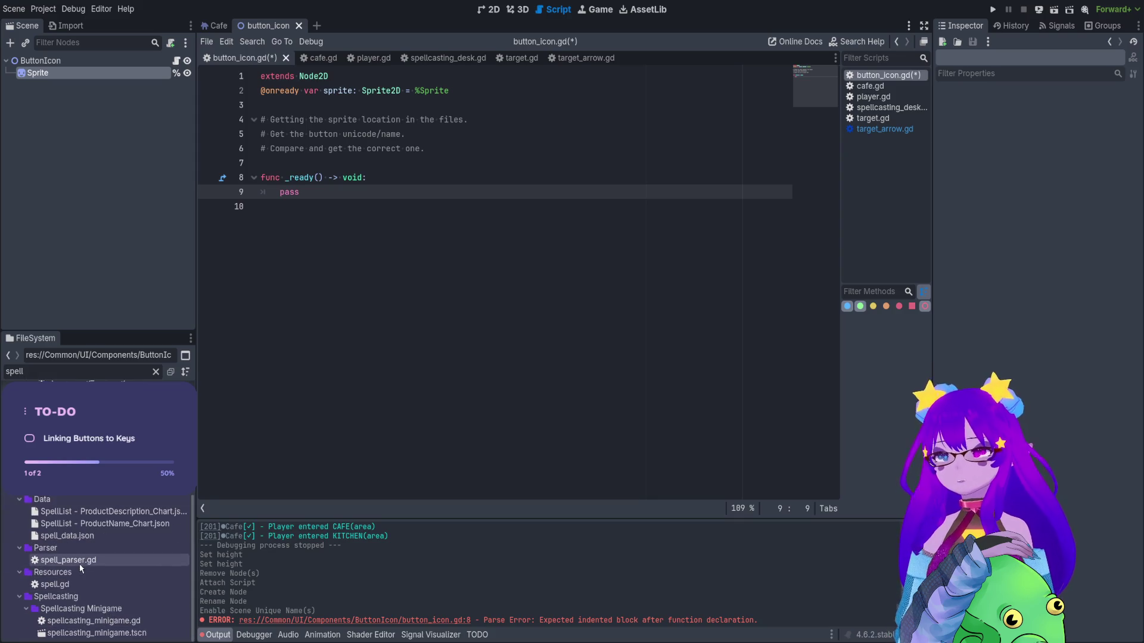
key("ctrl+a")
type("parser")
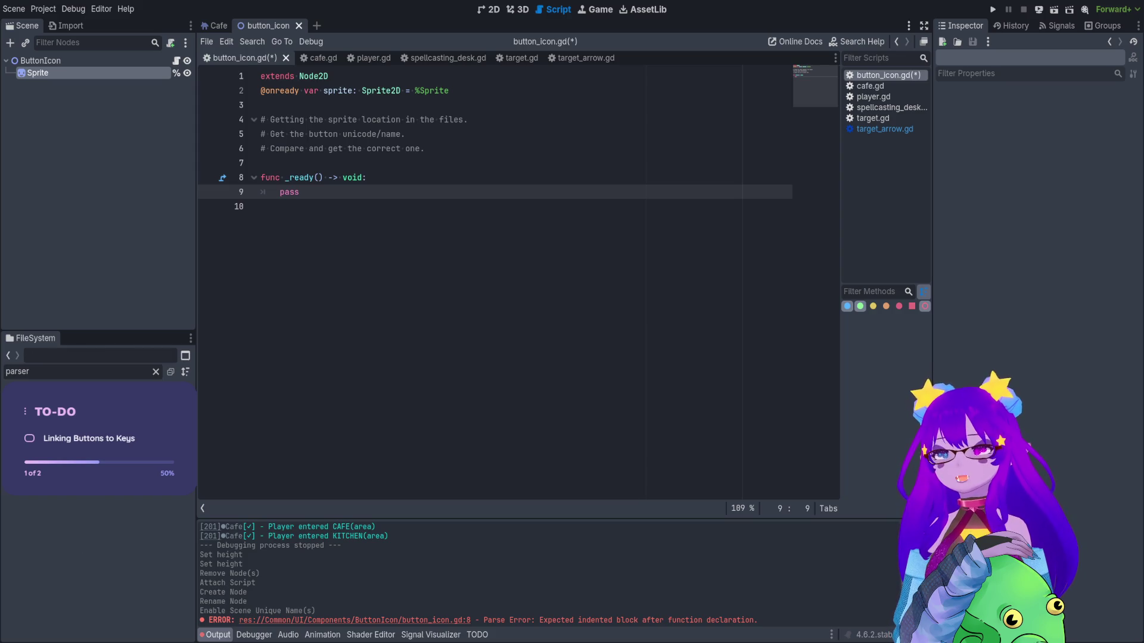
double_click(65, 417)
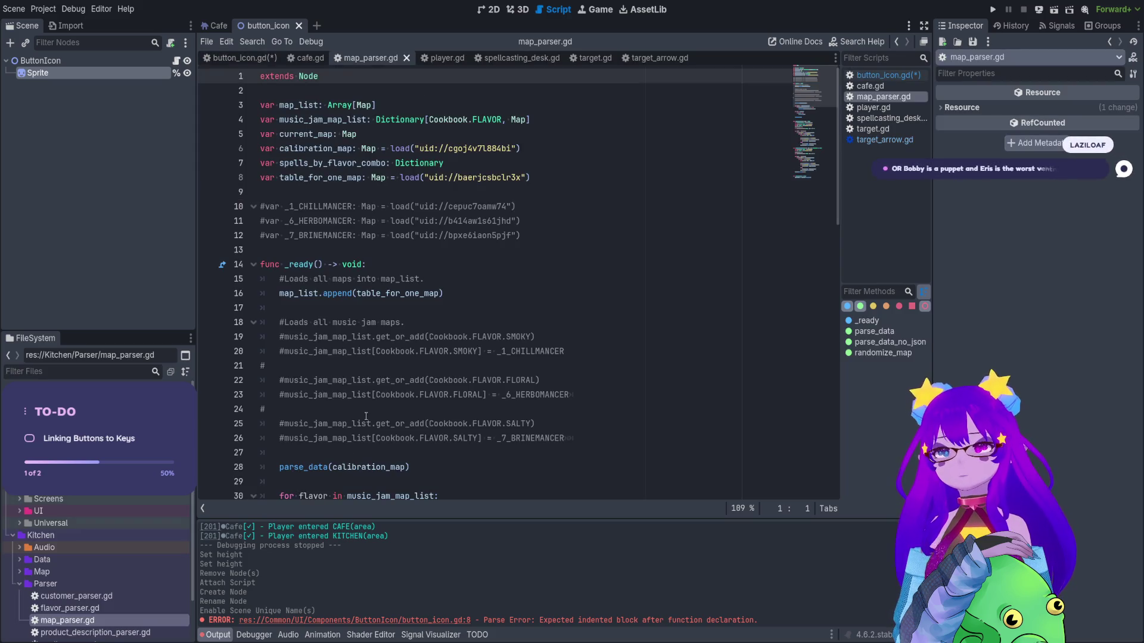
Close the player, spellcasting_desk, target and target_arrow scripts, review map_parser.gd, then return to button_icon.gd.
middle_click(449, 58)
middle_click(452, 59)
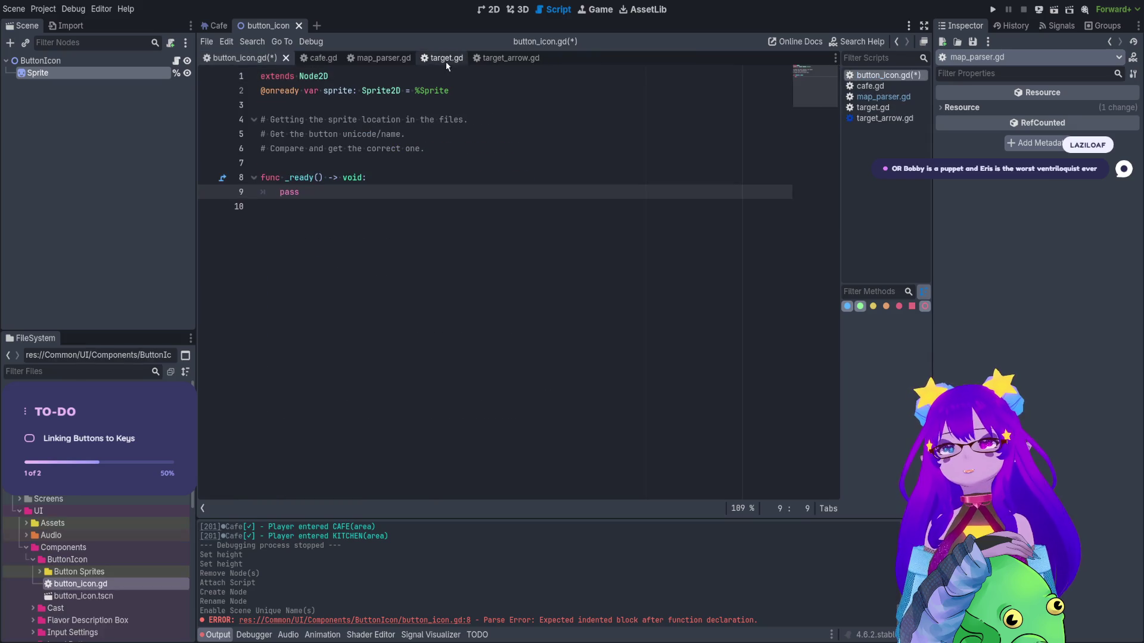
left_click(390, 61)
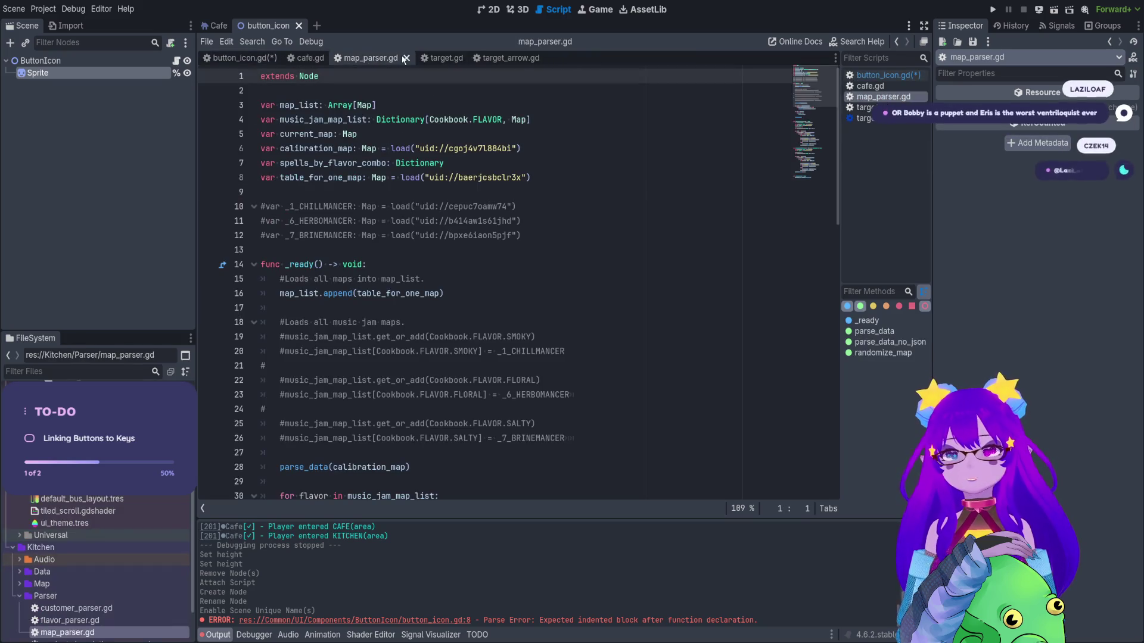
left_click(444, 59)
middle_click(457, 60)
left_click(477, 59)
left_click(482, 57)
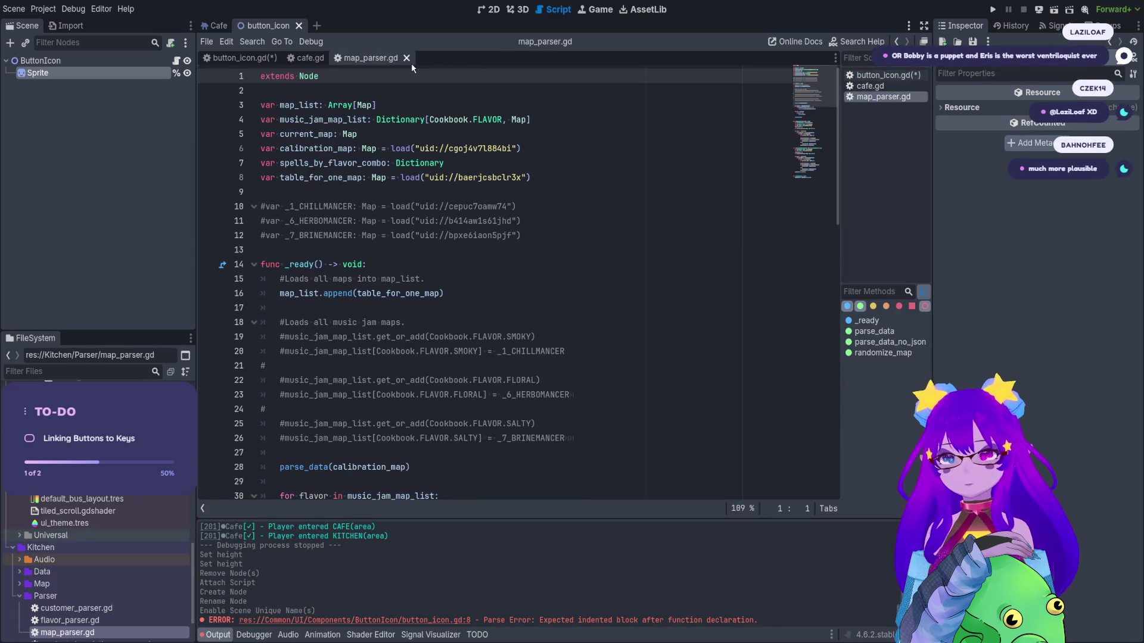
scroll(364, 230, "down", 6)
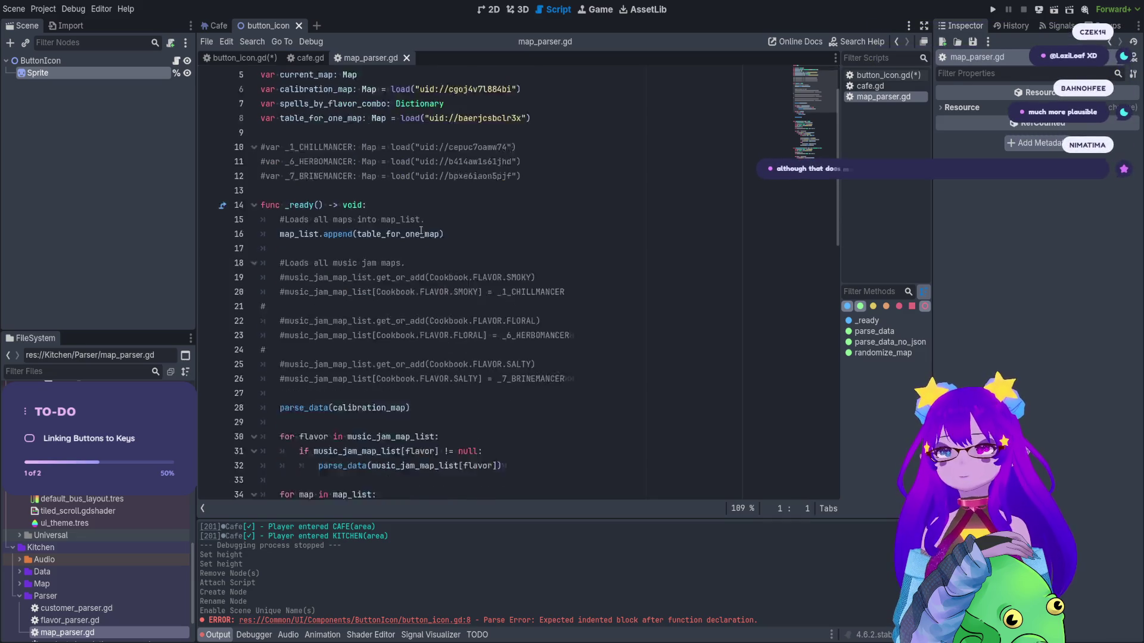
scroll(364, 234, "down", 7)
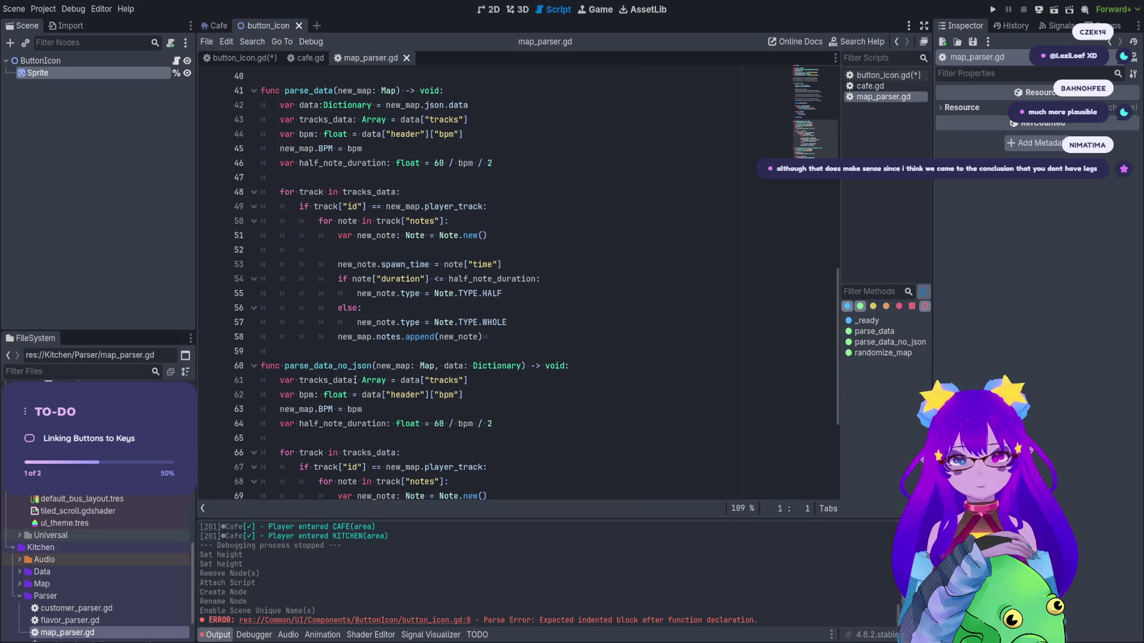
scroll(355, 379, "down", 4)
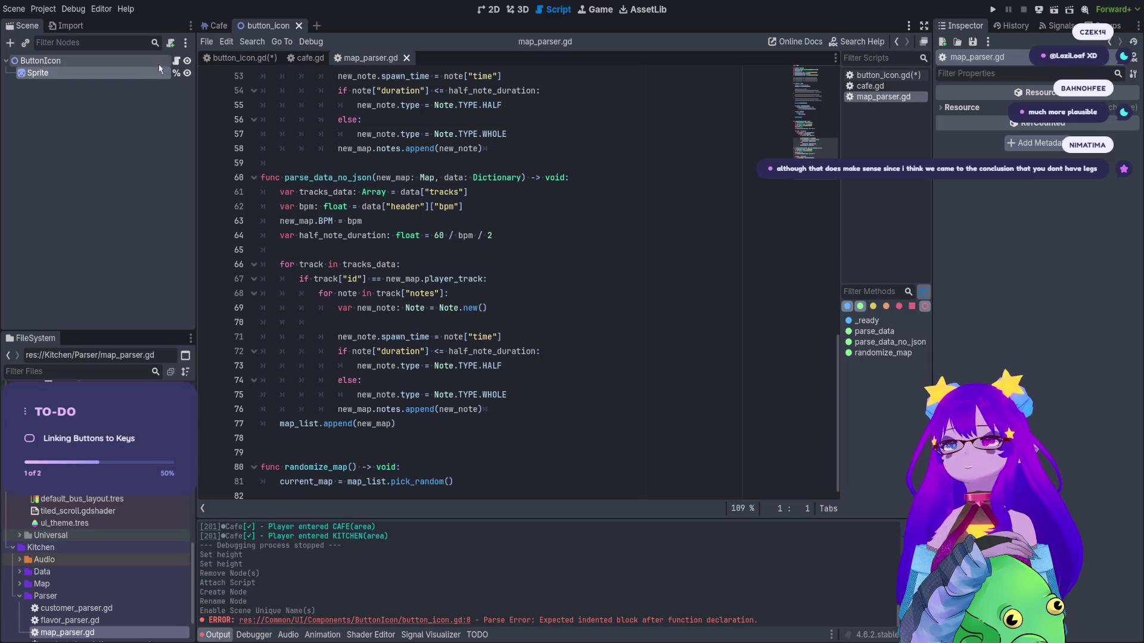
left_click(176, 61)
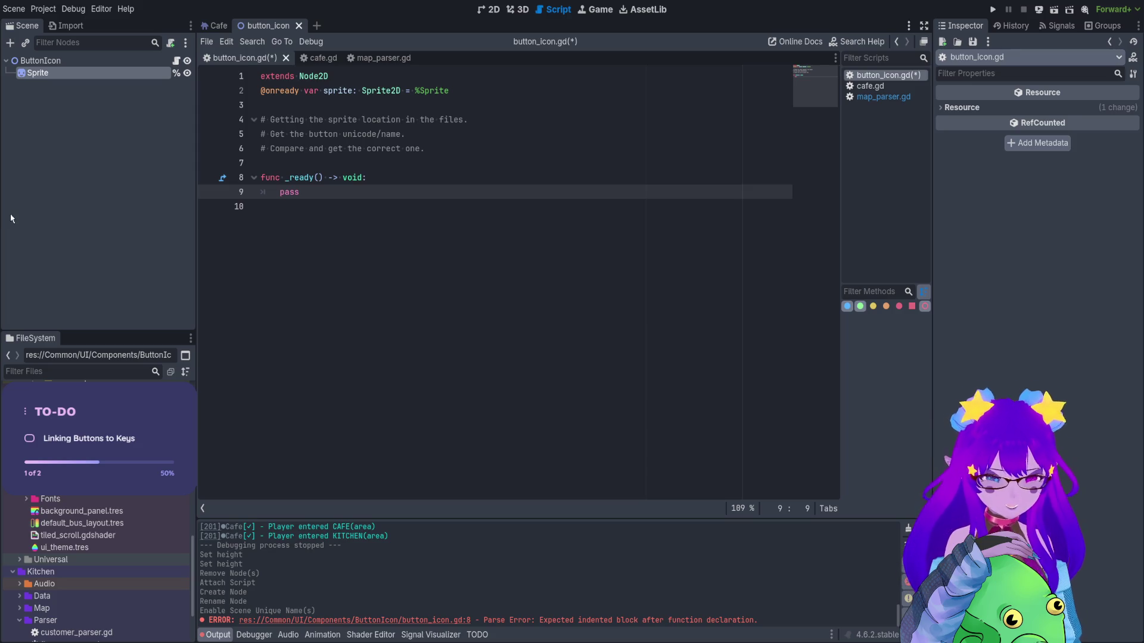
Paste the Button Sprites folder path onto line 10, delete it, and filter FileSystem for 'parser'.
scroll(36, 504, "up", 4)
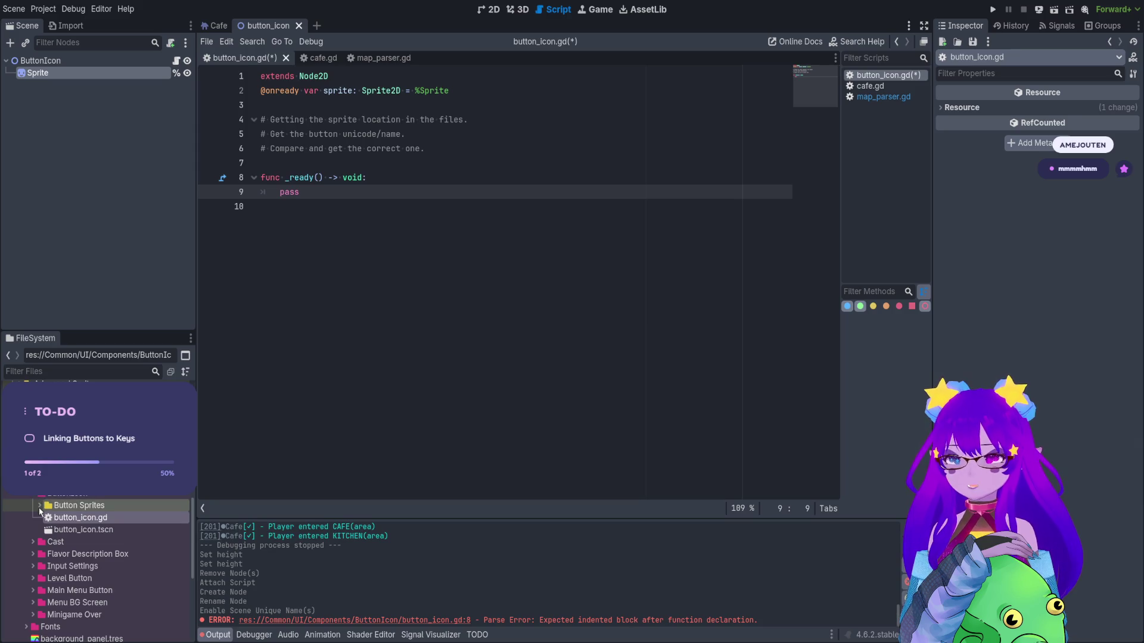
left_click(49, 507)
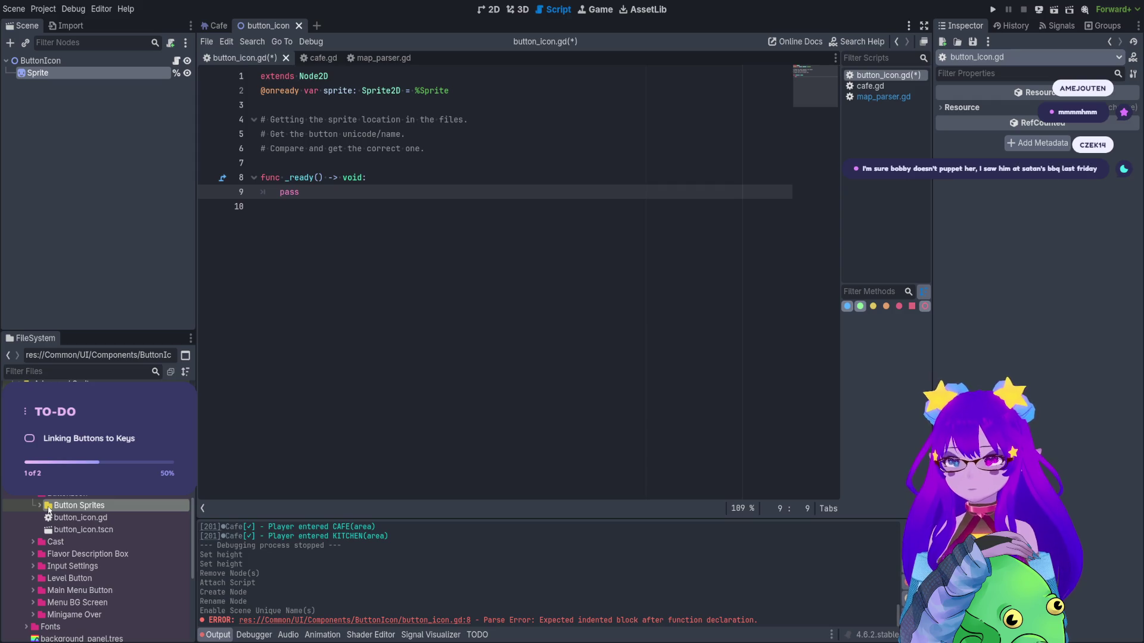
left_click(378, 228)
type("res://Common/UI/Components/ButtonIcon/Button Sprites/")
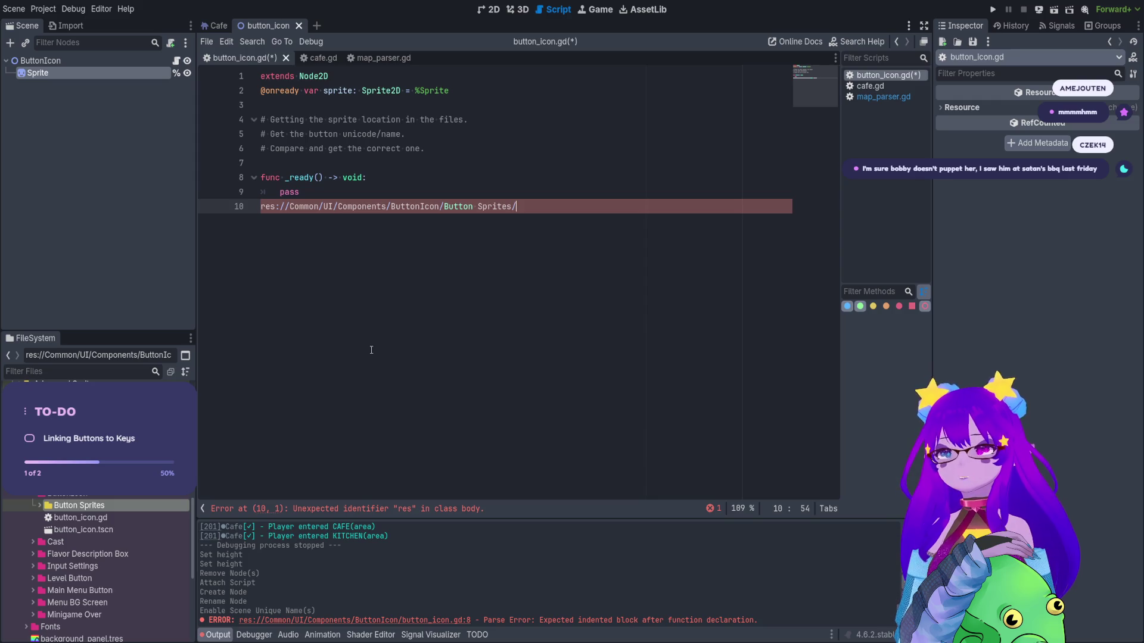
left_click(258, 213, "shift")
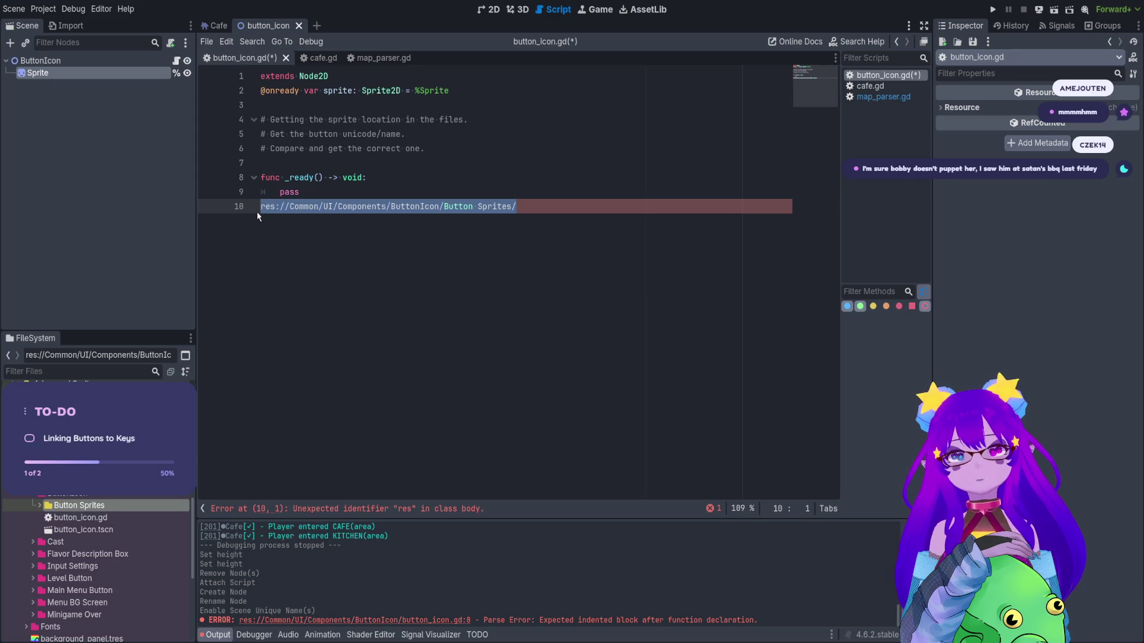
key("BackSpace")
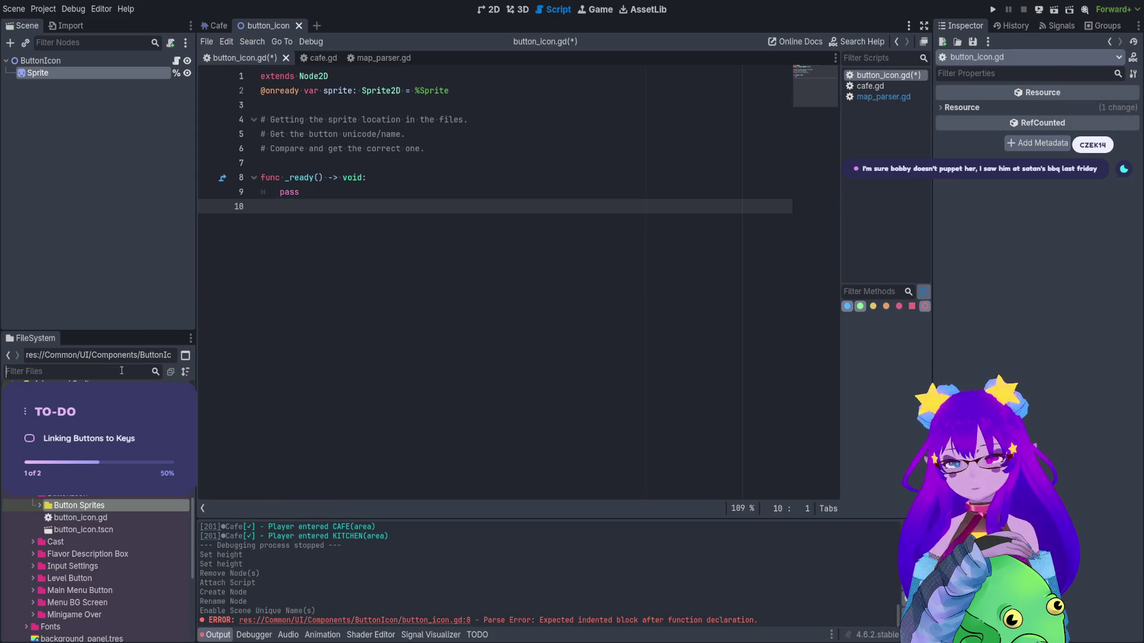
type("parser")
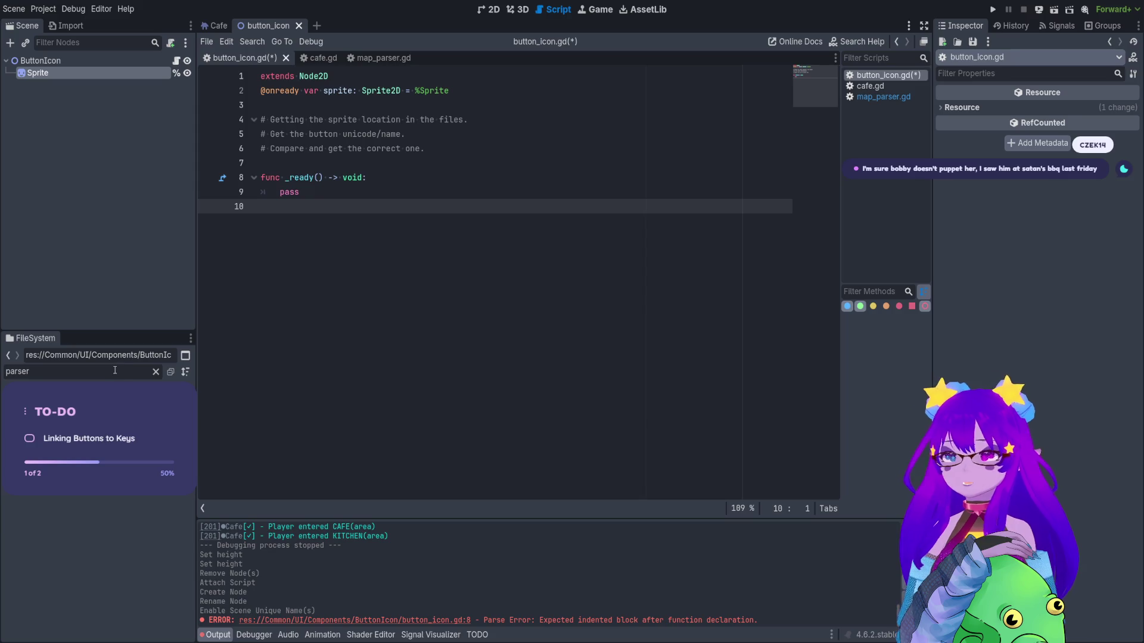
Open product_description_parser.gd, check the Sprite node, and select the Parser folder.
key("Down")
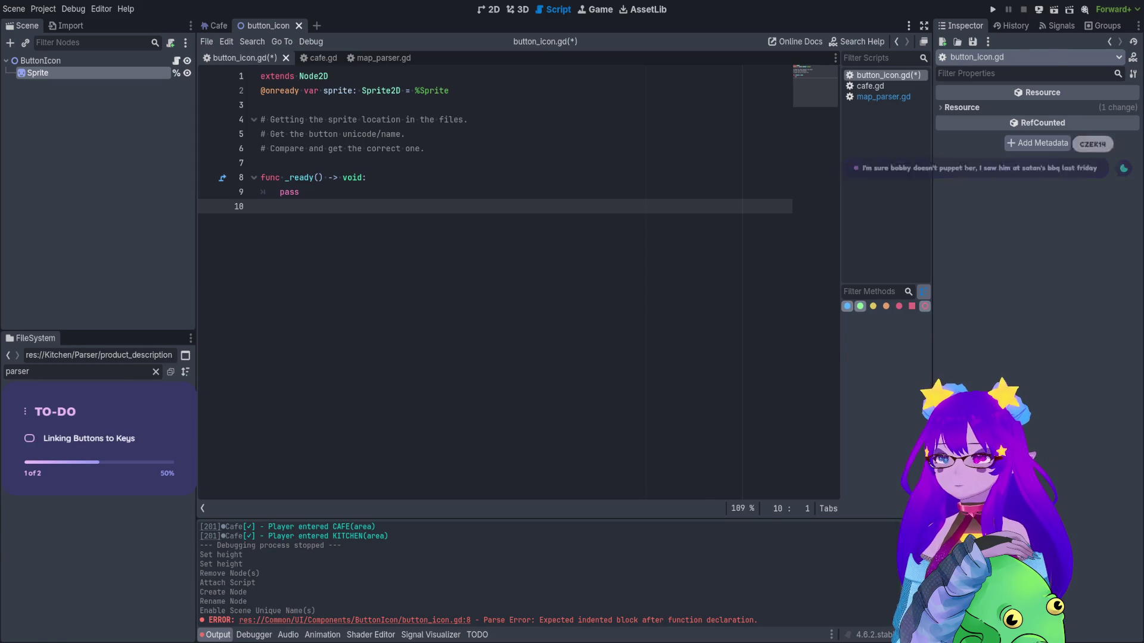
key("Return")
scroll(477, 387, "up", 2)
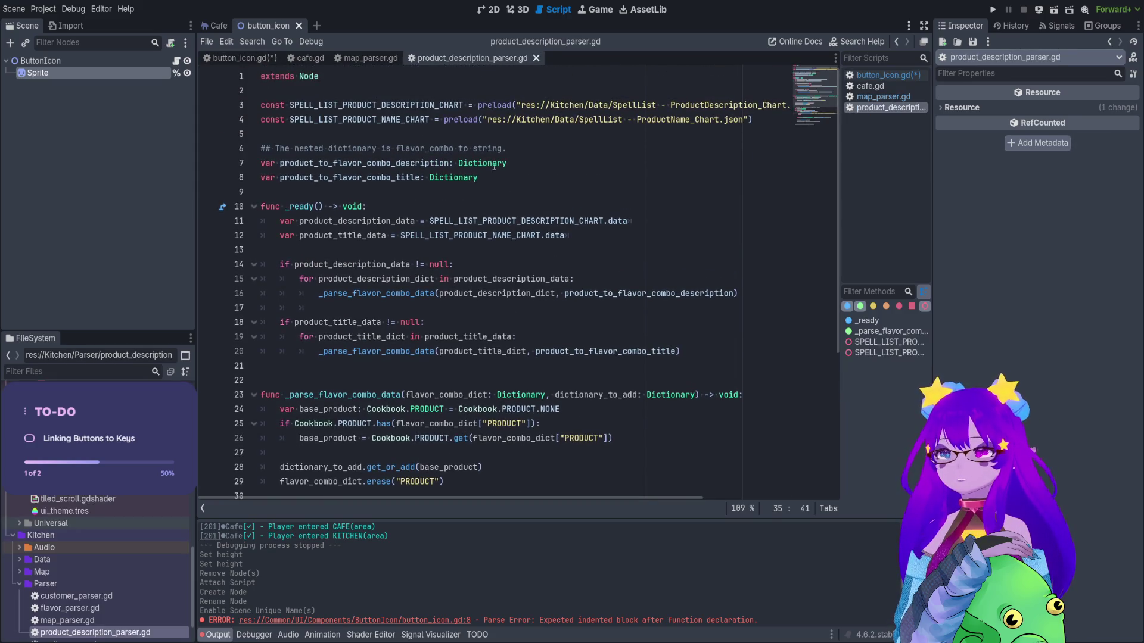
left_click_drag(416, 120, 434, 120)
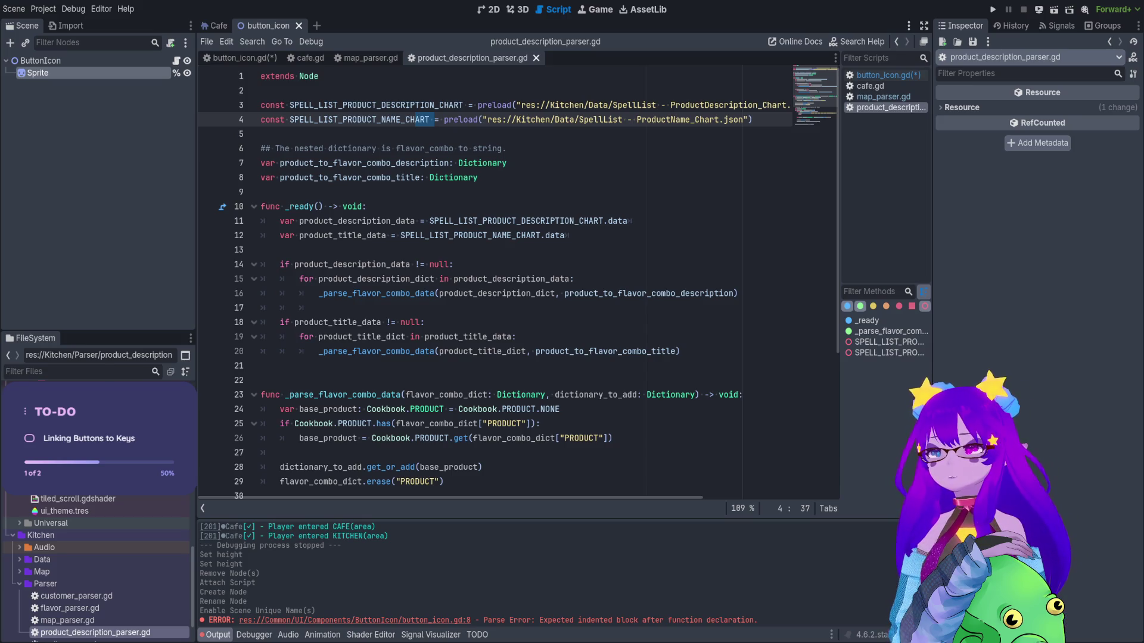
left_click(112, 74)
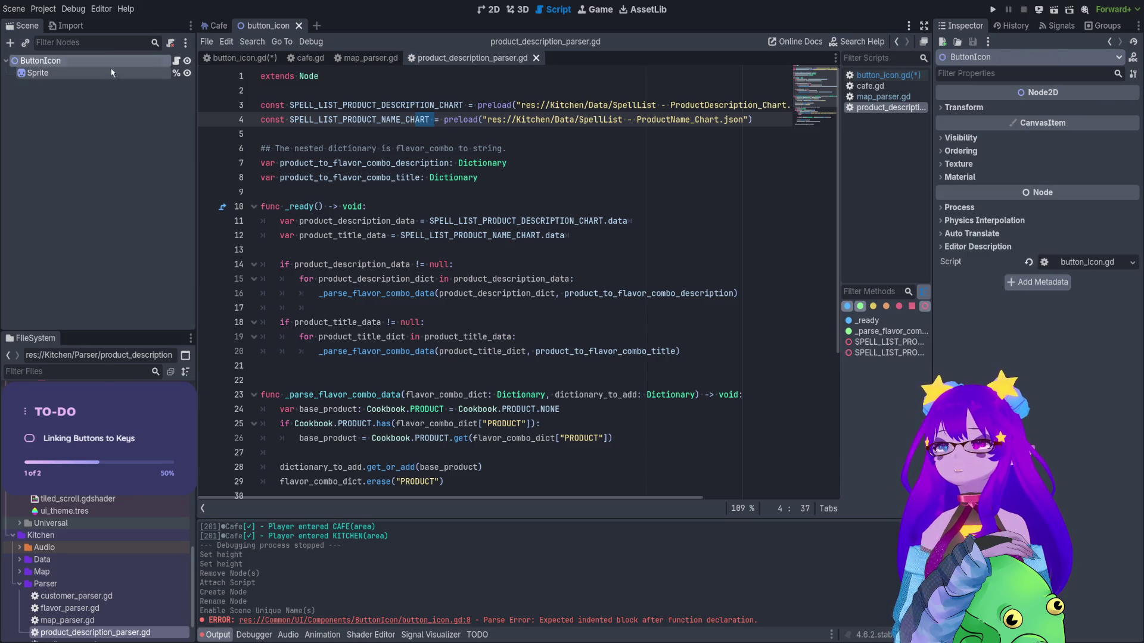
scroll(177, 548, "down", 2)
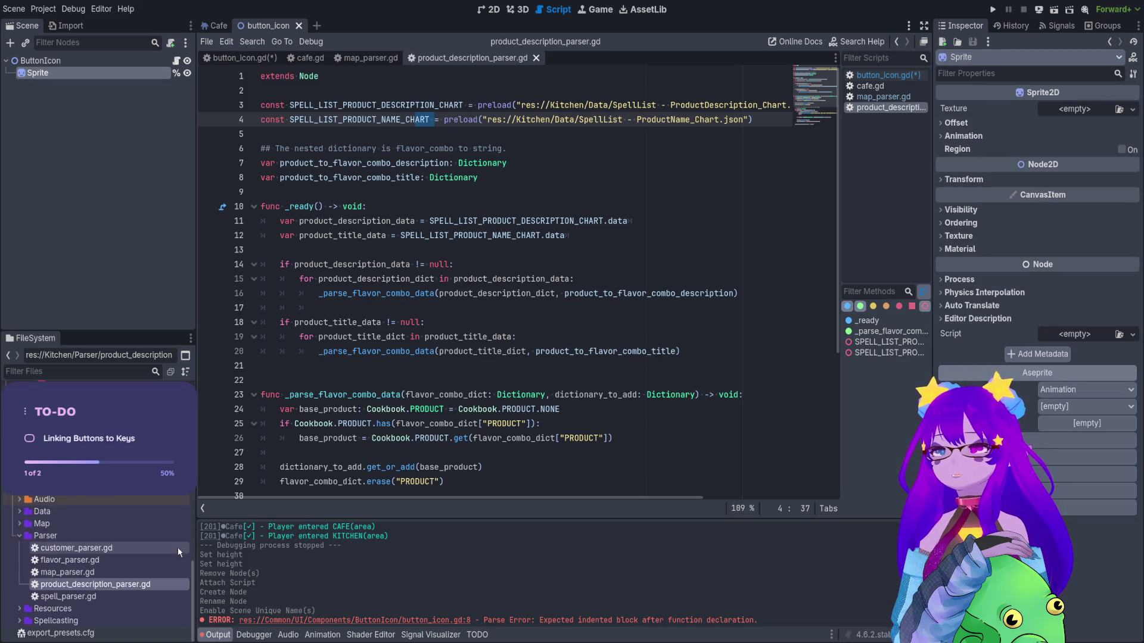
left_click(141, 533)
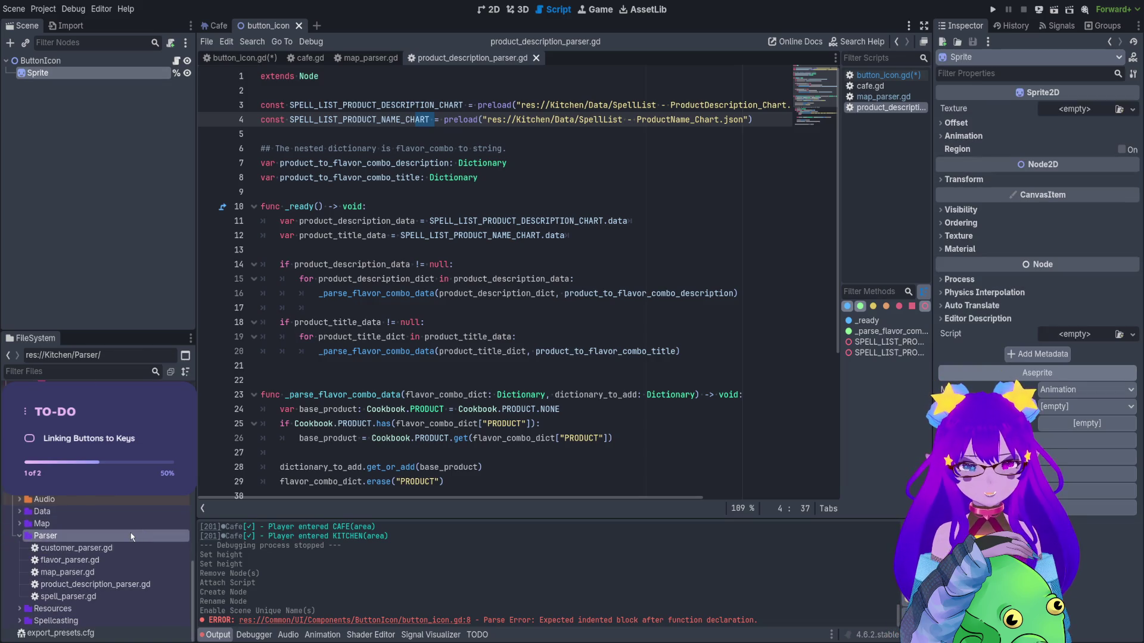
Look over customer_parser.gd's house_to_profile entries and flavor_parser.gd.
double_click(71, 548)
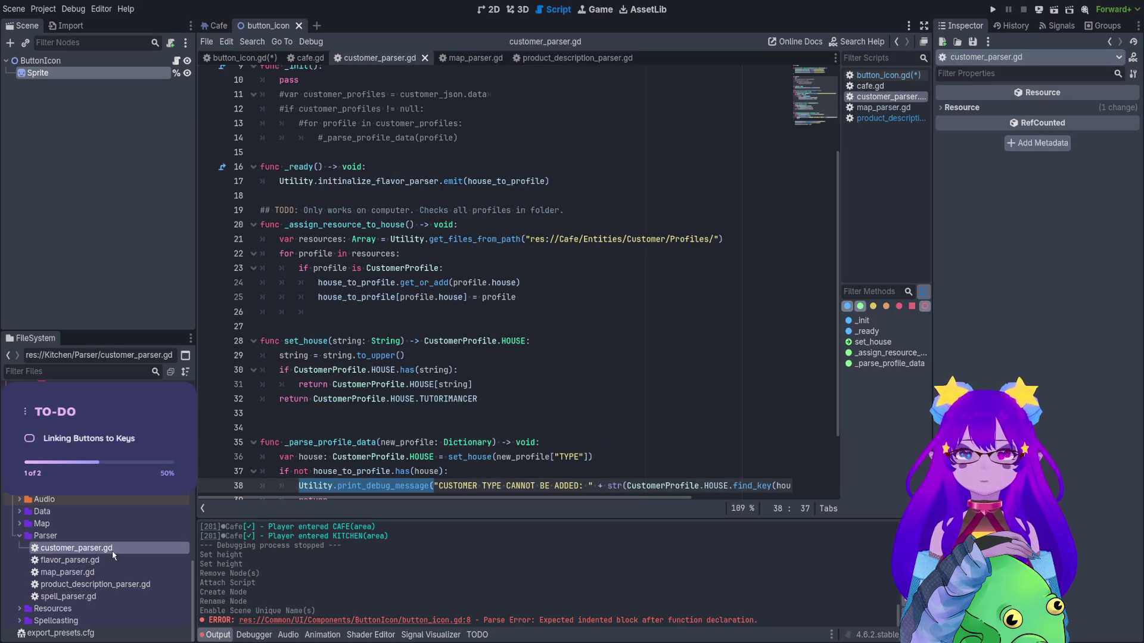
scroll(373, 396, "up", 4)
mouse_move(438, 105)
left_mouse_down()
mouse_move(595, 134)
mouse_move(265, 162)
left_mouse_up()
double_click(122, 561)
scroll(461, 238, "up", 6)
left_click(378, 105)
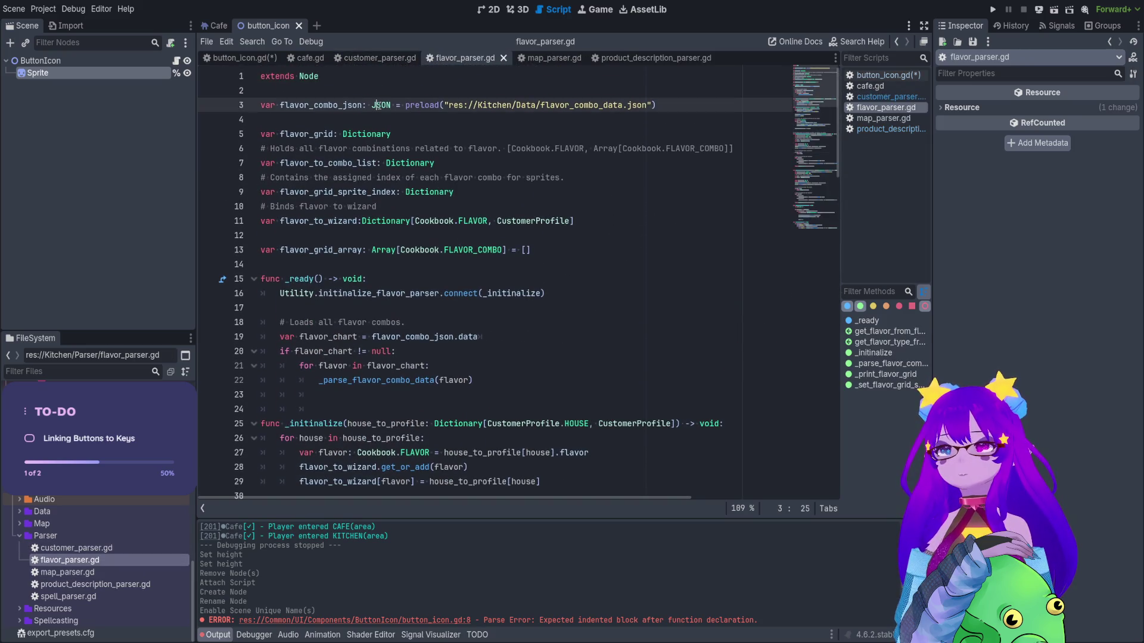
key("Down")
key("Down")
key("Down")
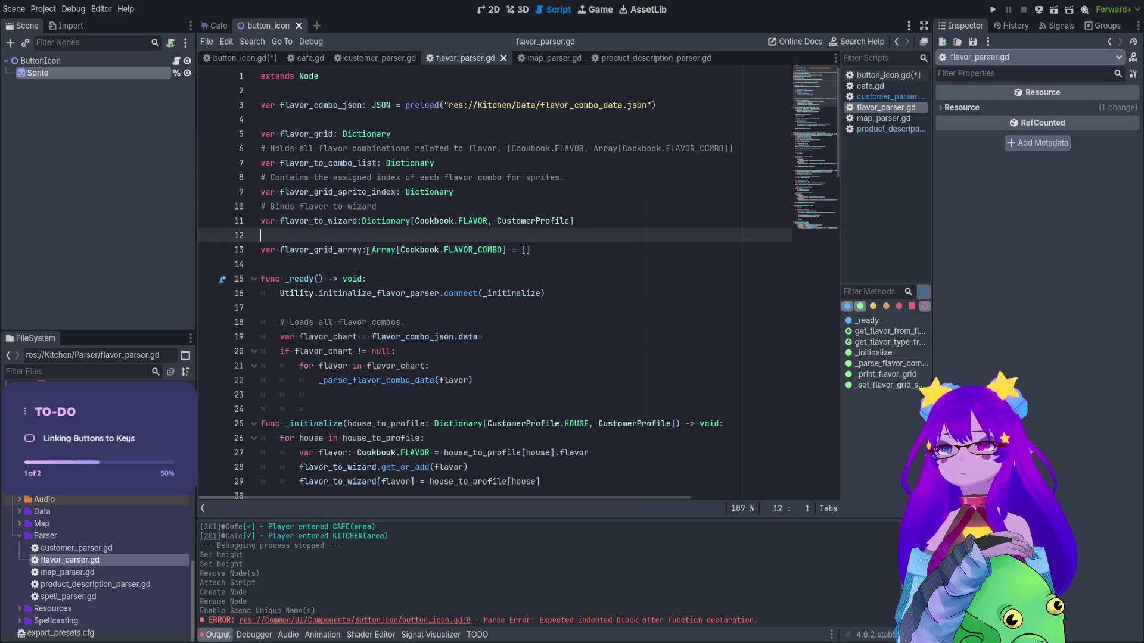
scroll(434, 290, "down", 3)
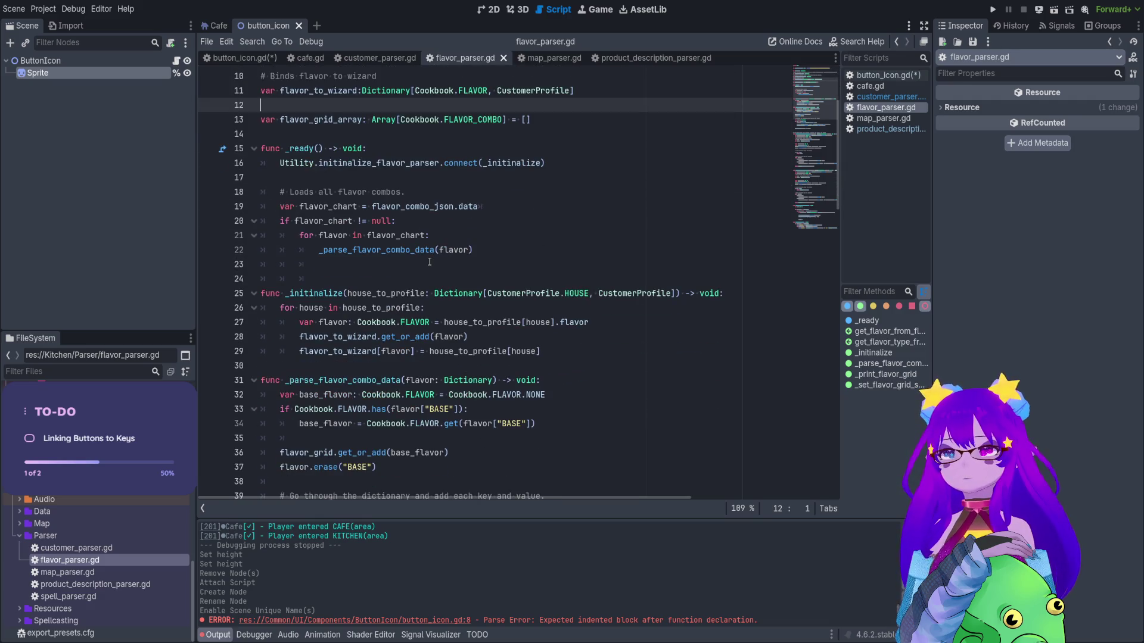
Reopen product_description_parser.gd, then open utility.gd scrolled to get_files_from_path().
double_click(131, 587)
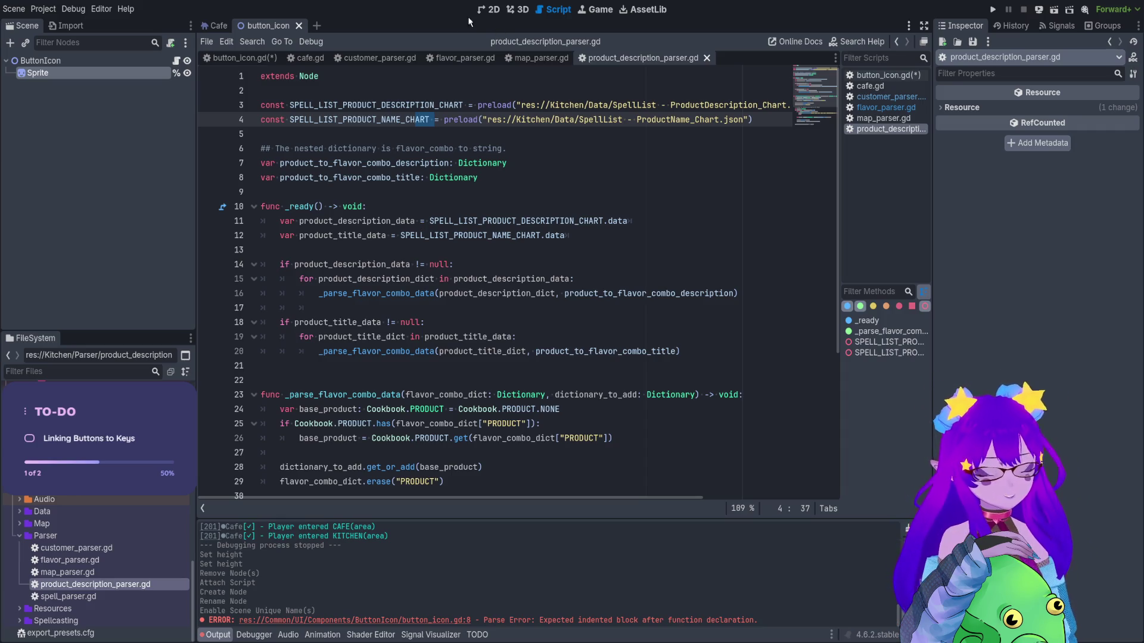
left_click(475, 194)
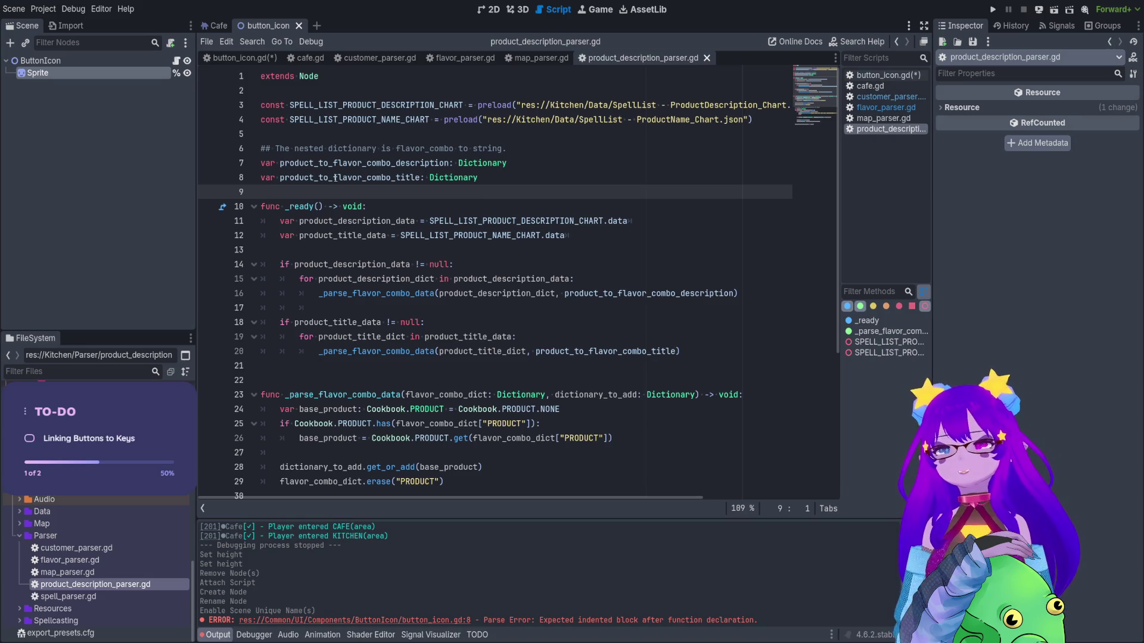
scroll(386, 237, "down", 2)
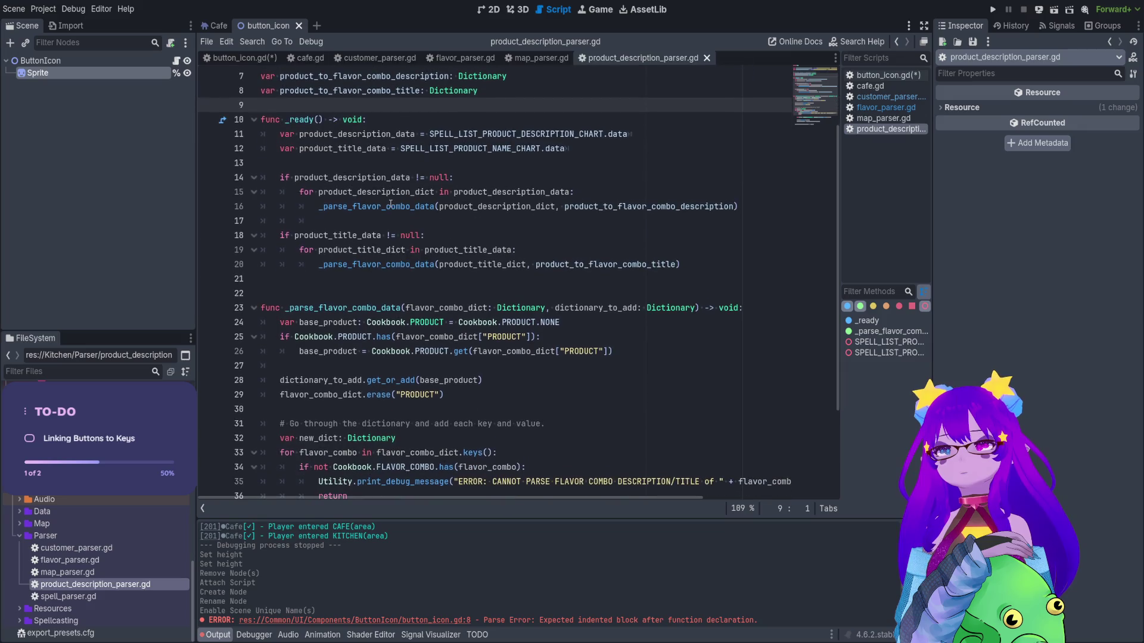
scroll(462, 173, "down", 3)
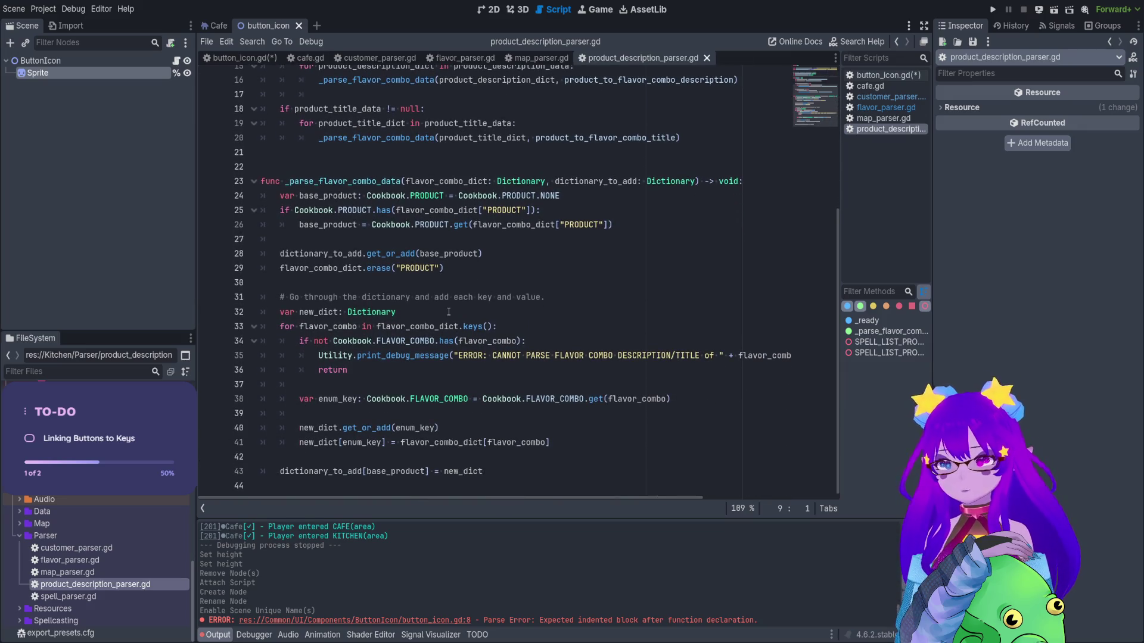
scroll(448, 311, "up", 1)
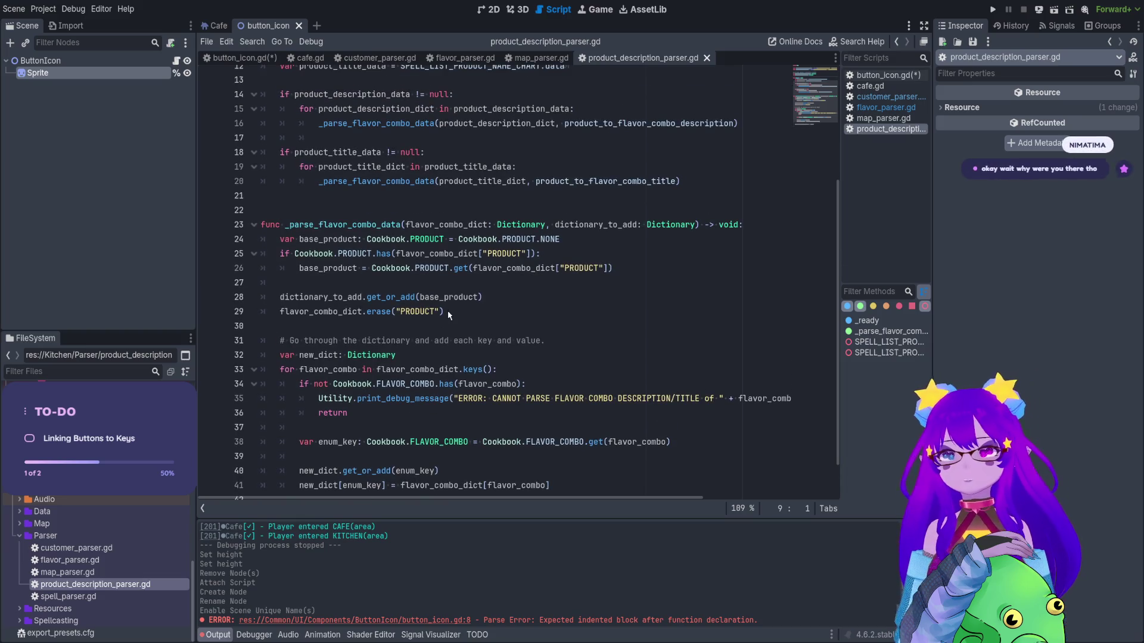
key("ctrl+alt+o")
left_click_drag(819, 238, 834, 465)
left_click(567, 368)
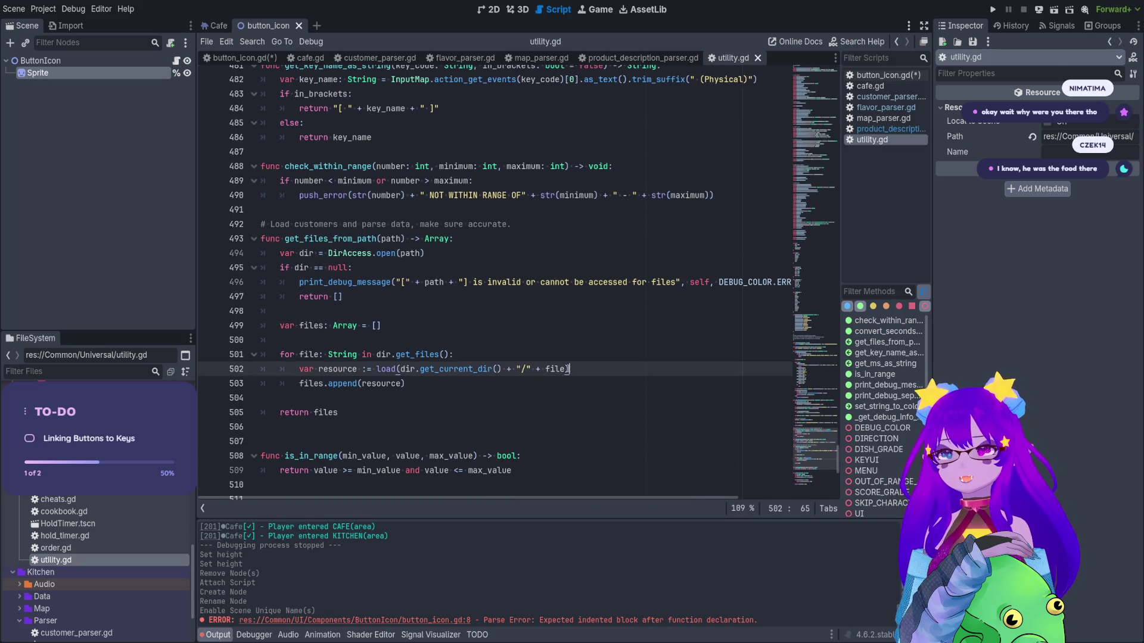
Find get_files_from_path usages and select the line-21 call in customer_parser.gd.
double_click(320, 239)
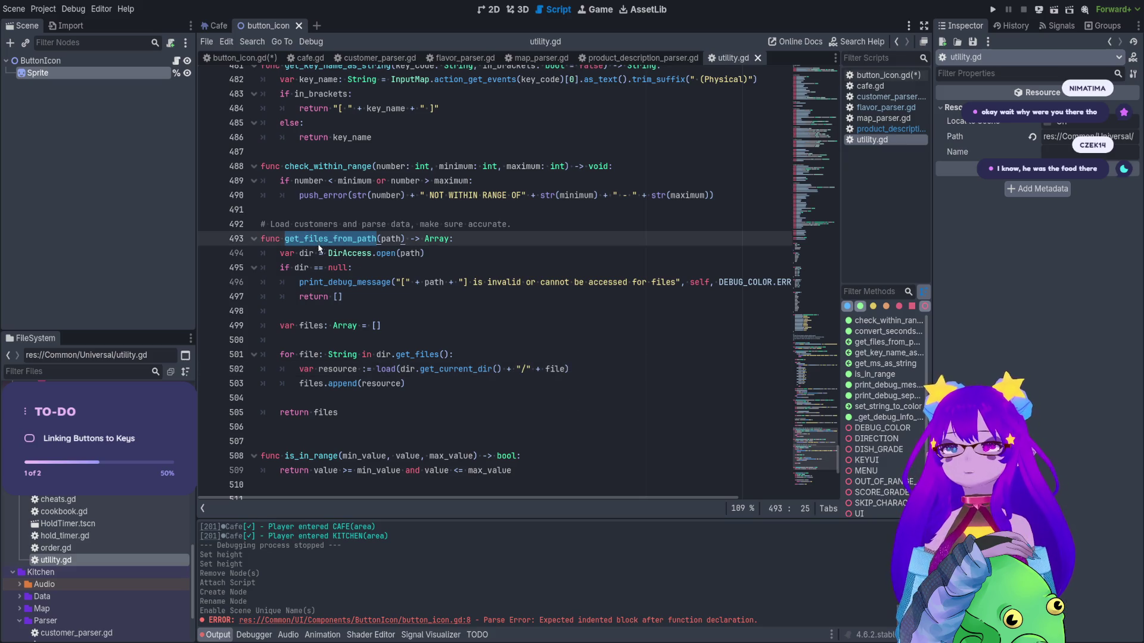
key("ctrl+shift+f")
key("Return")
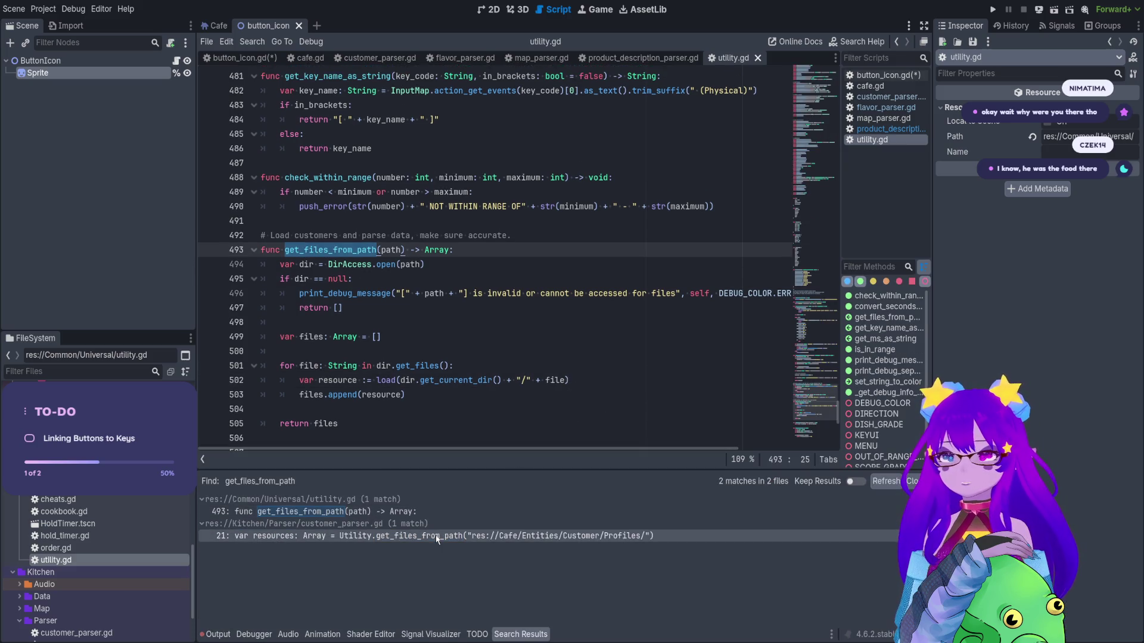
left_click(437, 539)
scroll(560, 361, "down", 1)
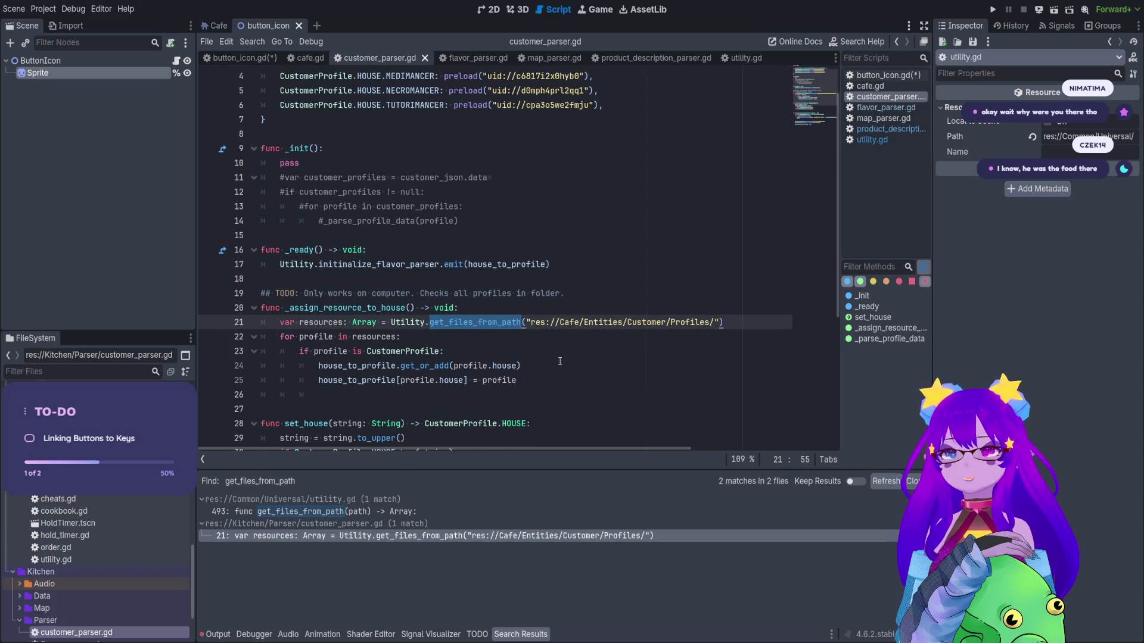
left_click(274, 324)
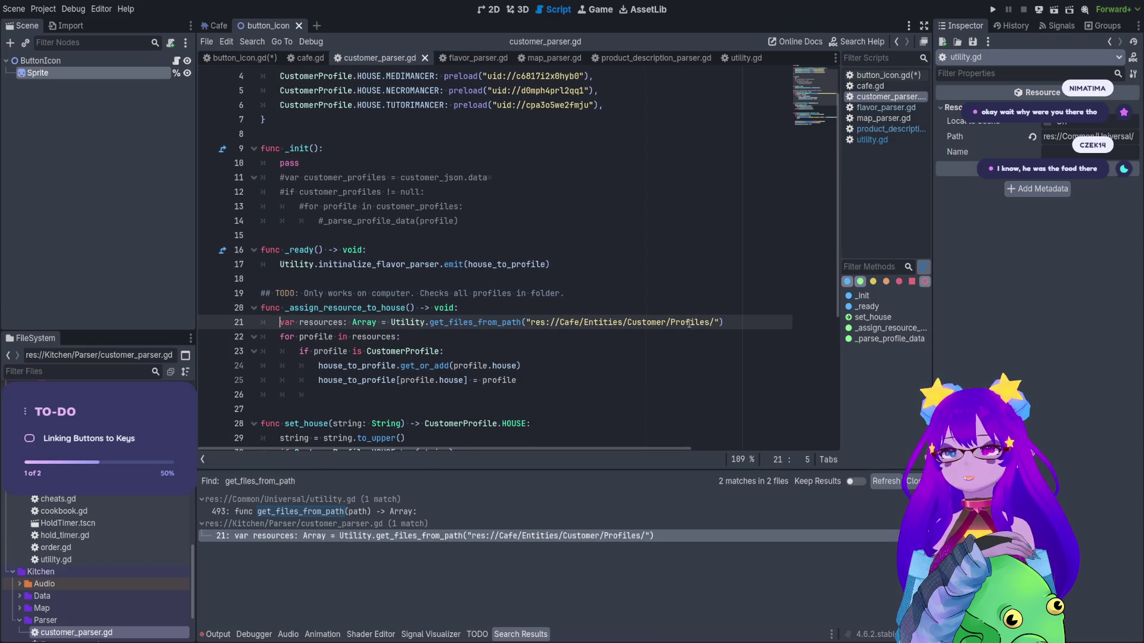
left_click(709, 321)
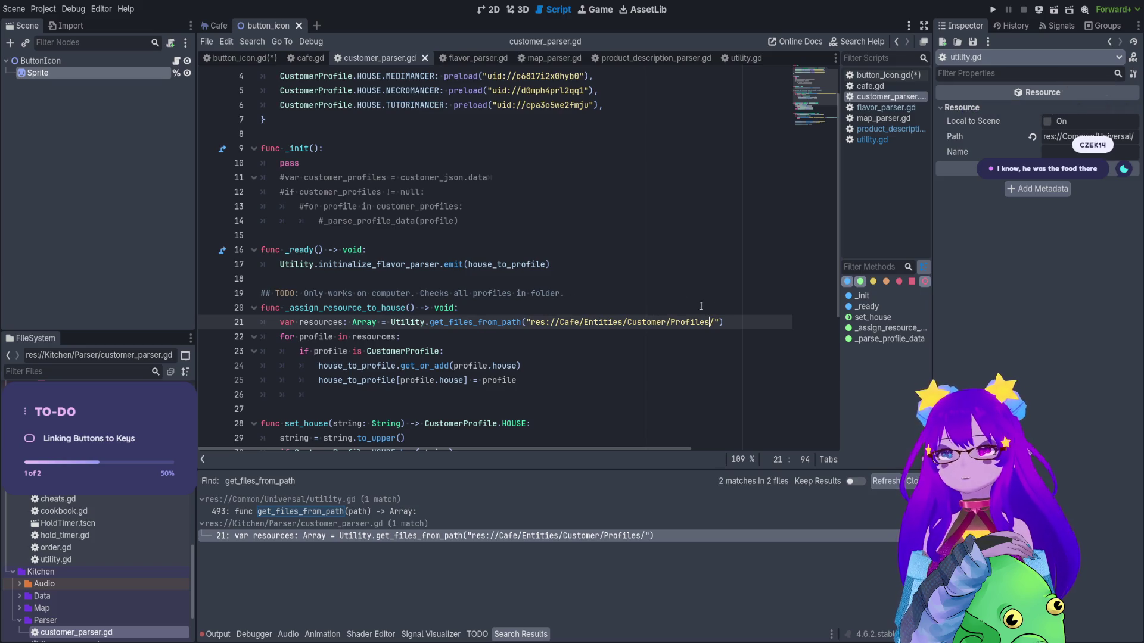
triple_click(733, 326)
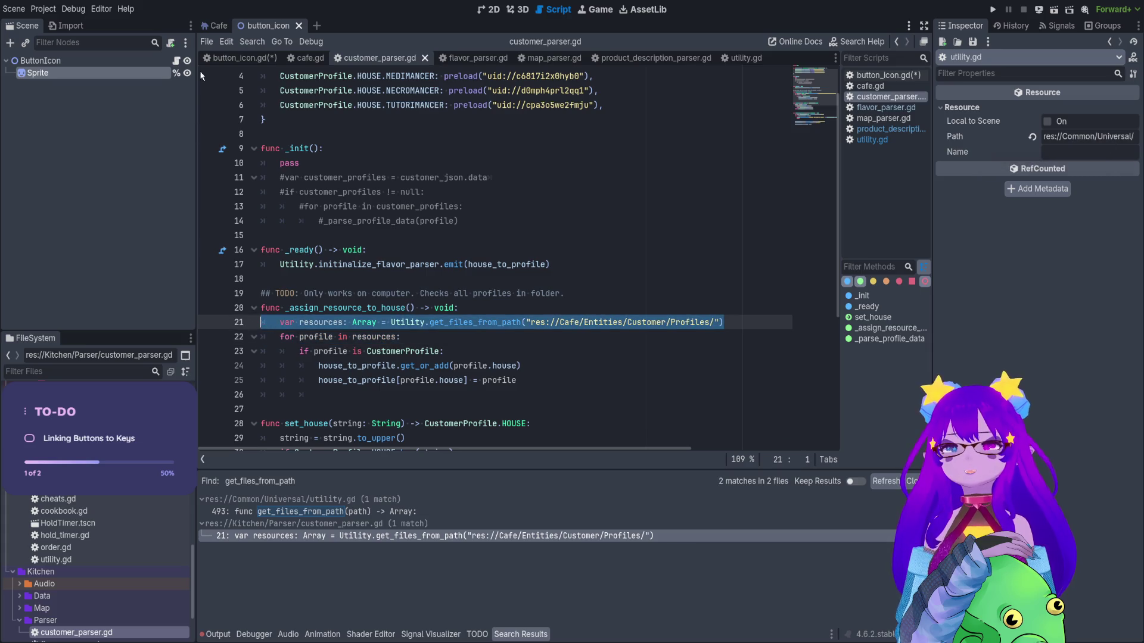
Replace pass in button_icon.gd's _ready with the call, renaming resources to sprite_list.
left_click(177, 62)
key("BackSpace")
key("shift+Home")
type("var resources: Array = Utility.get_files_from_path(\"res://Cafe/Entities/Customer/Profiles/\")")
key("Home")
double_click(320, 195)
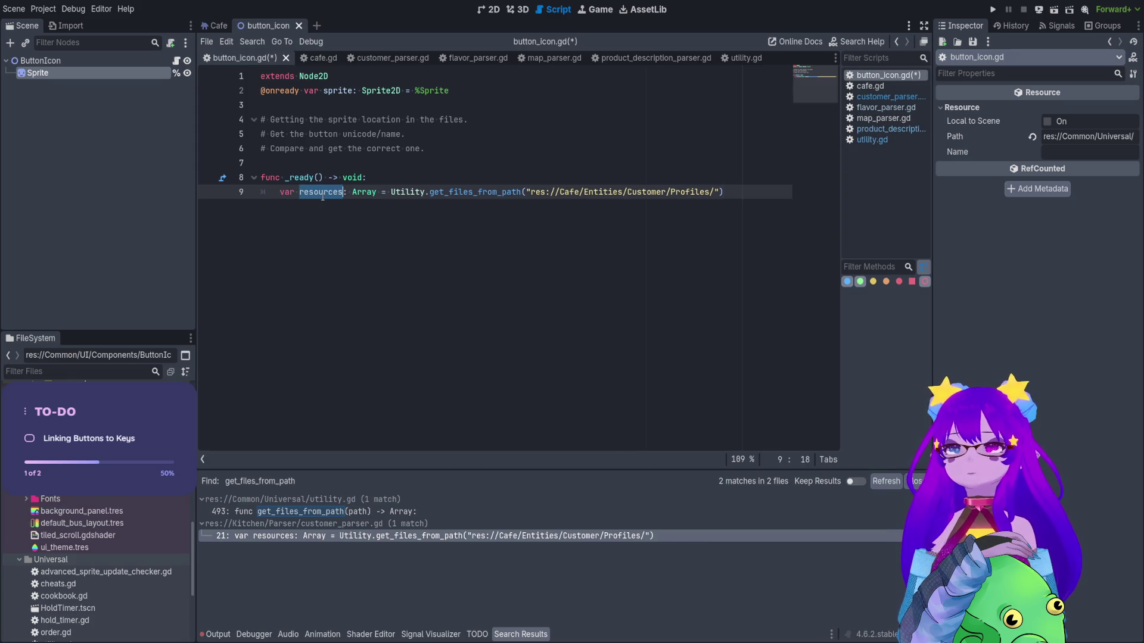
type("sprite_list")
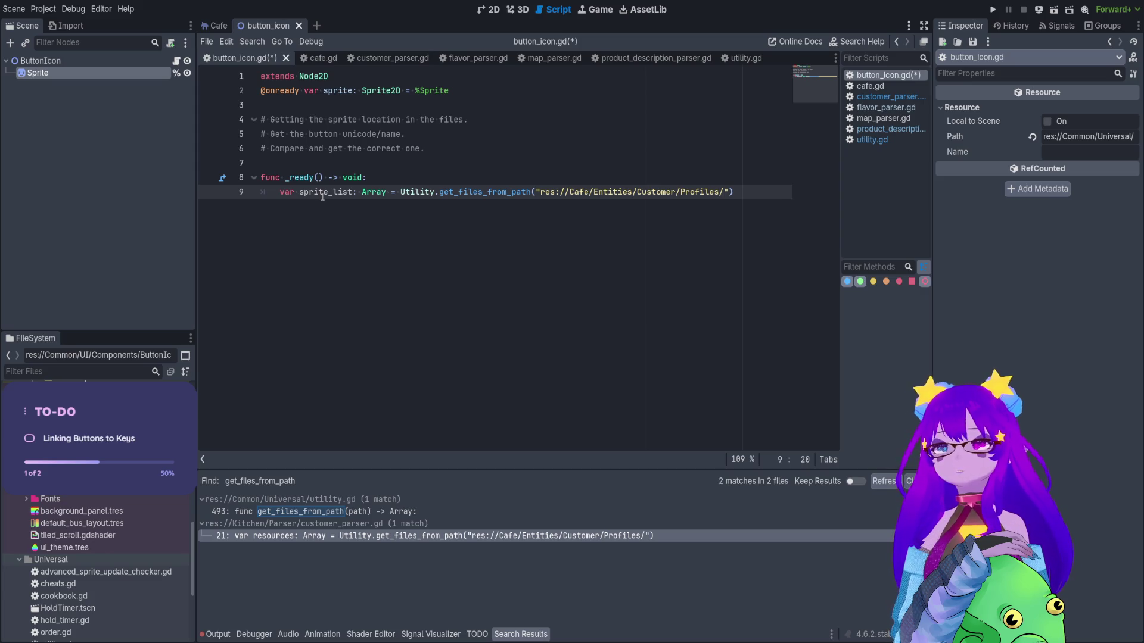
left_click(483, 188)
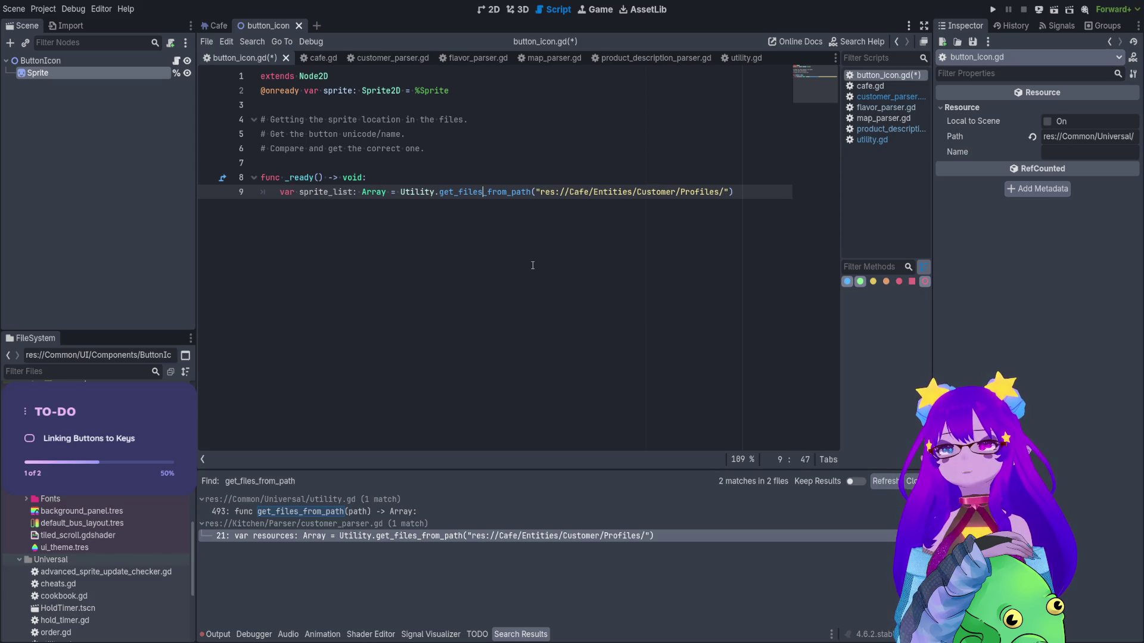
scroll(95, 566, "up", 4)
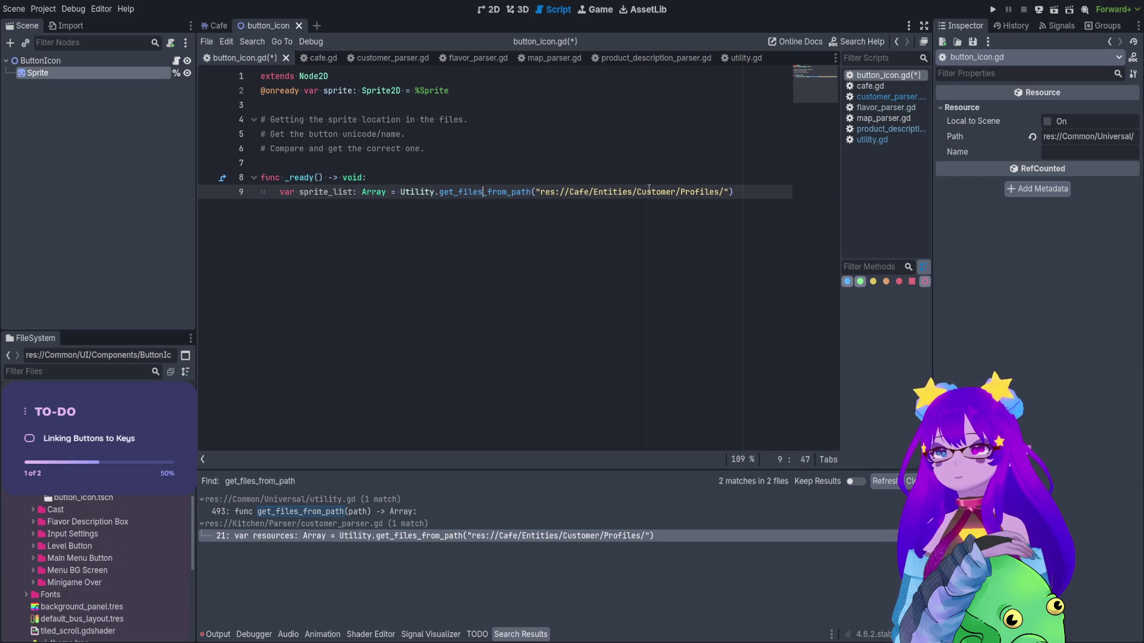
left_click_drag(727, 192, 535, 192)
key("ctrl+c")
Replace the hard-coded path argument on line 21 with FILE_PATH.
left_click(455, 536)
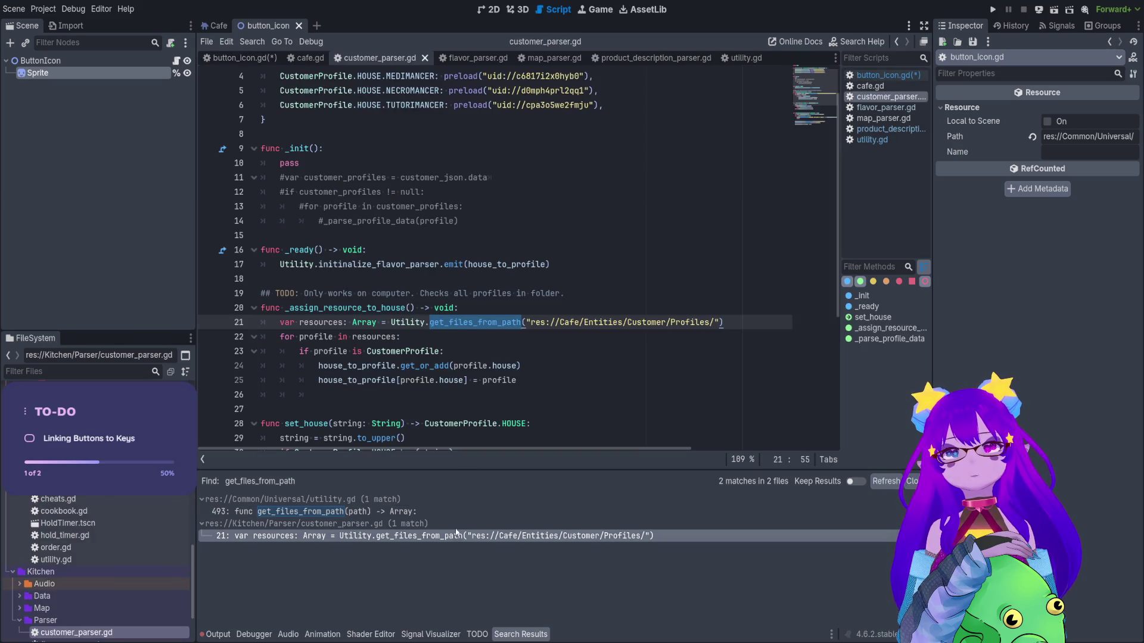
left_click(721, 322)
left_click_drag(721, 322, 527, 322)
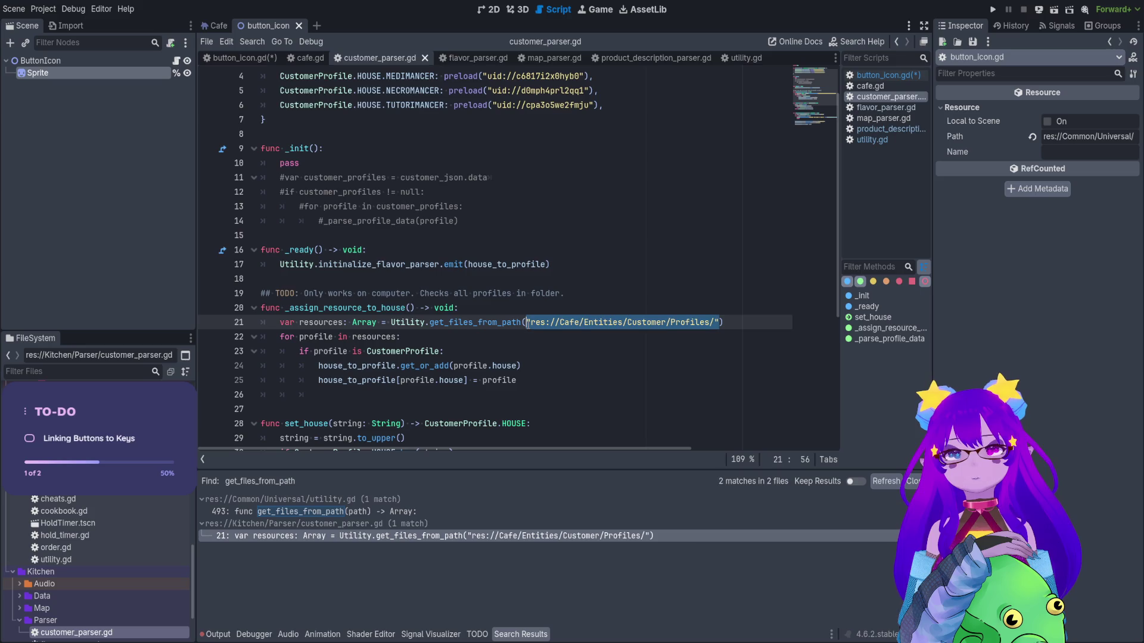
key("BackSpace")
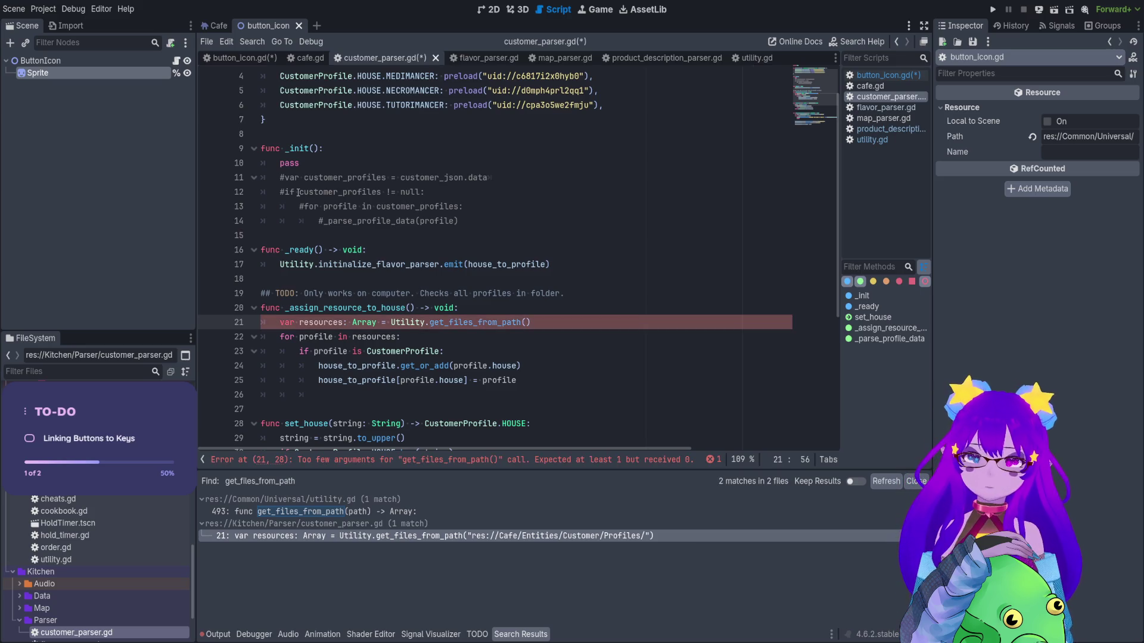
type("FILE_PATH")
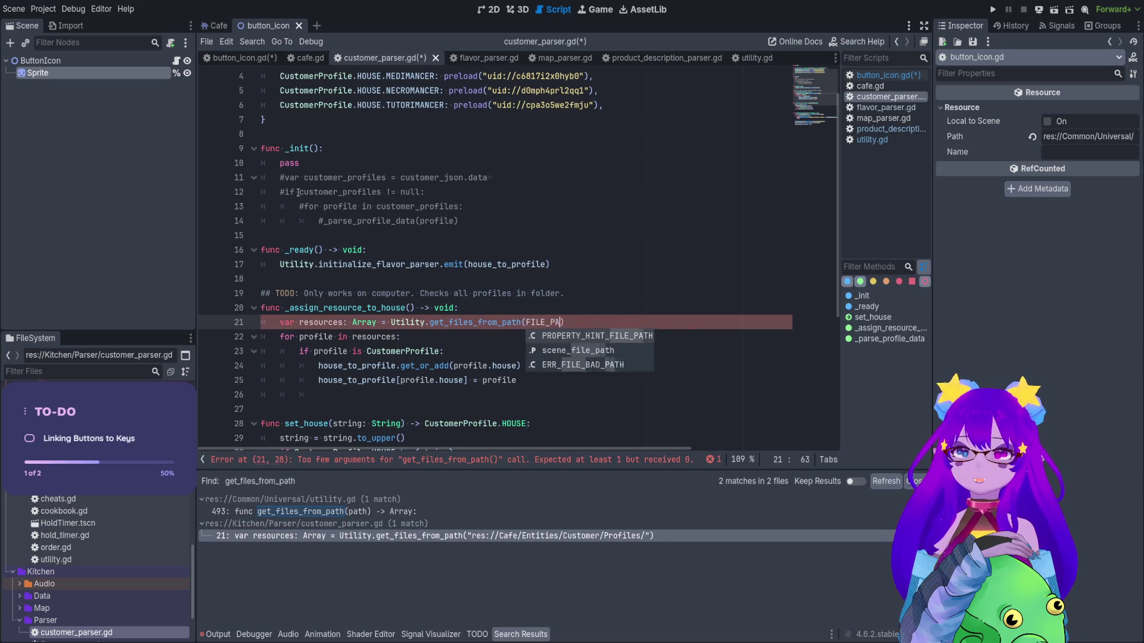
Insert a FILE_PATH: String declaration below extends Node, pasting the Customer Profiles path as its value.
scroll(396, 178, "up", 2)
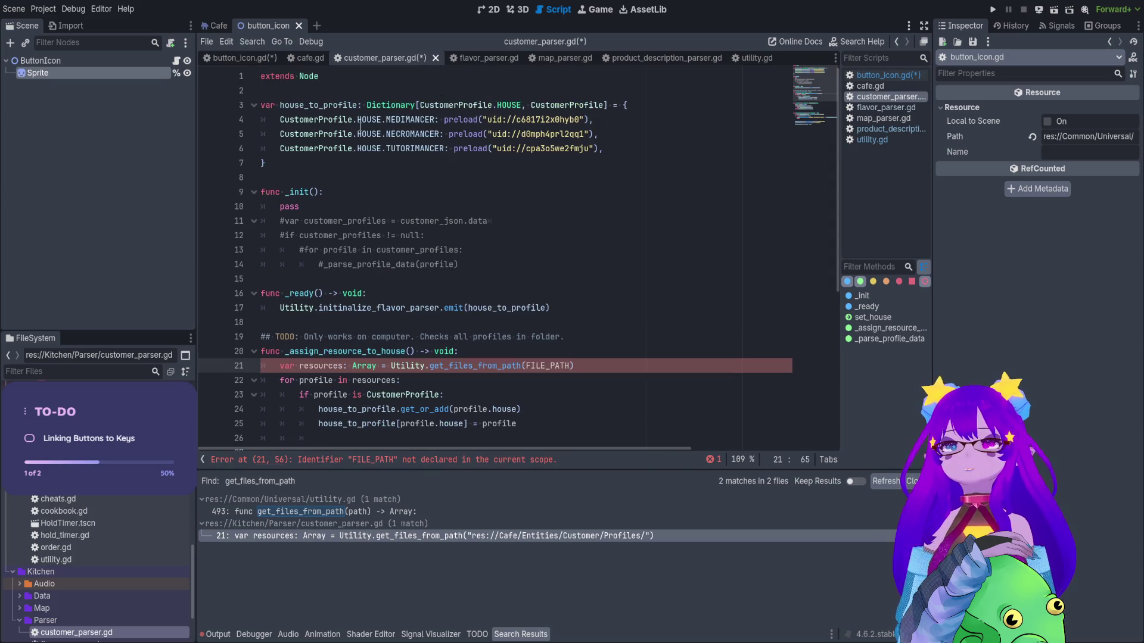
left_click(347, 94)
key("Return")
key("Return")
type("var const")
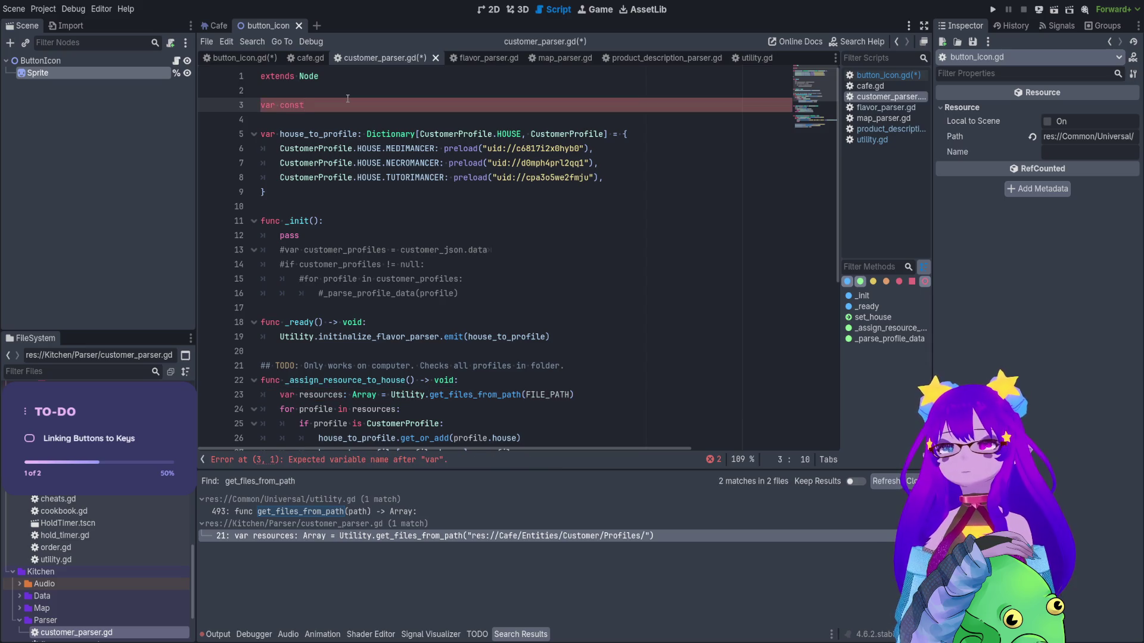
key("BackSpace")
key("BackSpace")
key("BackSpace")
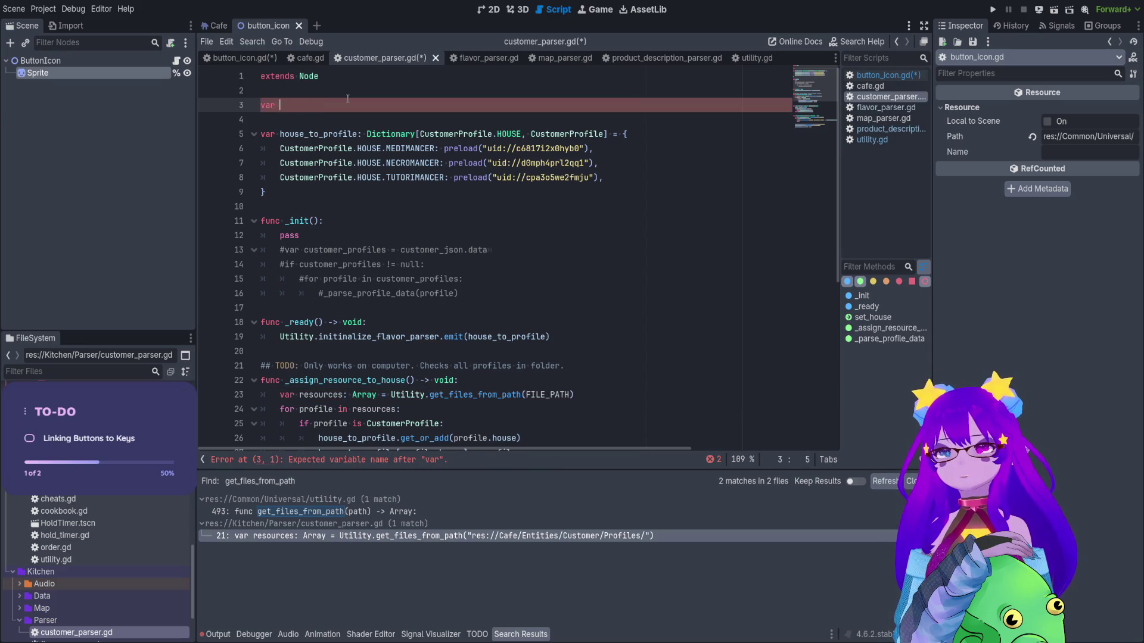
type("const var ")
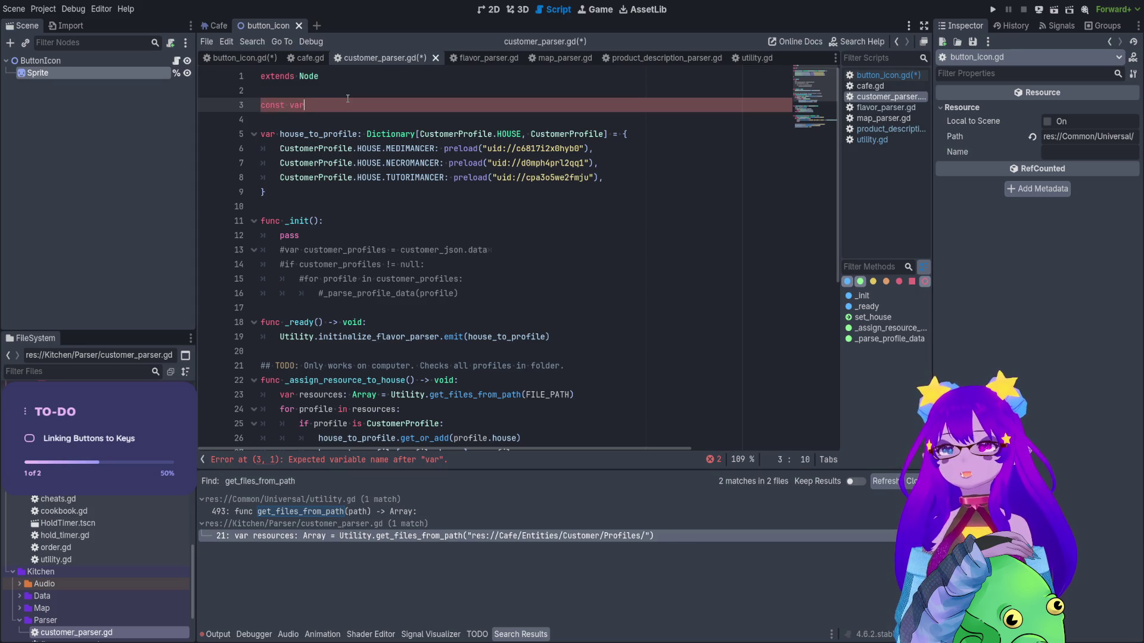
type("FILE_PA")
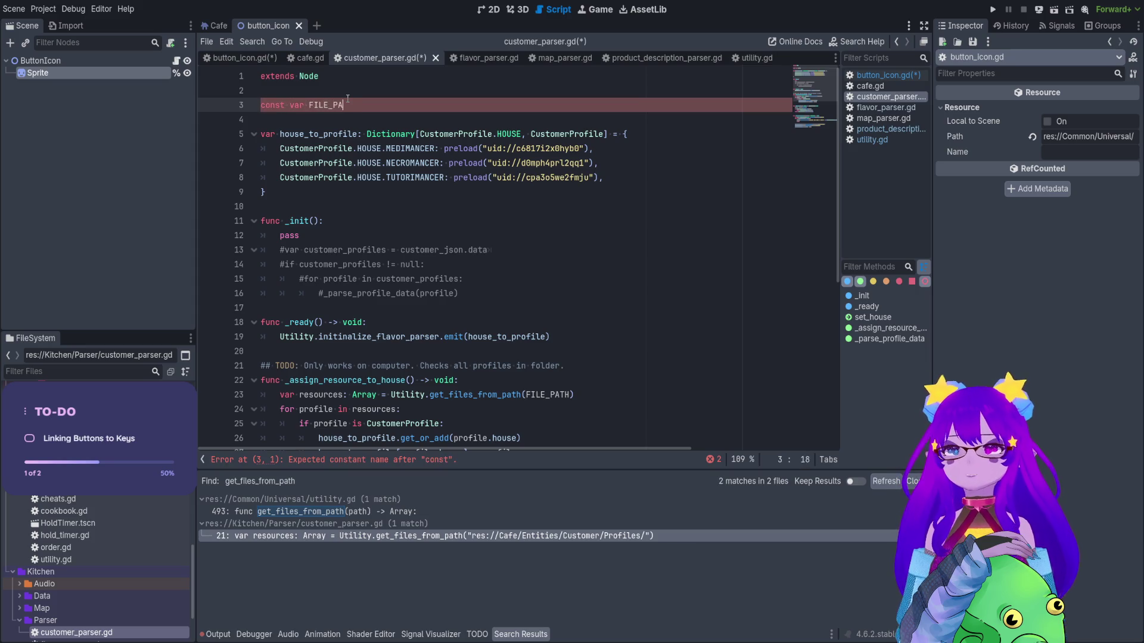
type("TH: String:")
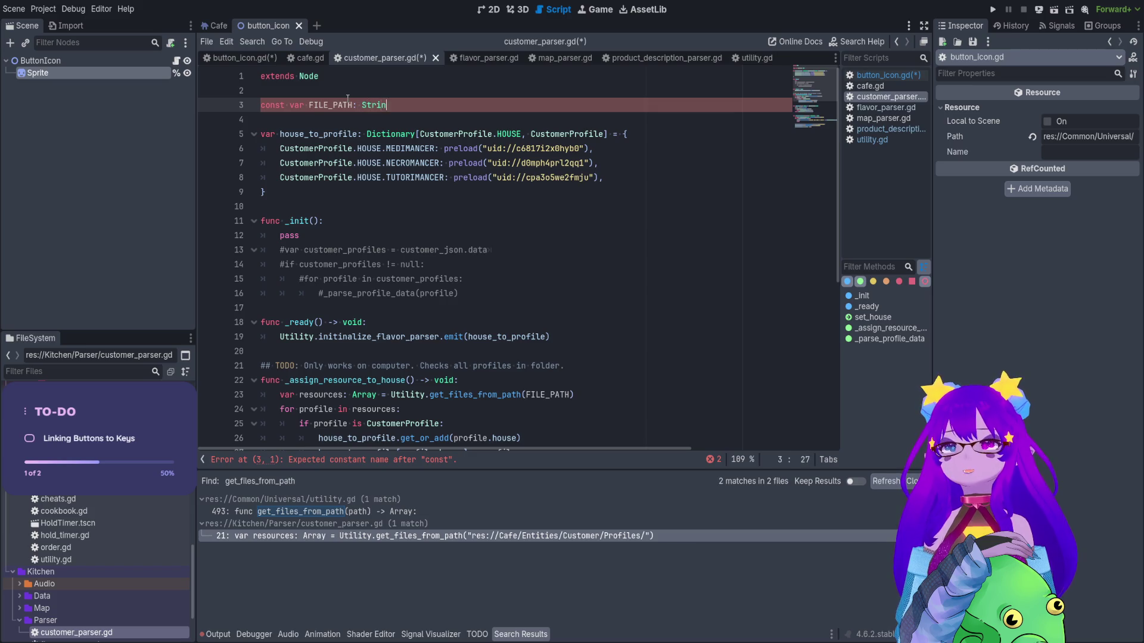
key("ctrl+v")
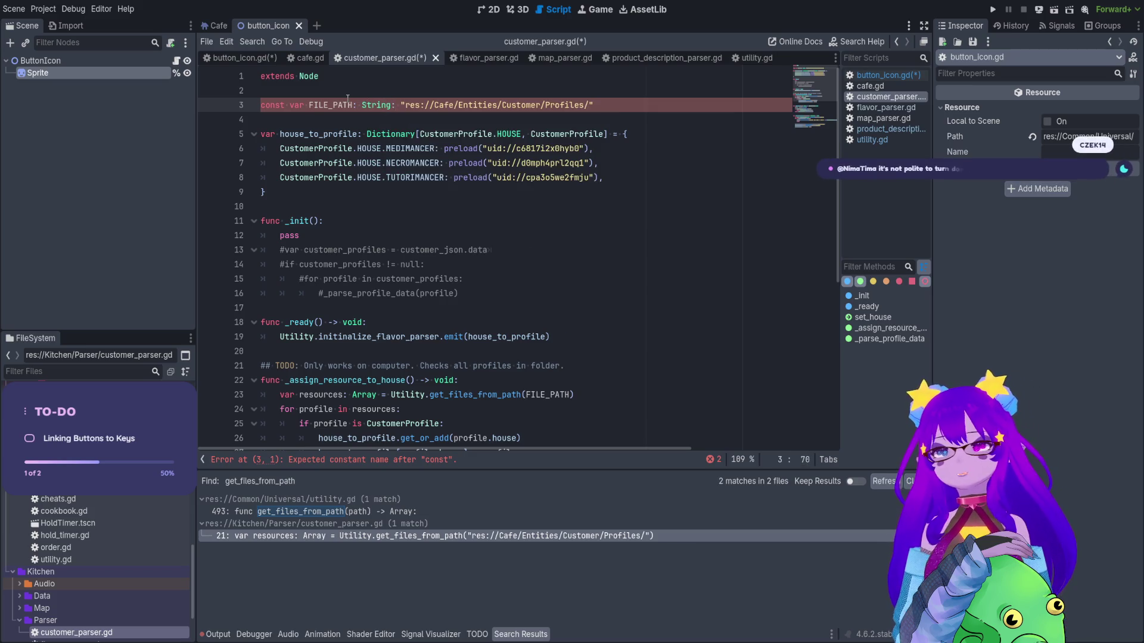
left_click(305, 104)
key("BackSpace")
key("BackSpace")
key("BackSpace")
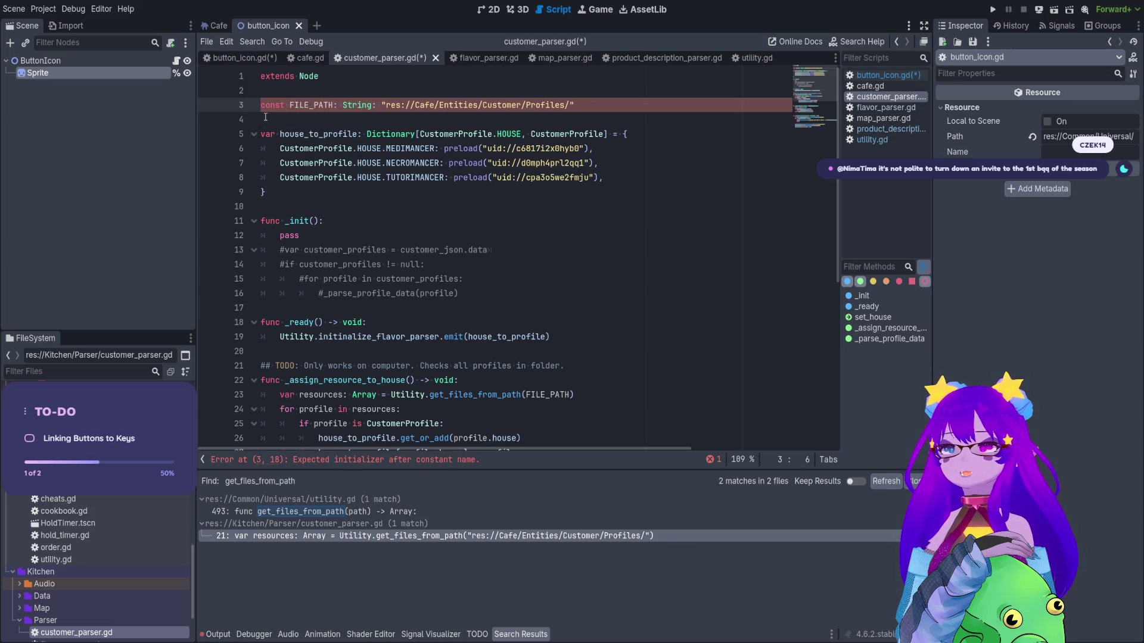
key("Home")
type("var")
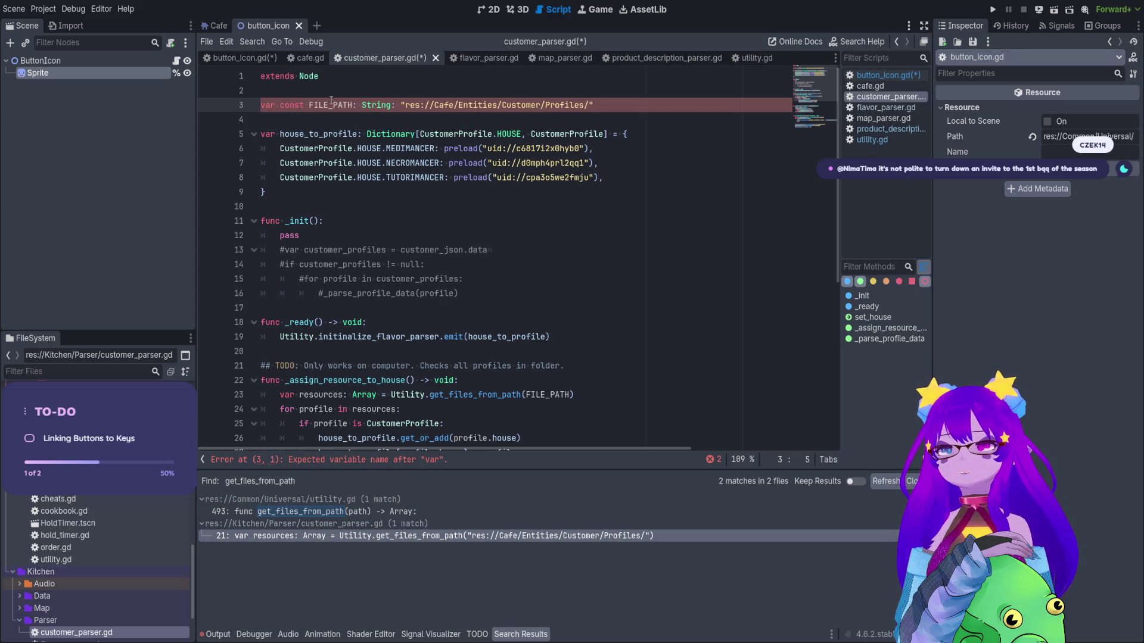
Fix line 3 to read const FILE_PATH: String = "res://Cafe/Entities/Customer/Profiles/".
left_click(345, 106)
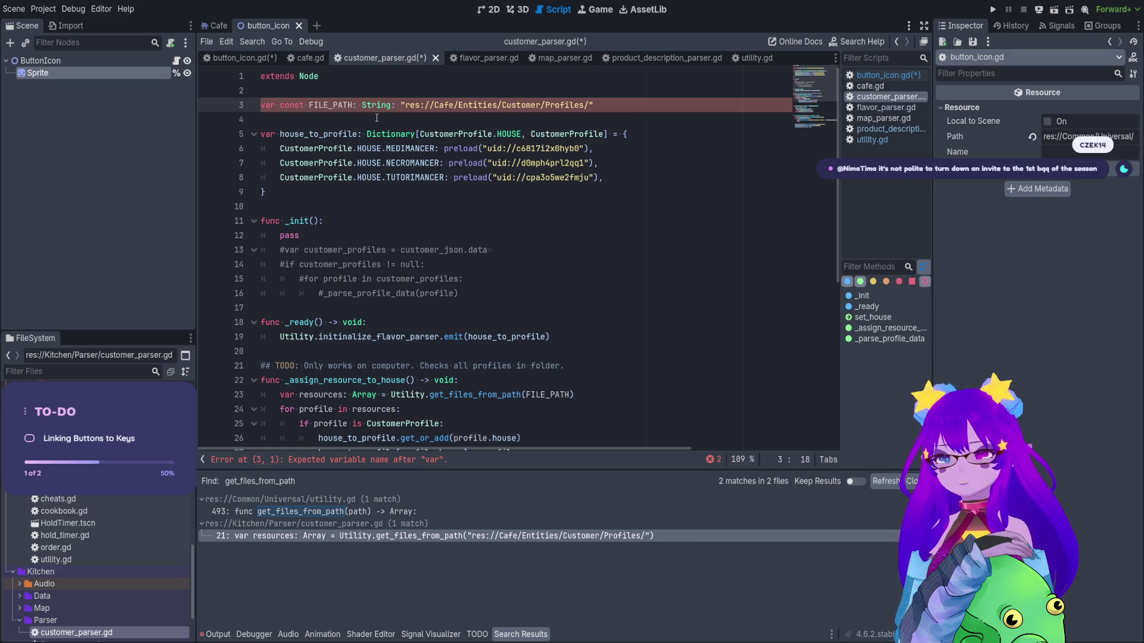
left_click(376, 117)
key("Up")
key("Delete")
key("Delete")
key("Delete")
key("Right")
key("Right")
key("Right")
key("Delete")
key("Delete")
type("t ")
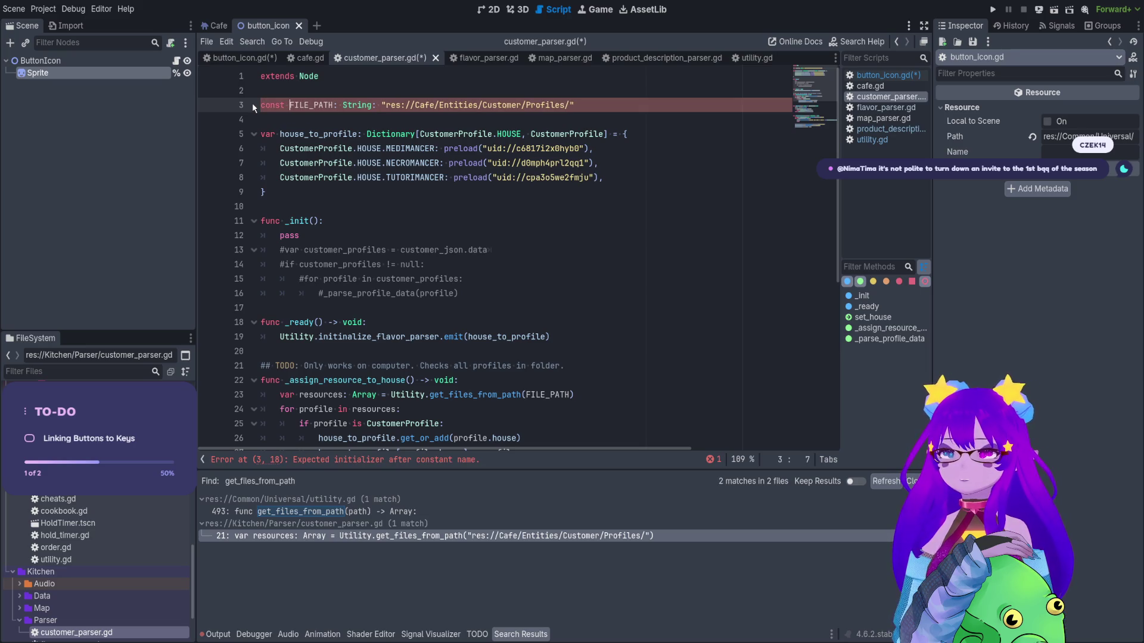
type("var")
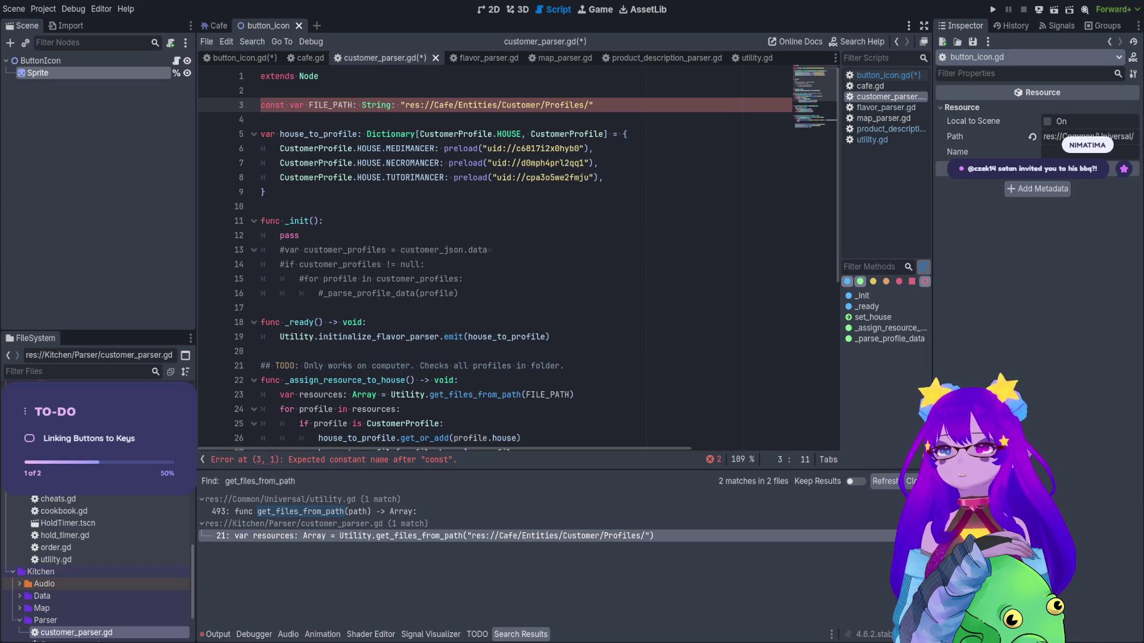
key("Left")
key("Left")
key("Left")
key("Delete")
key("Delete")
key("Delete")
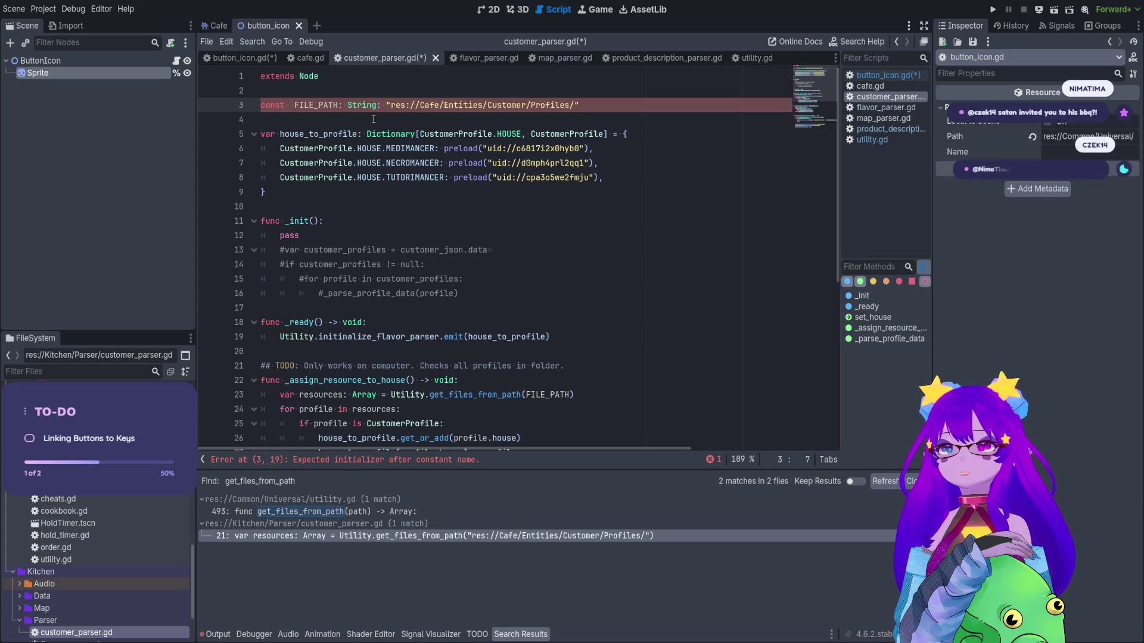
left_click(375, 106)
key("BackSpace")
type("=")
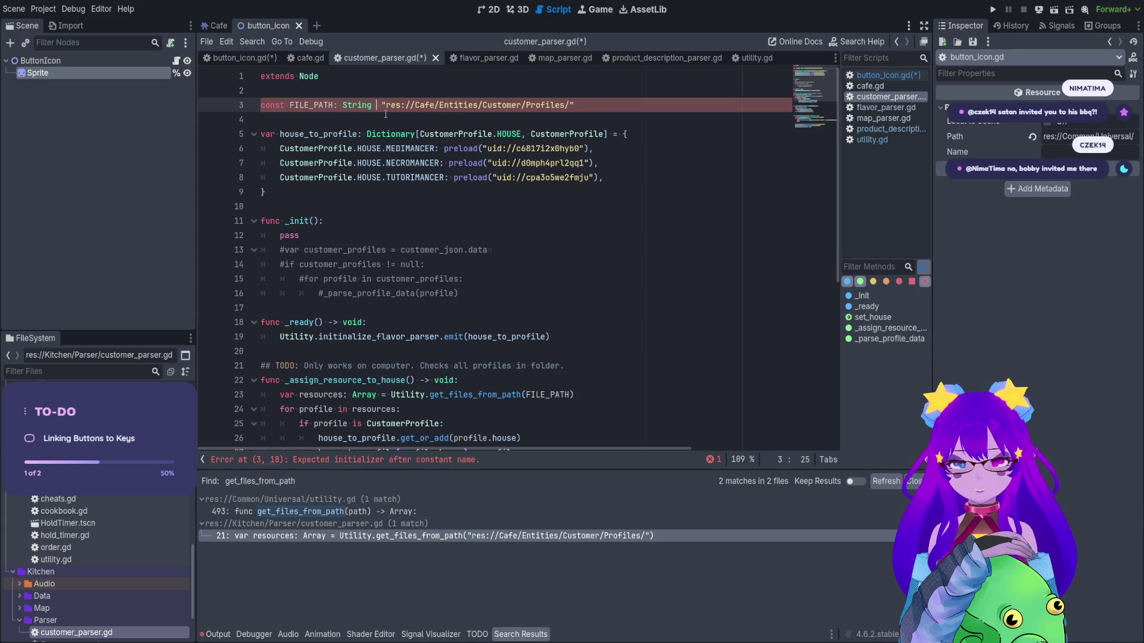
left_click(327, 134)
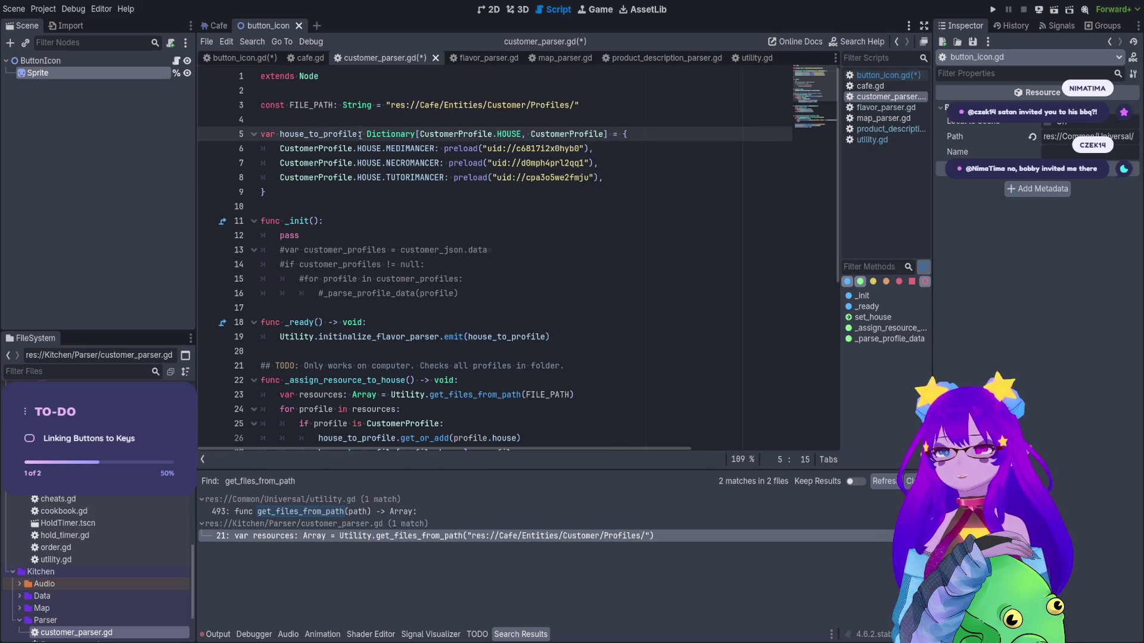
Save customer_parser.gd and switch to button_icon.gd.
key("ctrl+s")
mouse_move(576, 394)
left_mouse_down()
mouse_move(266, 409)
mouse_move(260, 395)
left_mouse_up()
key("ctrl+c")
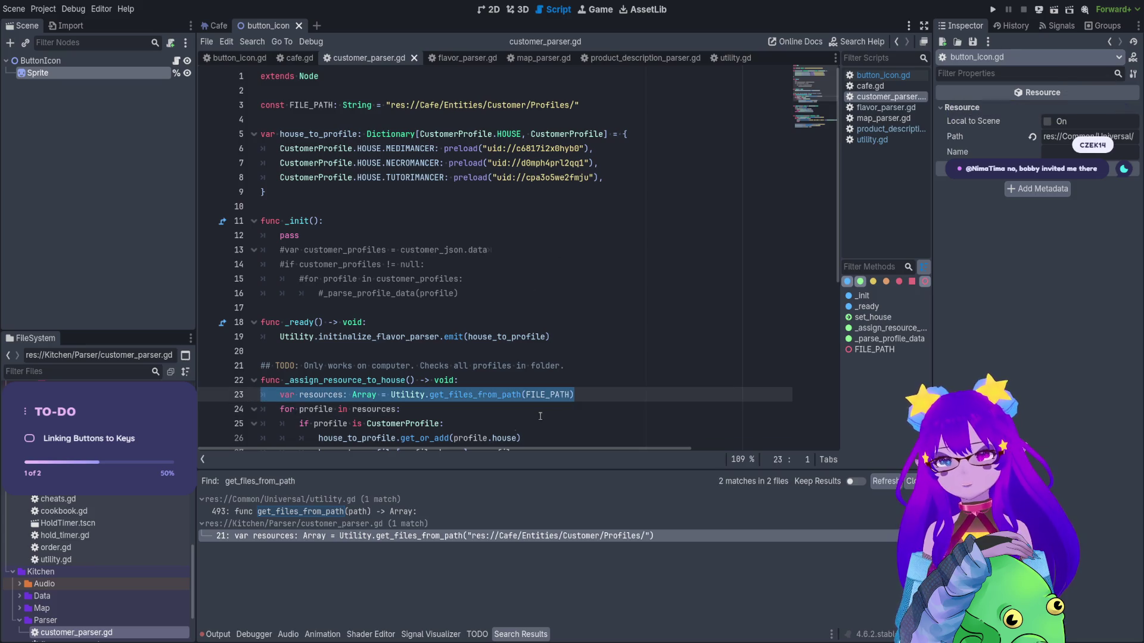
left_click(176, 61)
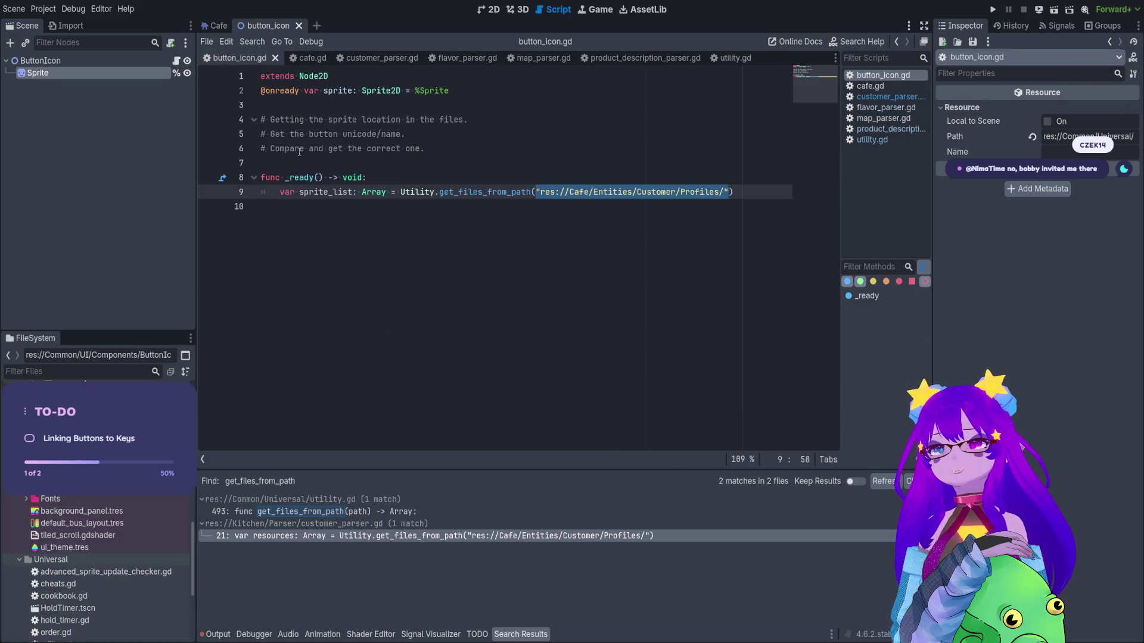
Replace the sprite_list line with the pasted get_files_from_path line, renaming resources to sprite_folder.
mouse_move(734, 192)
left_mouse_down()
mouse_move(280, 177)
mouse_move(280, 192)
left_mouse_up()
key("ctrl+v")
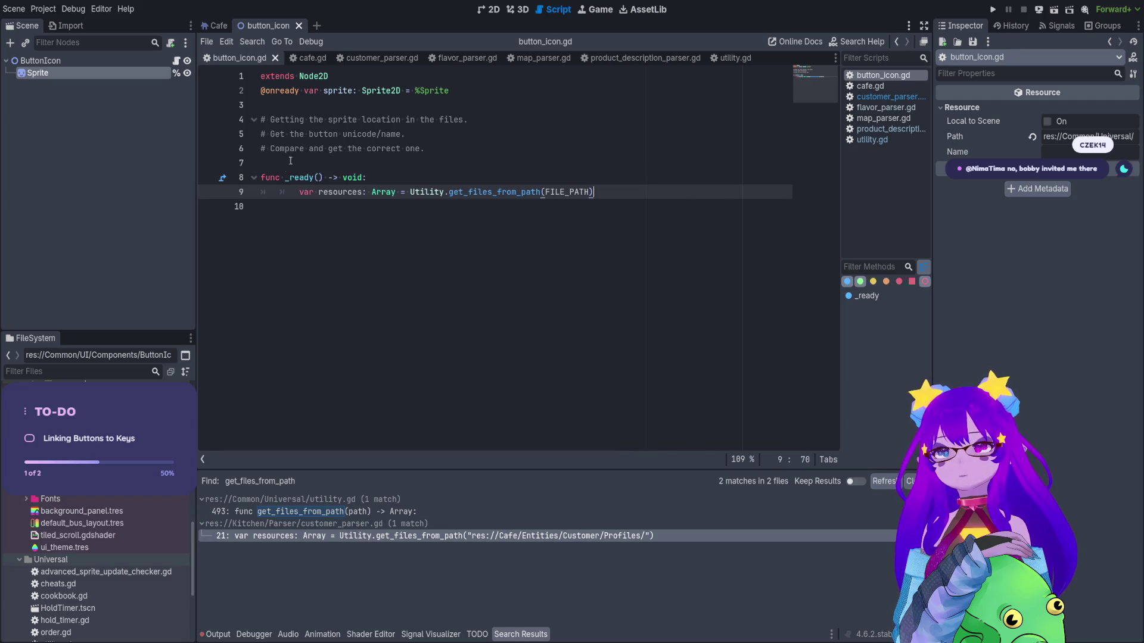
left_click(299, 192)
key("BackSpace")
double_click(328, 192)
type("sprite_folder")
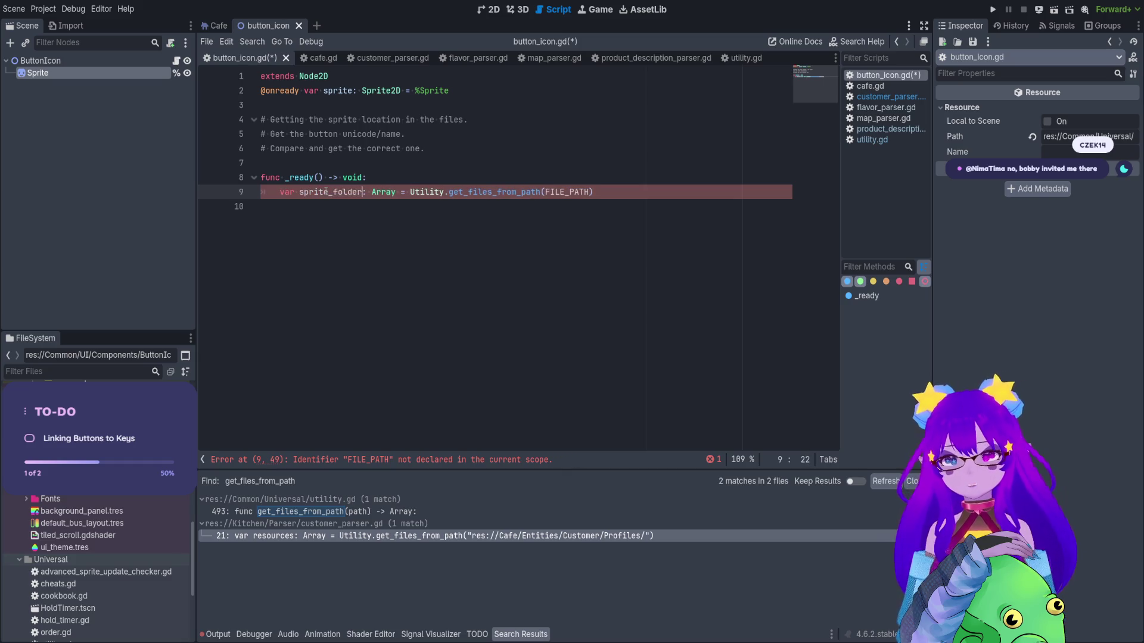
Copy the FILE_PATH constant from customer_parser.gd and paste it above func _ready in button_icon.gd.
left_click(324, 170)
key("Return")
key("Return")
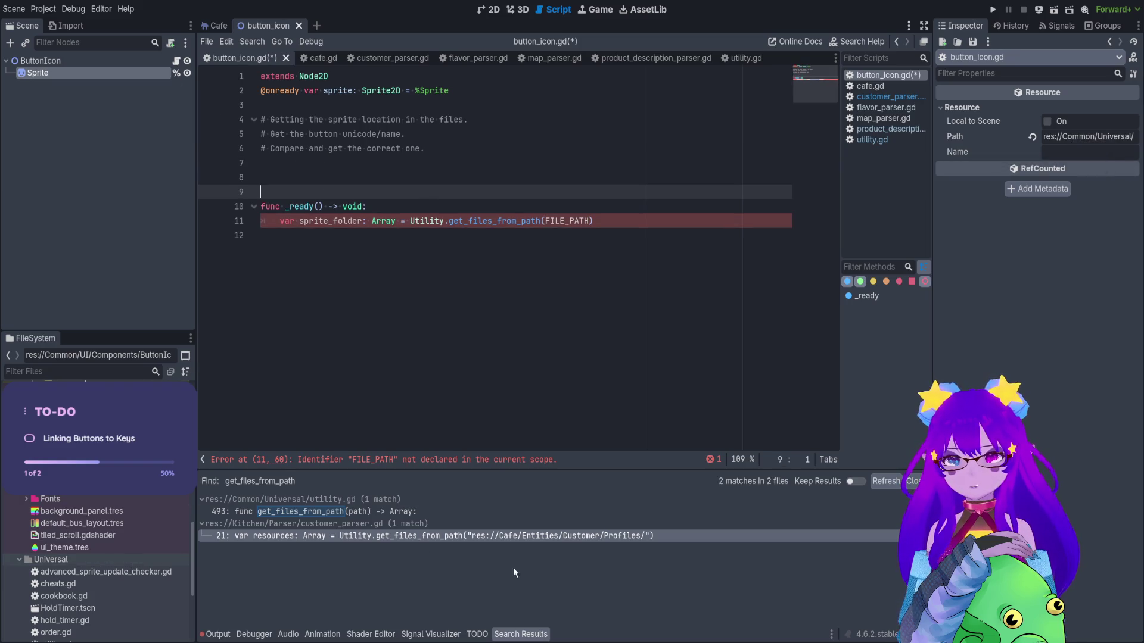
left_click(476, 535)
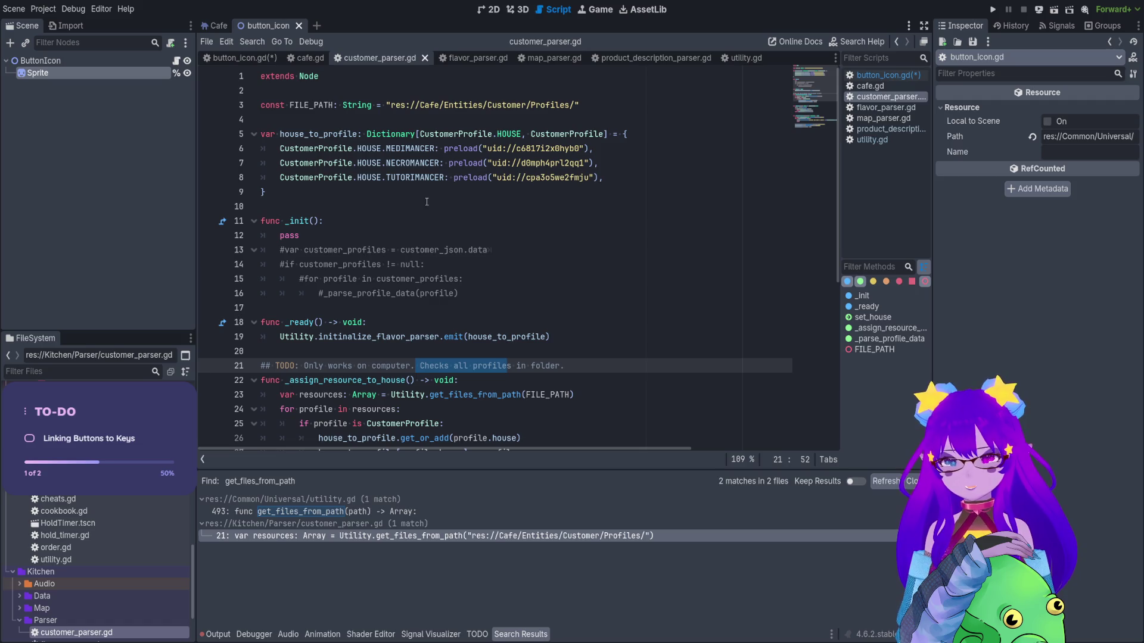
left_click_drag(579, 105, 260, 105)
key("ctrl+c")
key("ctrl+s")
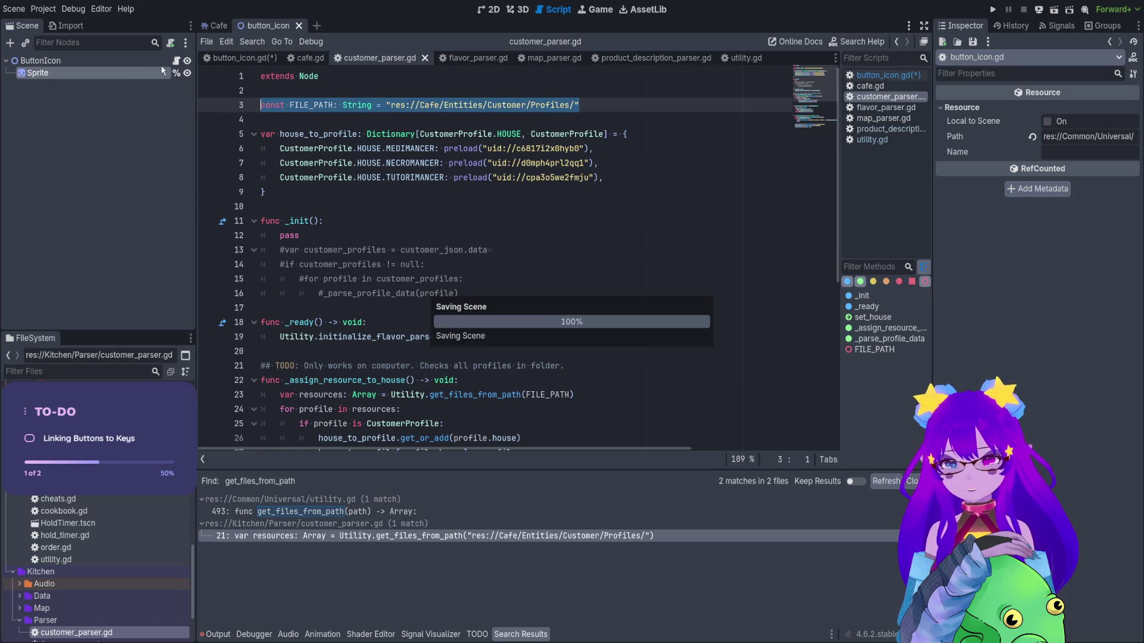
left_click(176, 61)
left_click(423, 106)
key("Return")
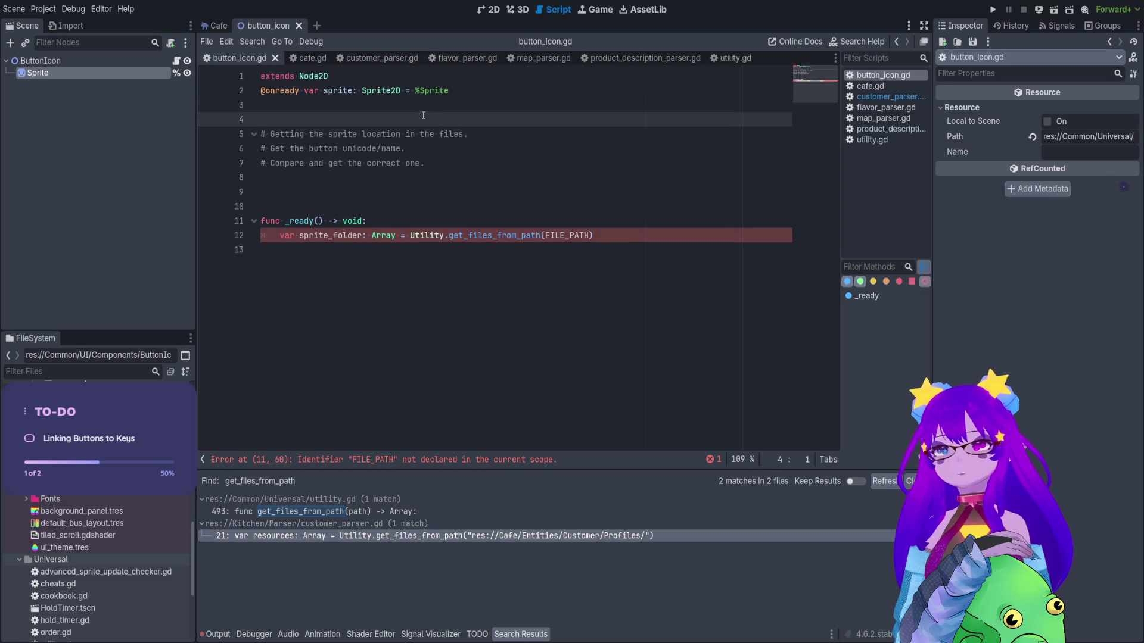
left_click(417, 191)
key("ctrl+v")
left_click(299, 115)
key("BackSpace")
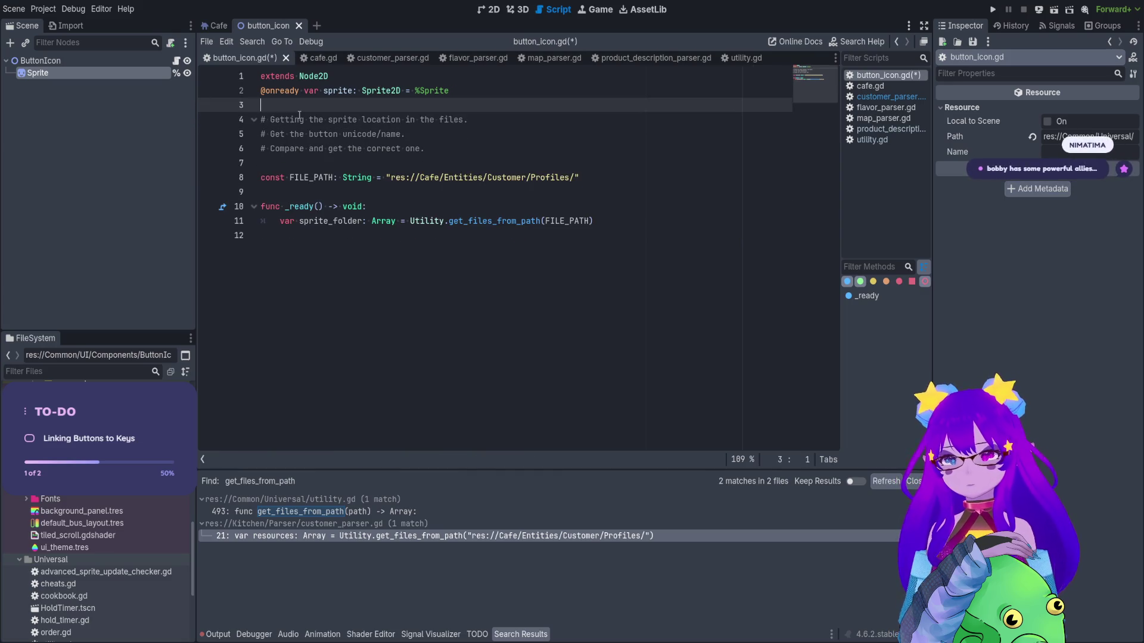
Change the FILE_PATH value from the Profiles path to the Button Sprites path.
scroll(107, 536, "up", 5)
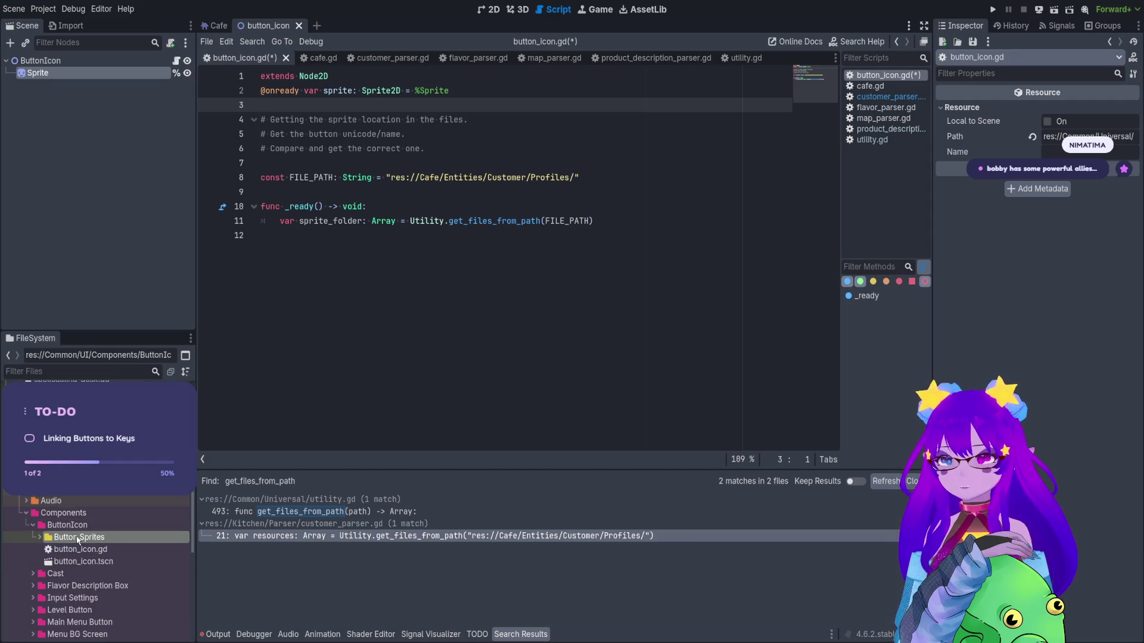
left_click_drag(578, 179, 381, 178)
type("res://Common/UI/Components/ButtonIcon/Button Sprites/")
key("ctrl+z")
key("BackSpace")
type("\"")
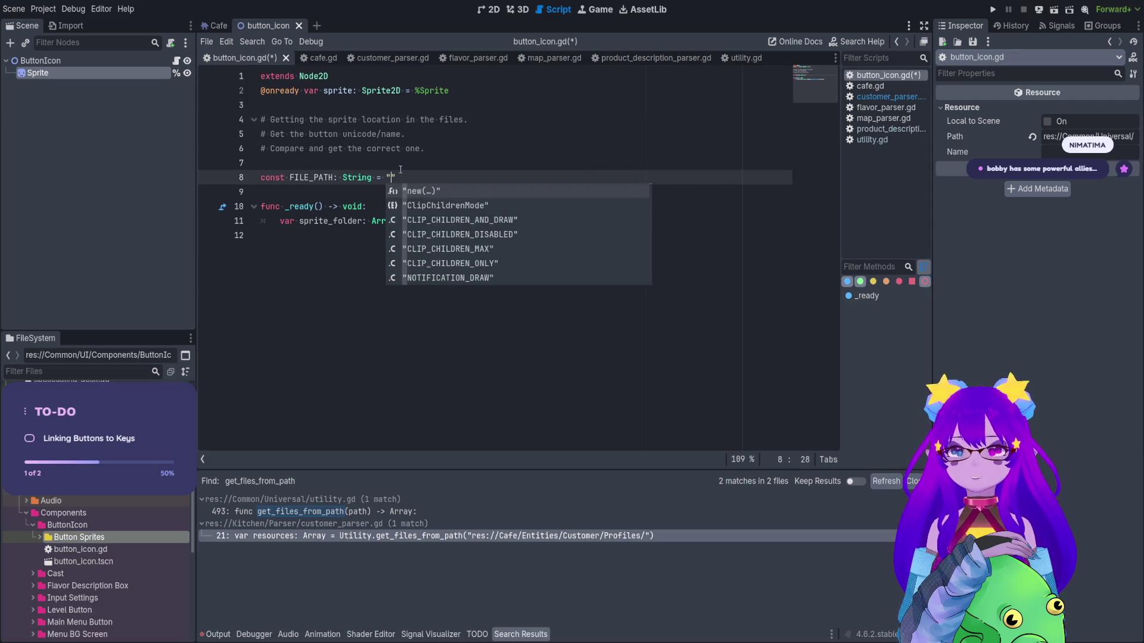
type("res://Common/UI/Components/ButtonIcon/Button Sprites/")
Add print(sprite_folder) inside _ready, save, and run the current scene with F6.
left_click(392, 234)
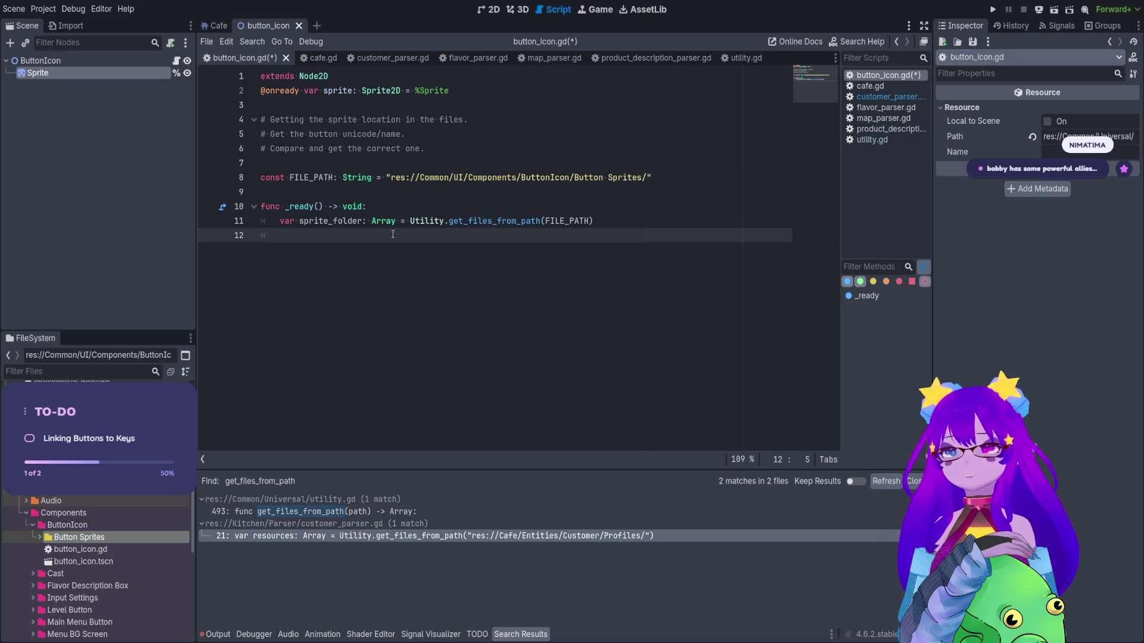
type("print(s")
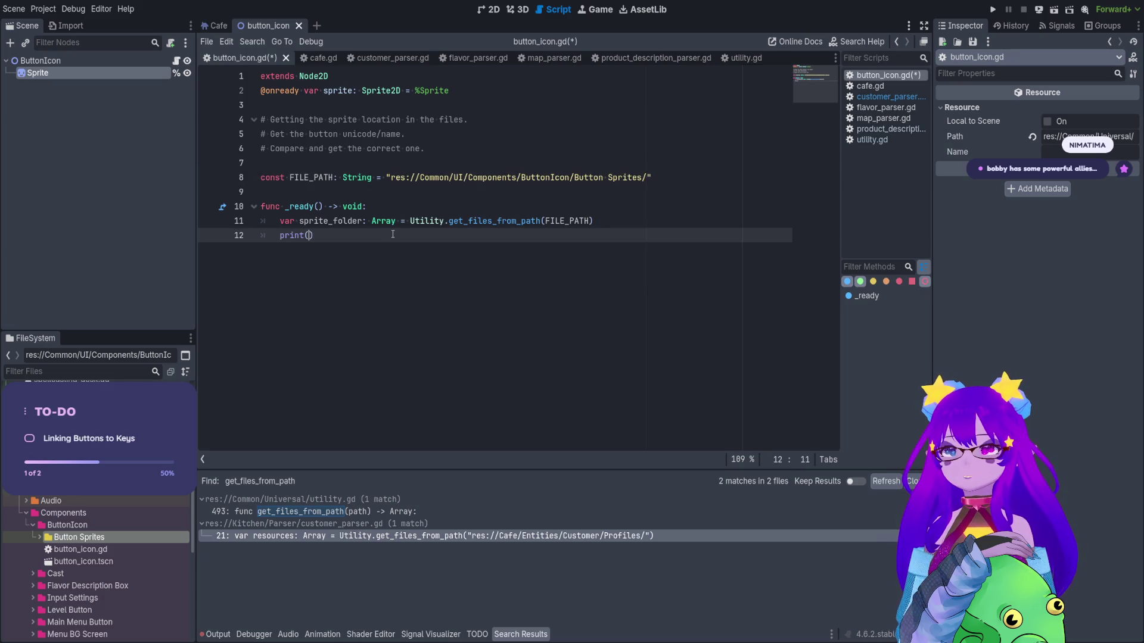
type("prite")
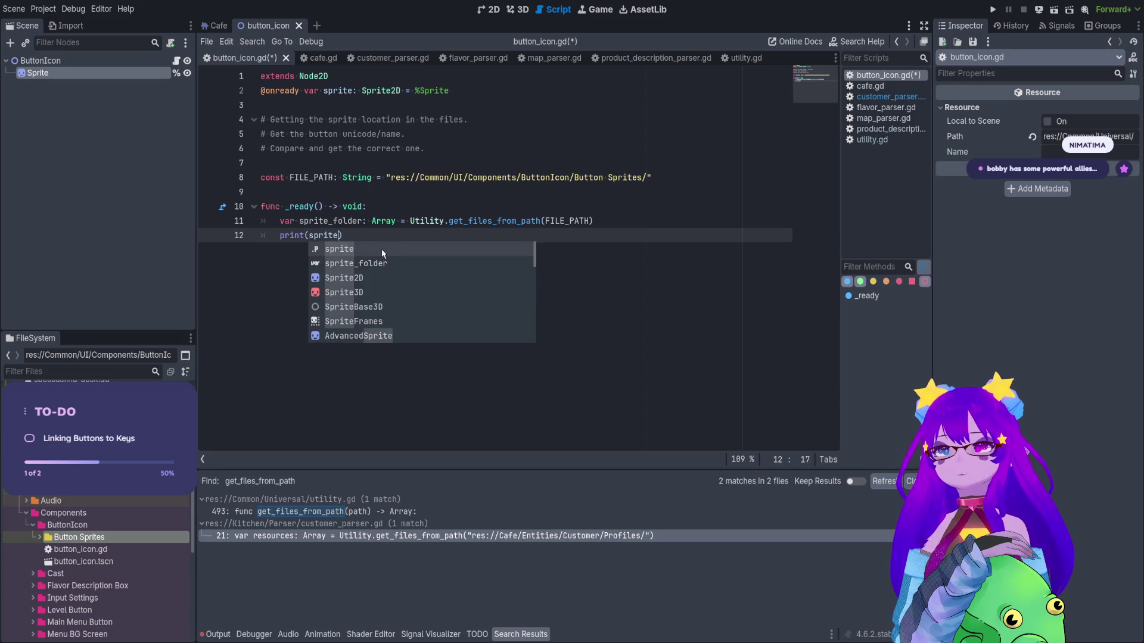
left_click(402, 263)
key("ctrl+s")
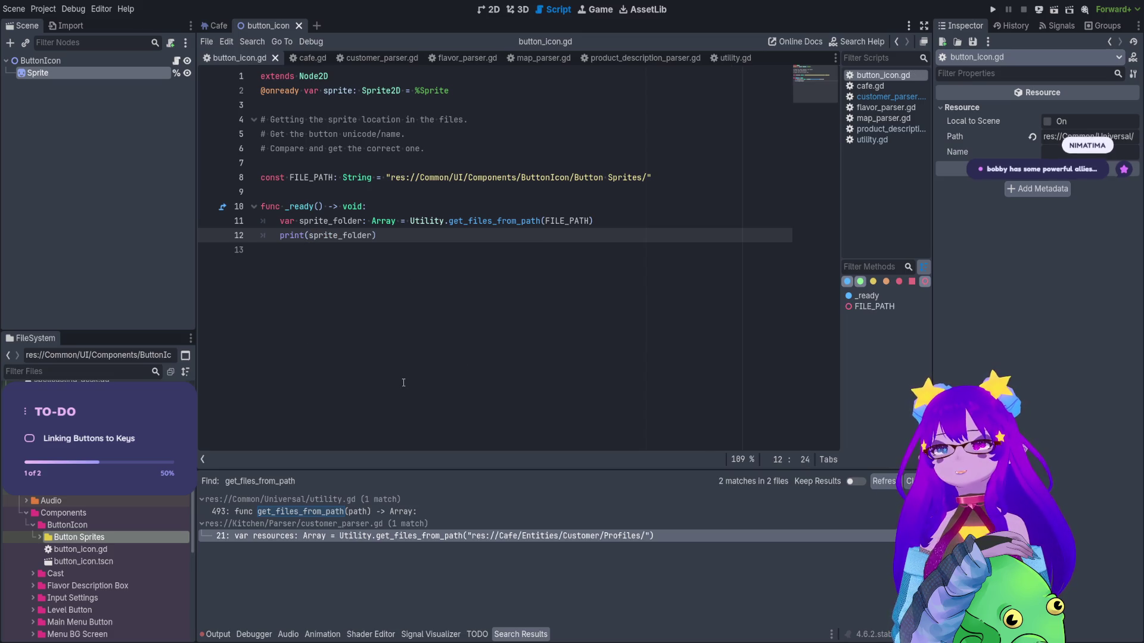
key("F6")
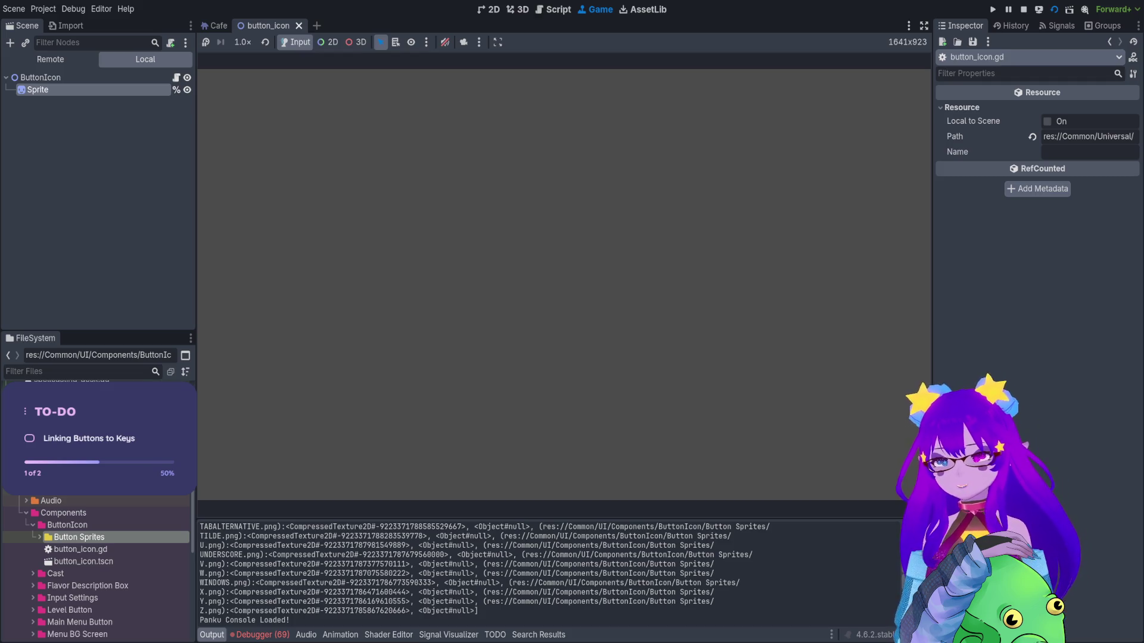
Inspect the 69 .png.import loader errors and jump to the failing load on utility.gd line 502.
left_click(265, 635)
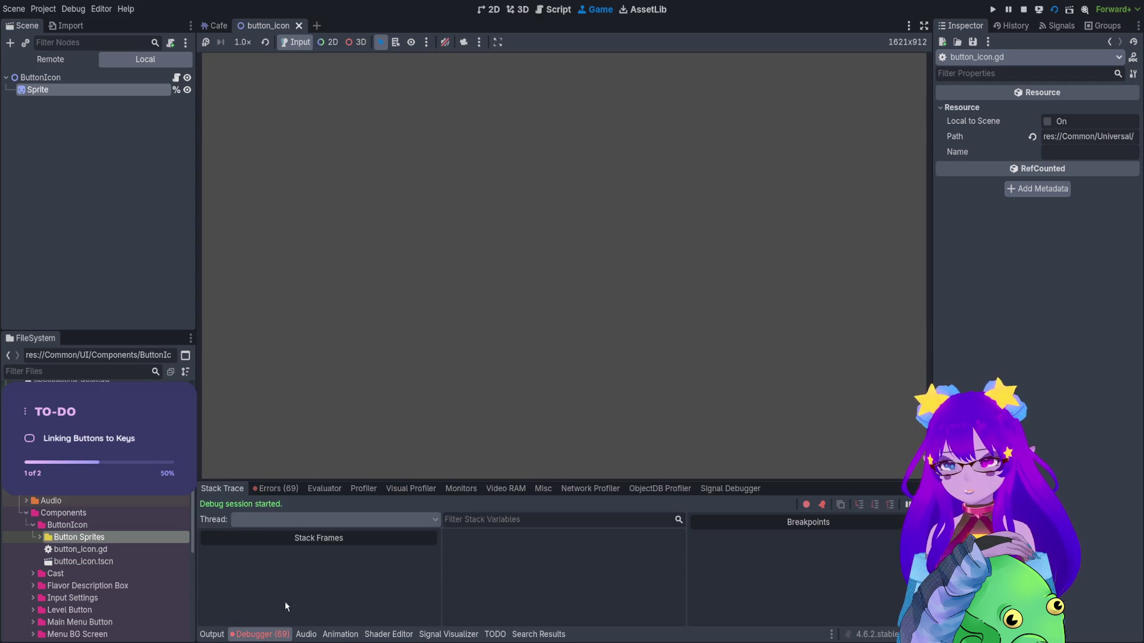
left_click(276, 488)
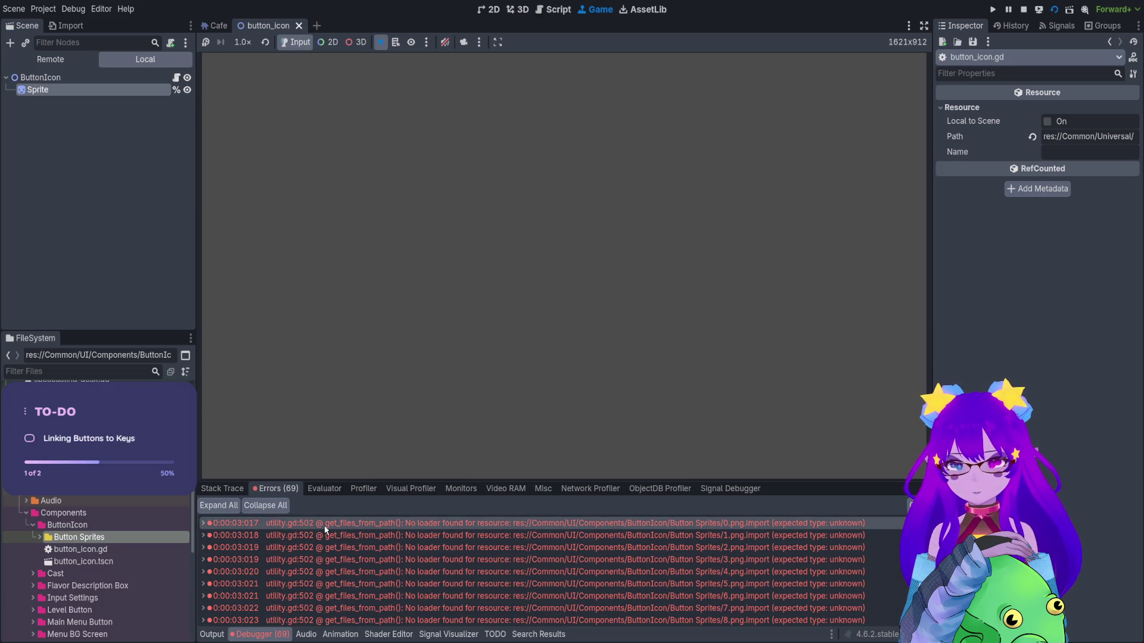
double_click(324, 524)
left_click(327, 547)
scroll(439, 176, "up", 2)
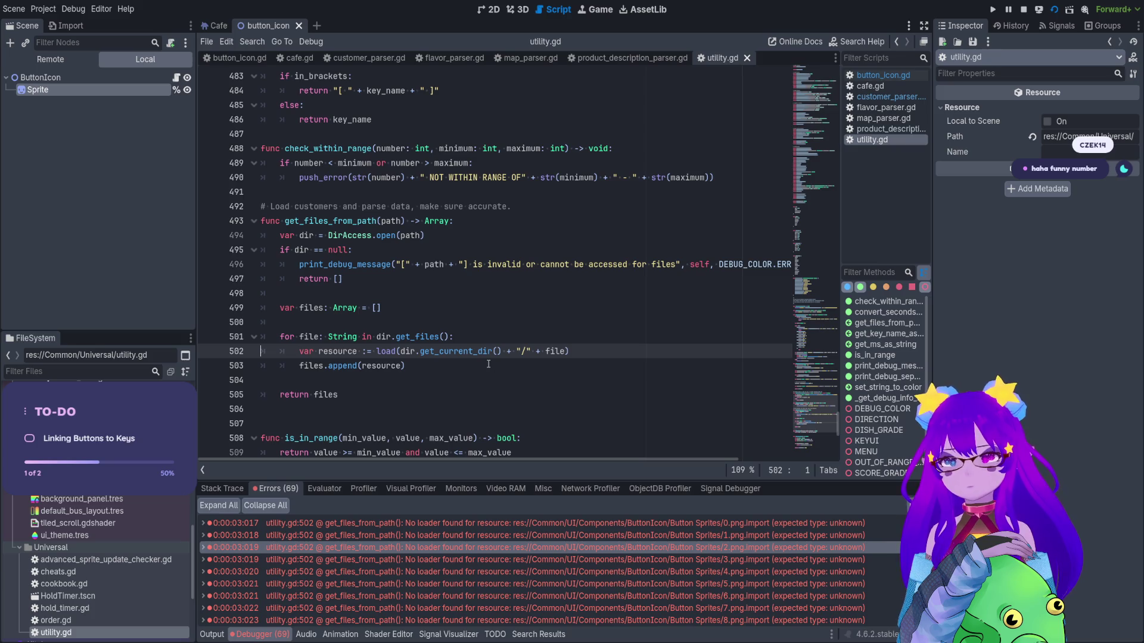
scroll(419, 595, "down", 3)
scroll(419, 596, "down", 5)
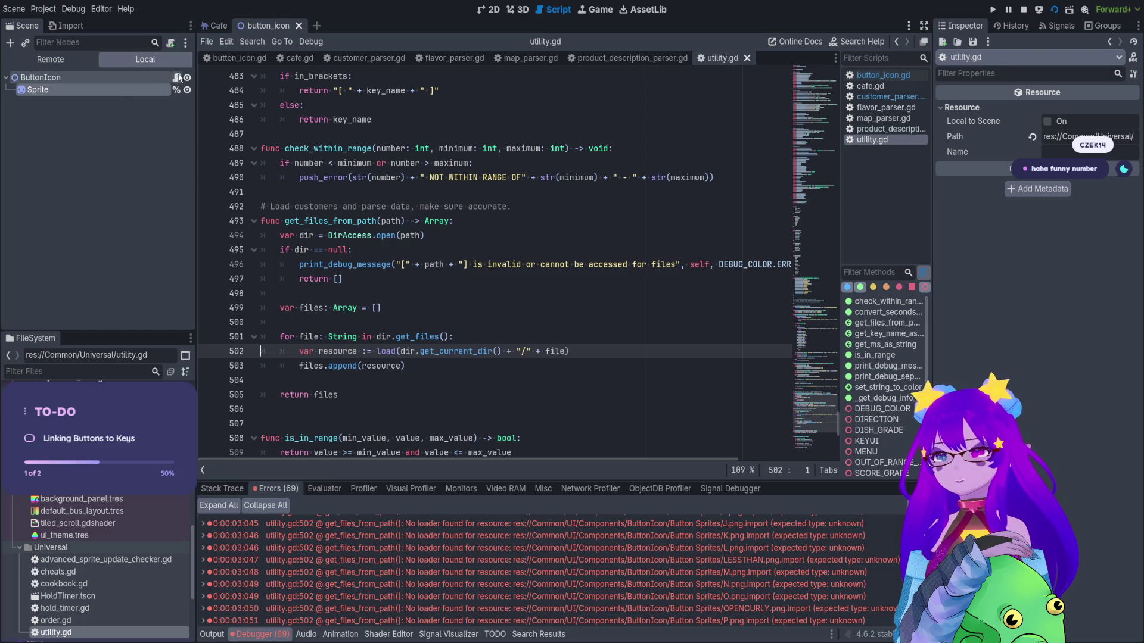
left_click(177, 79)
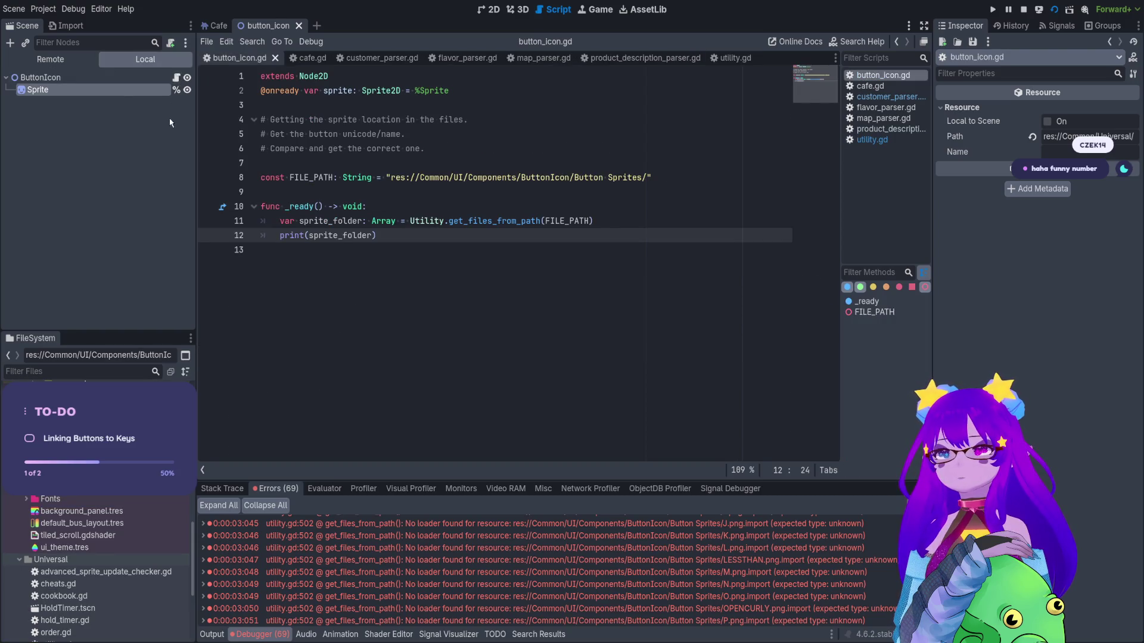
Remove the ': Array' type from sprite_folder and save the script.
double_click(383, 221)
key("BackSpace")
key("BackSpace")
key("BackSpace")
key("ctrl+s")
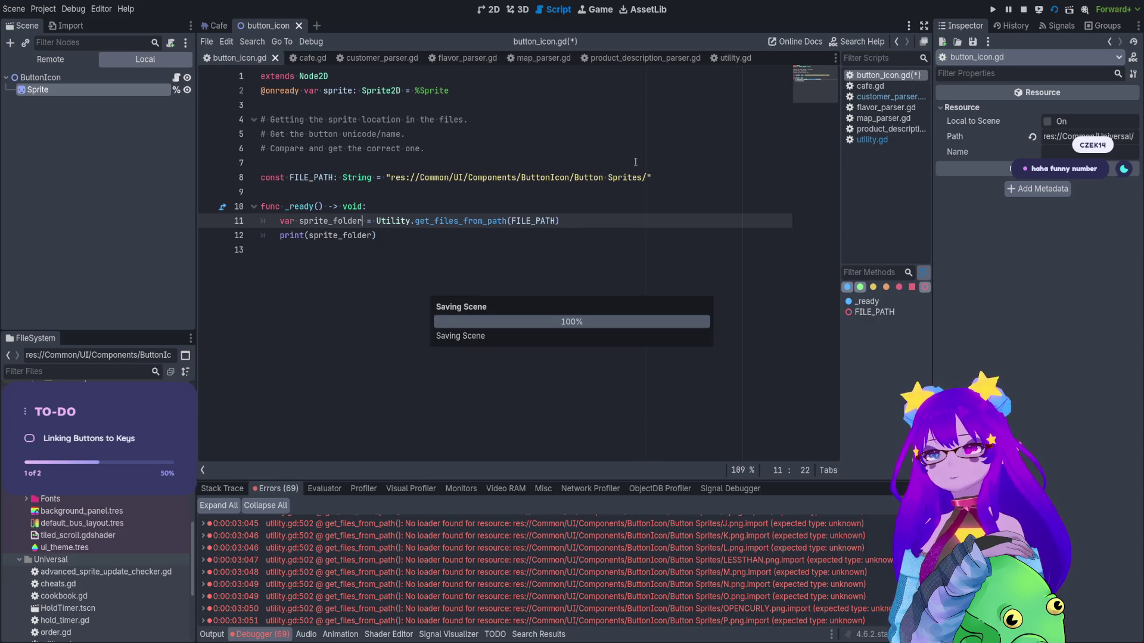
Stop and rerun the scene, then expand the Button Sprites folder in FileSystem.
left_click(1024, 10)
left_click(1053, 10)
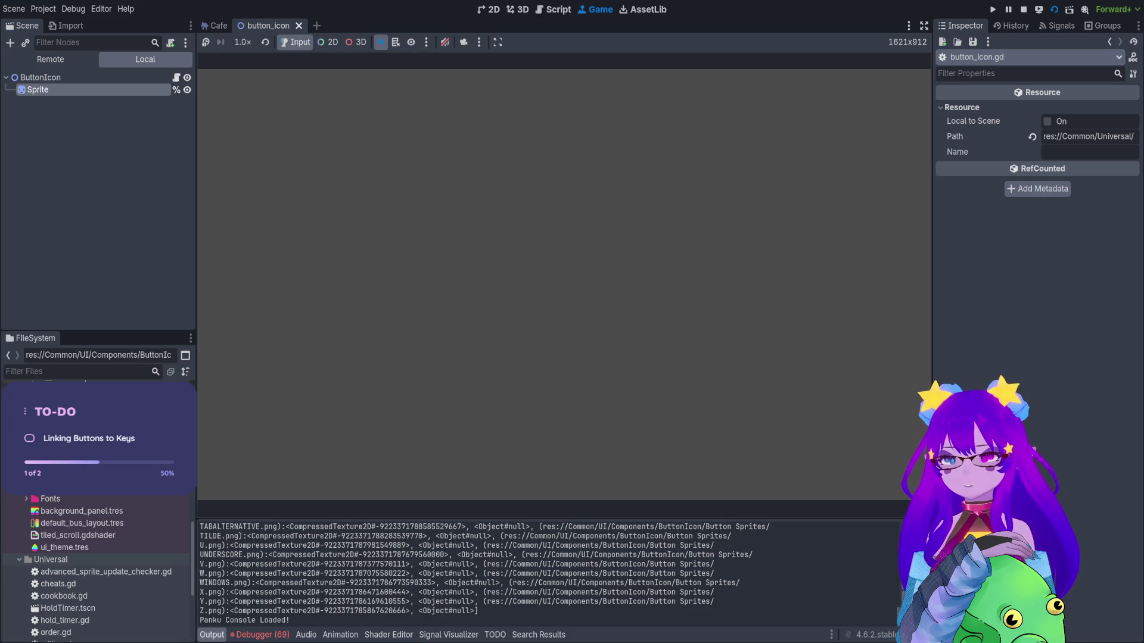
scroll(40, 507, "up", 4)
left_click(40, 505)
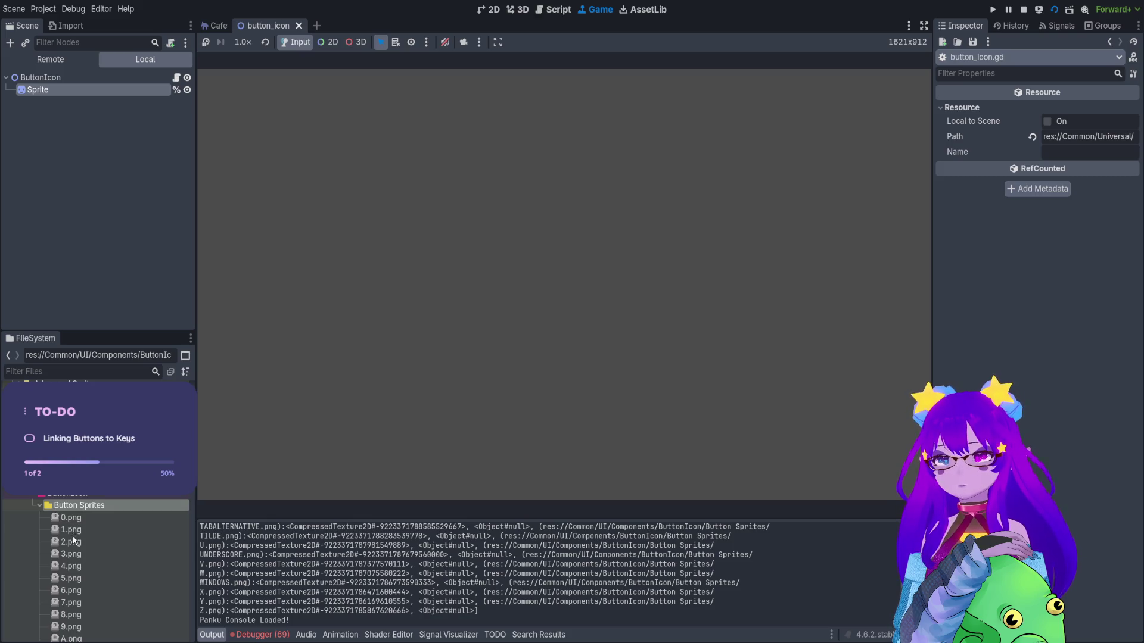
left_click(177, 78)
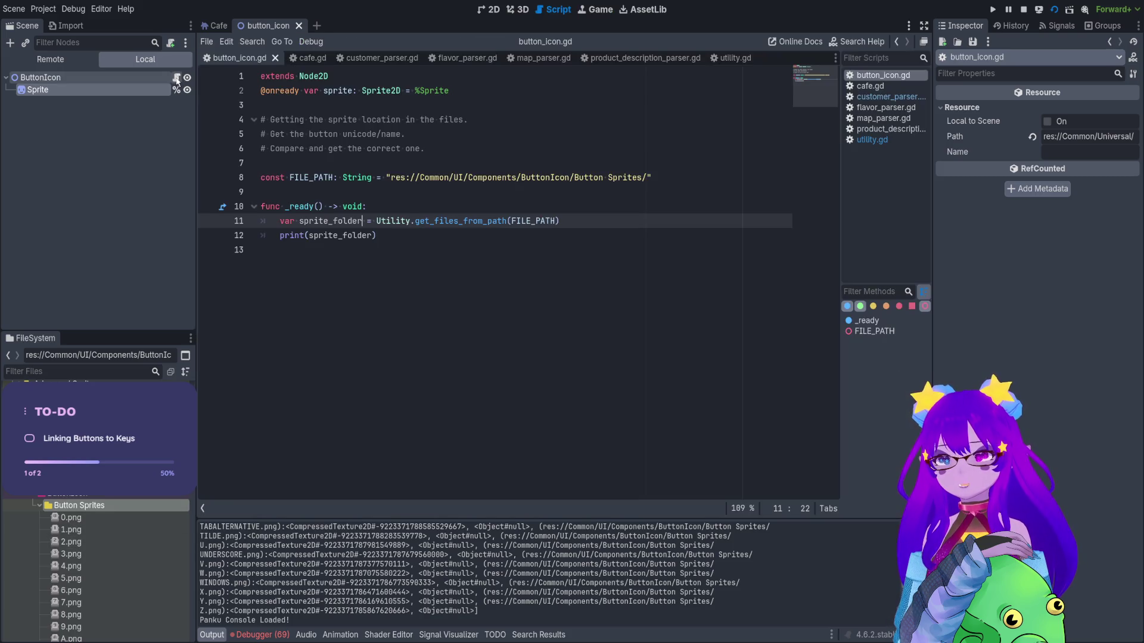
Change the print line to print(sprite_folder[0]) and run the scene.
left_click_drag(637, 179, 618, 179)
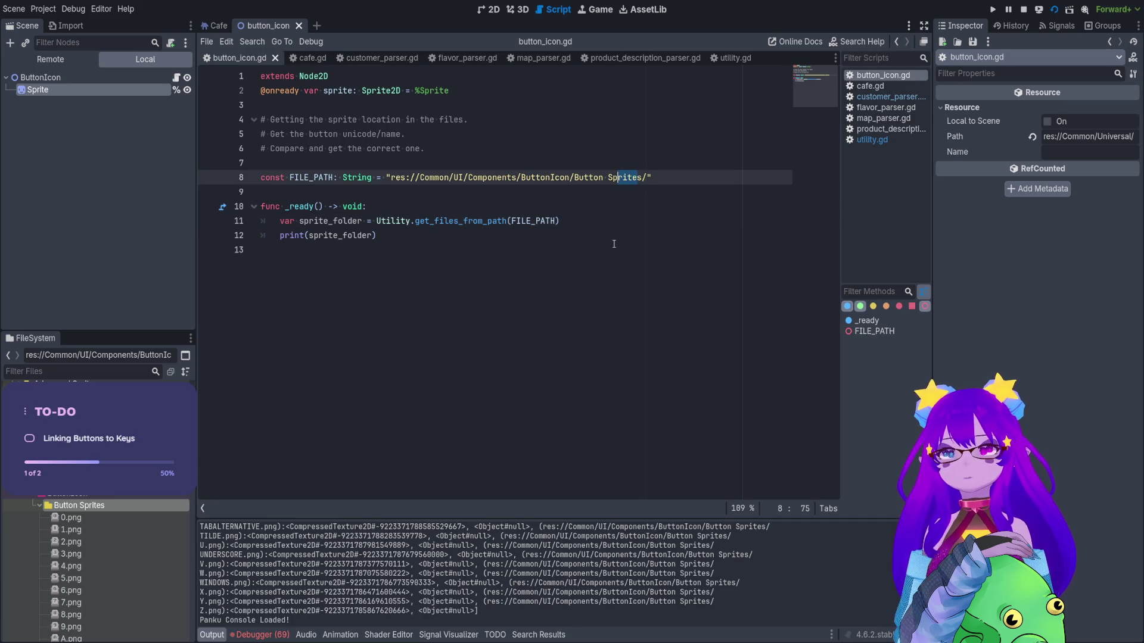
key("Down")
key("Down")
key("Down")
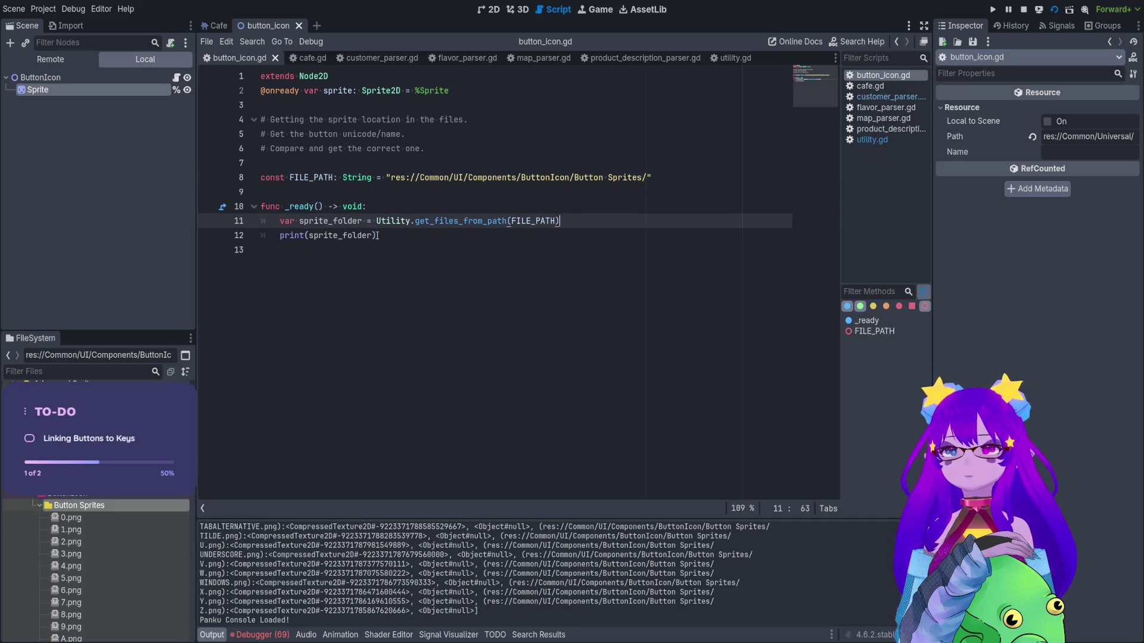
left_click(375, 235)
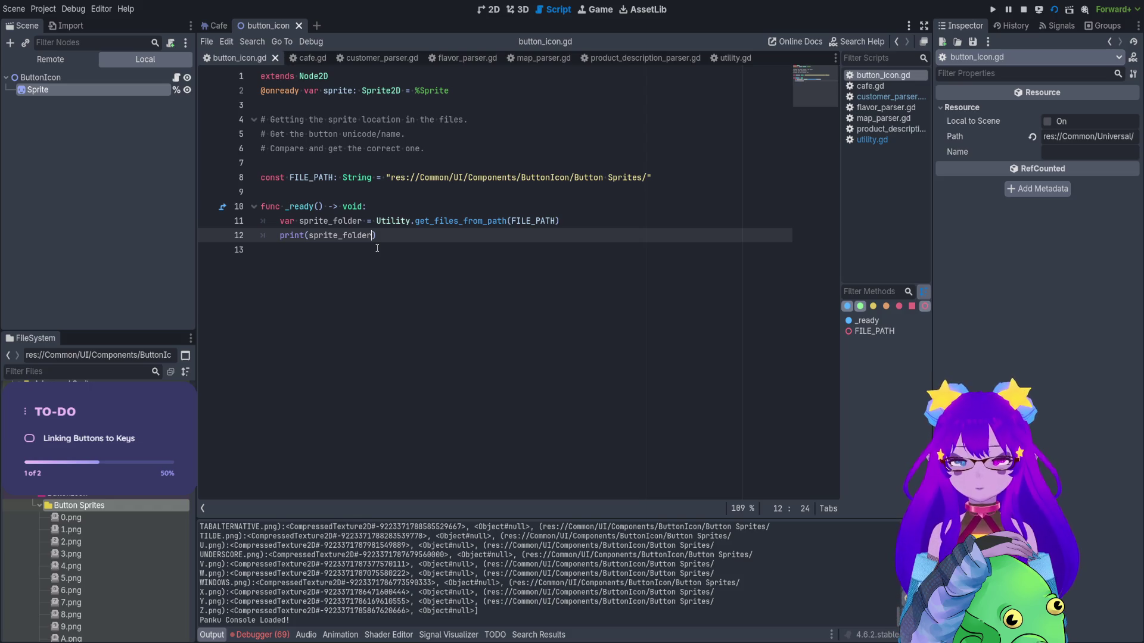
type("[9")
key("BackSpace")
type("0")
key("F6")
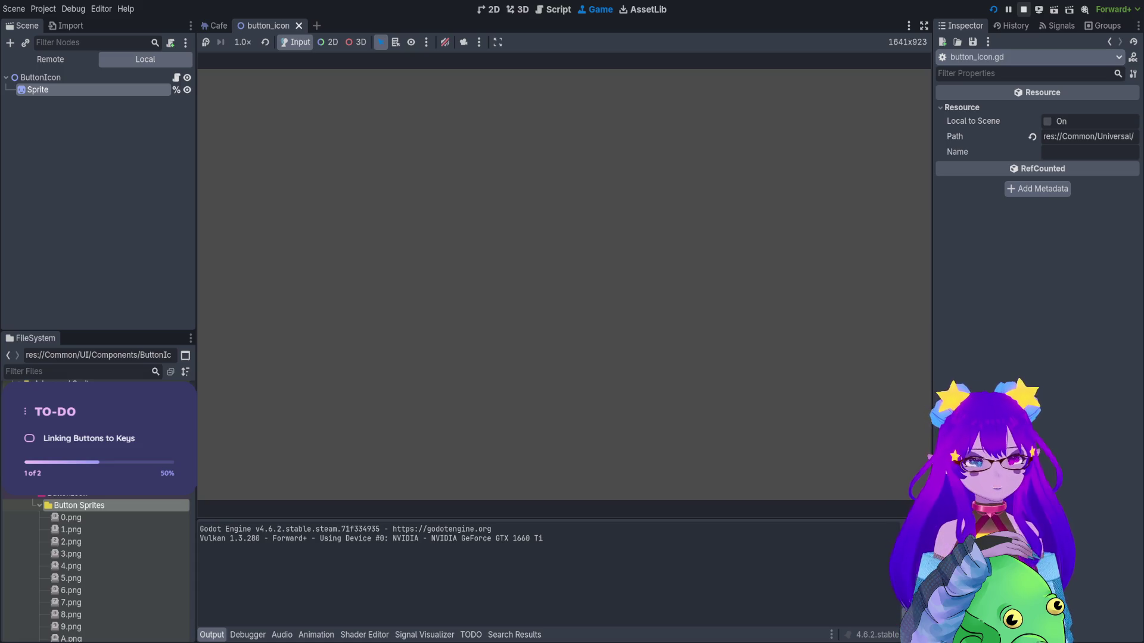
Restart the scene, check the Errors list and the printed 0.png texture, then stop the game.
key("F6")
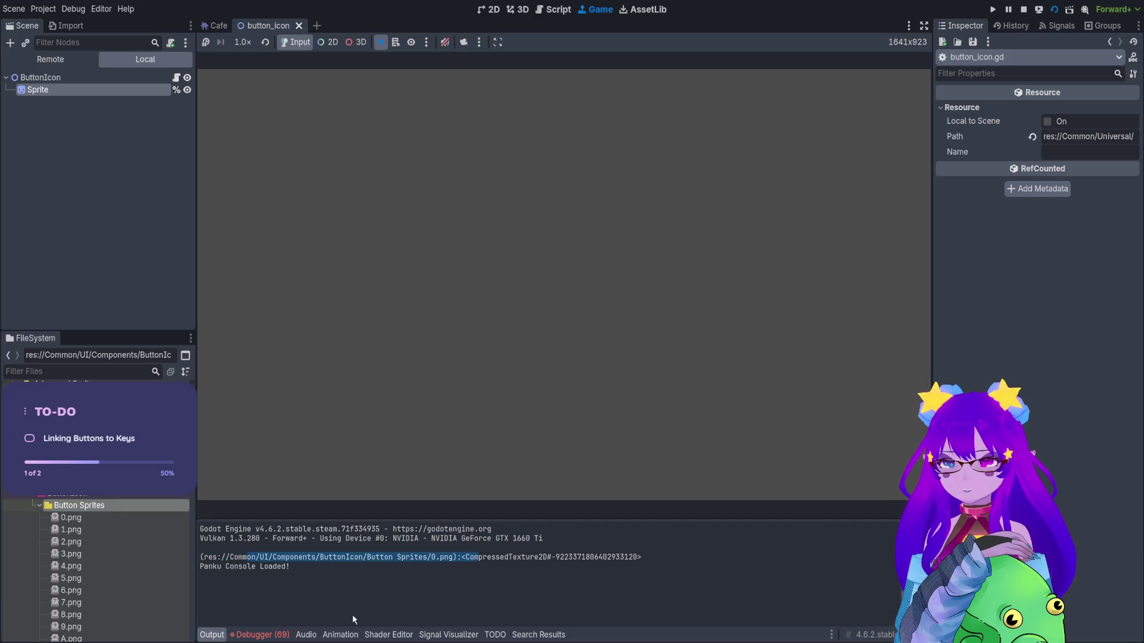
left_click(276, 634)
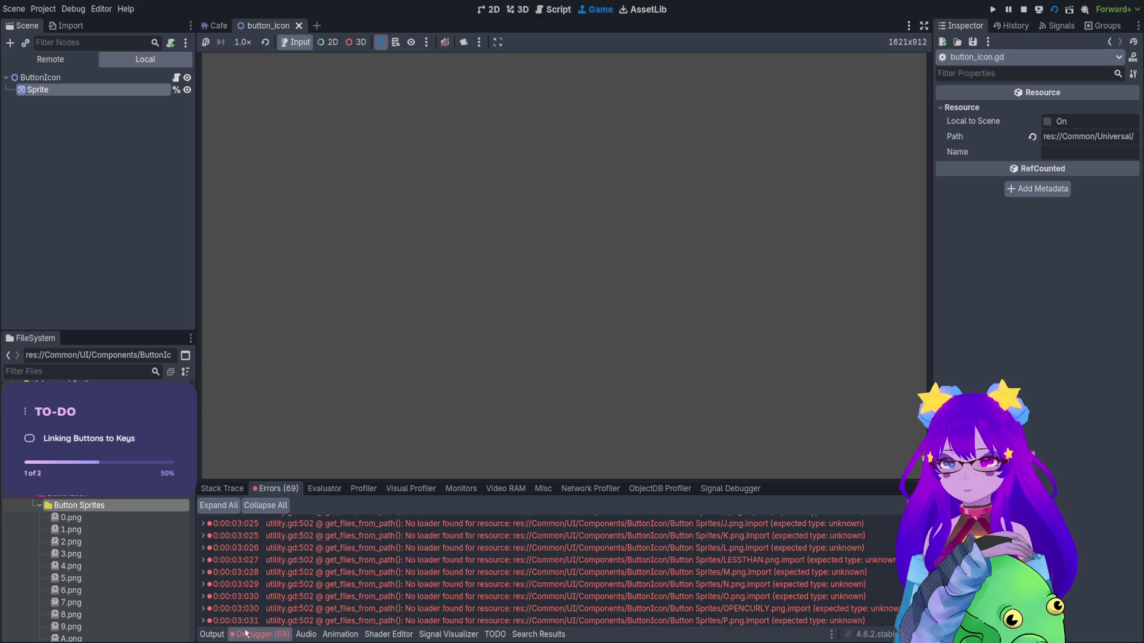
left_click(221, 634)
left_click_drag(200, 556, 343, 557)
left_click_drag(456, 551, 297, 567)
left_click(555, 549)
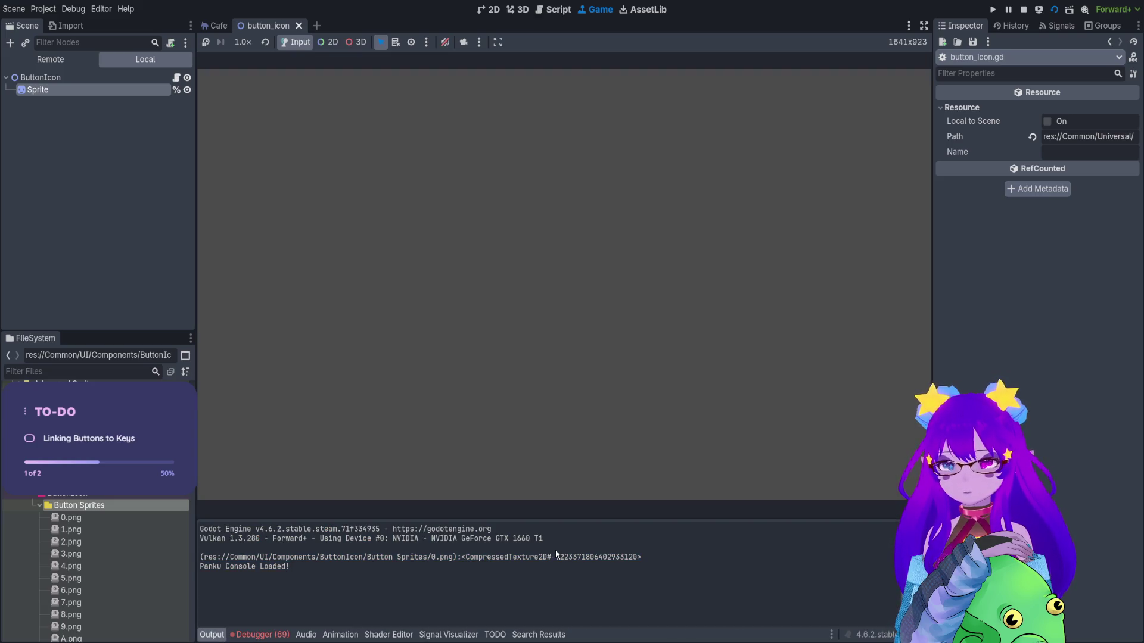
left_click(1023, 9)
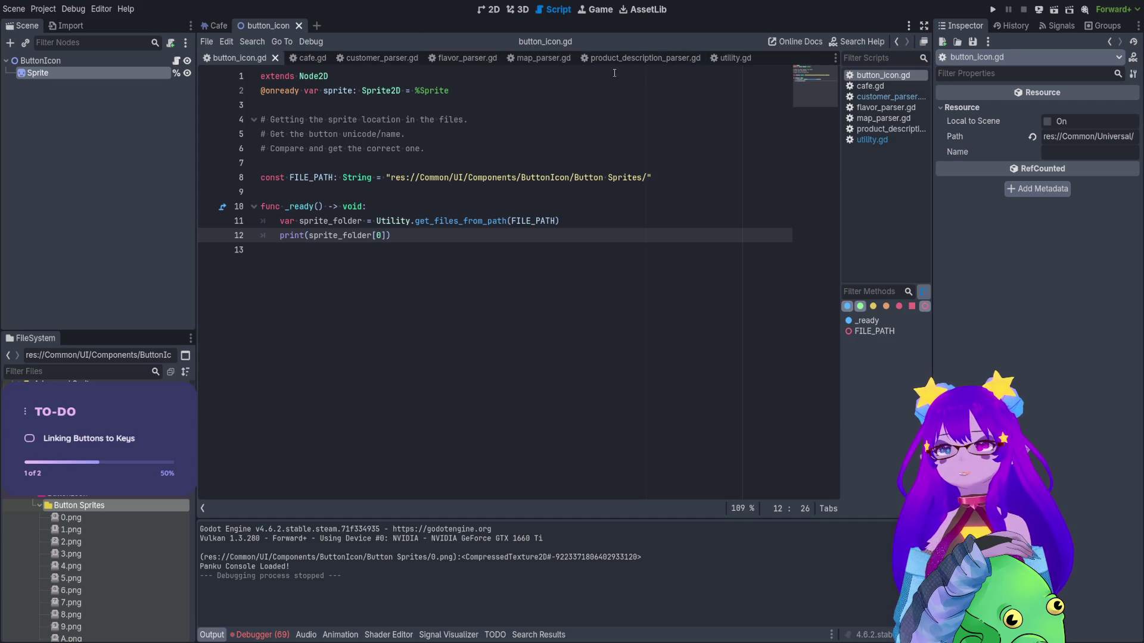
Switch through the parser script tabs to customer_parser.gd.
left_click(644, 60)
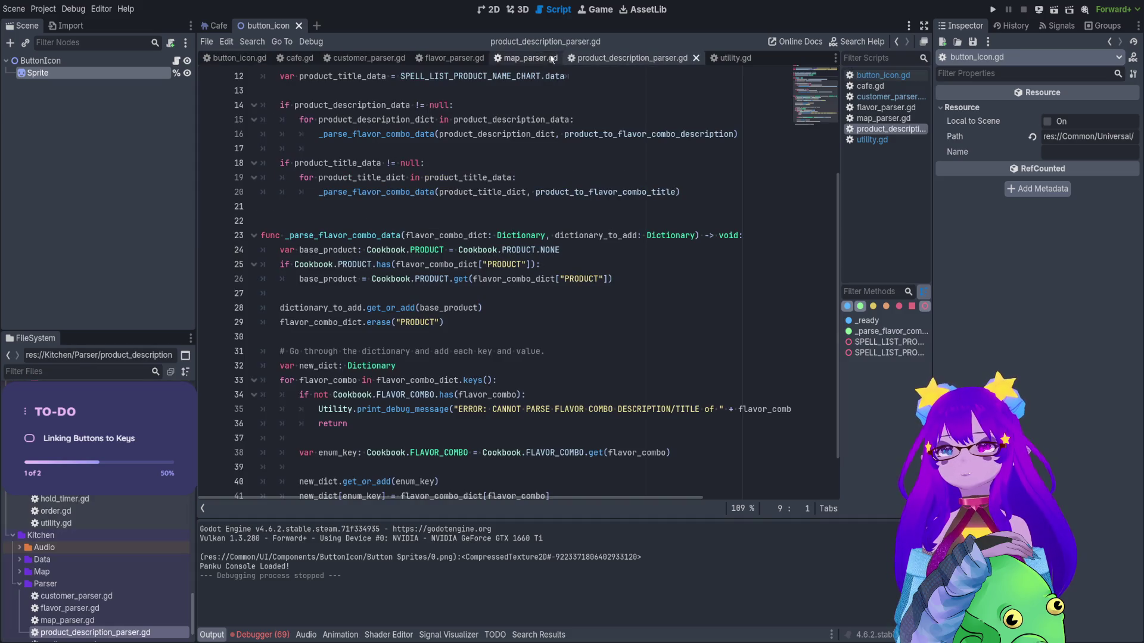
left_click(530, 59)
left_click(480, 60)
left_click(387, 60)
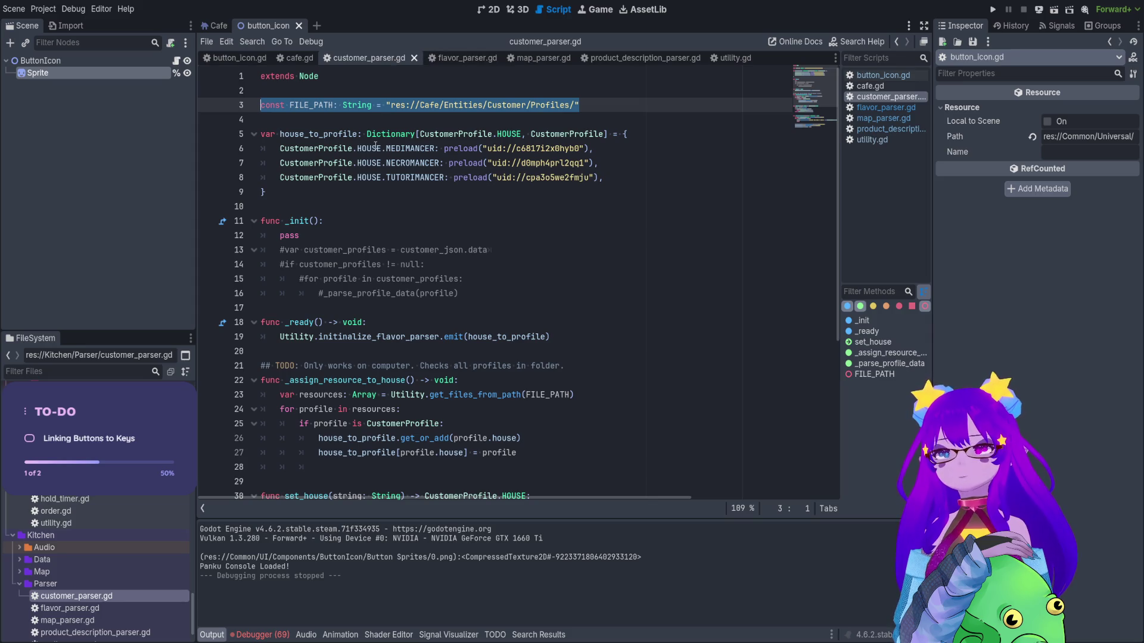
Examine the resources loop on lines 23–24 of customer_parser.gd.
left_click(506, 386)
scroll(476, 379, "down", 1)
left_click(391, 367)
double_click(373, 367)
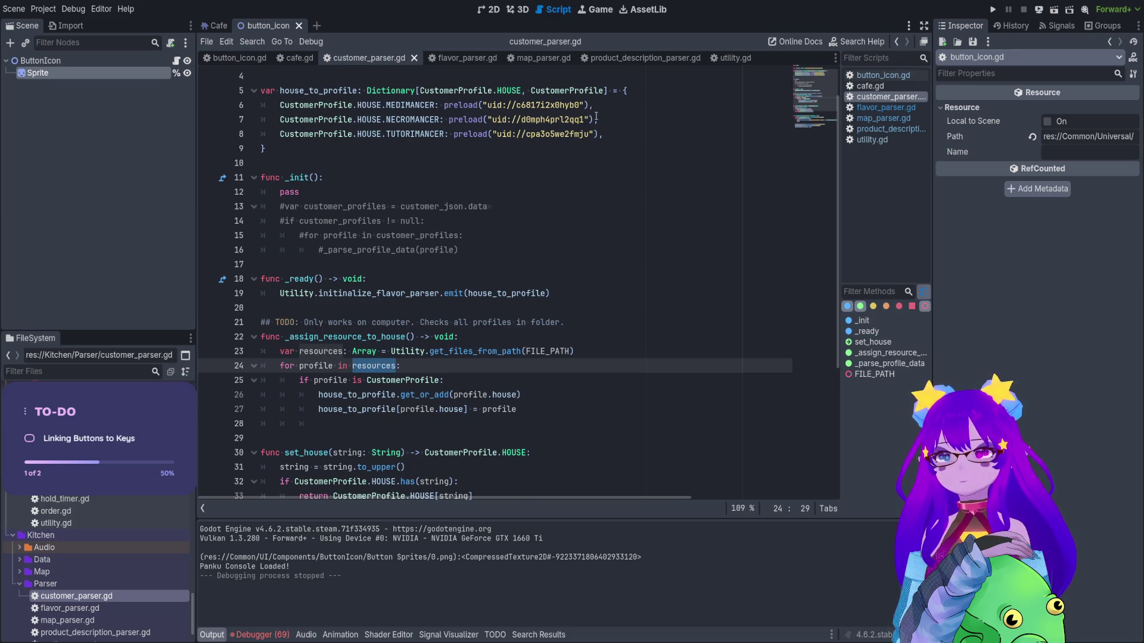
scroll(551, 125, "up", 1)
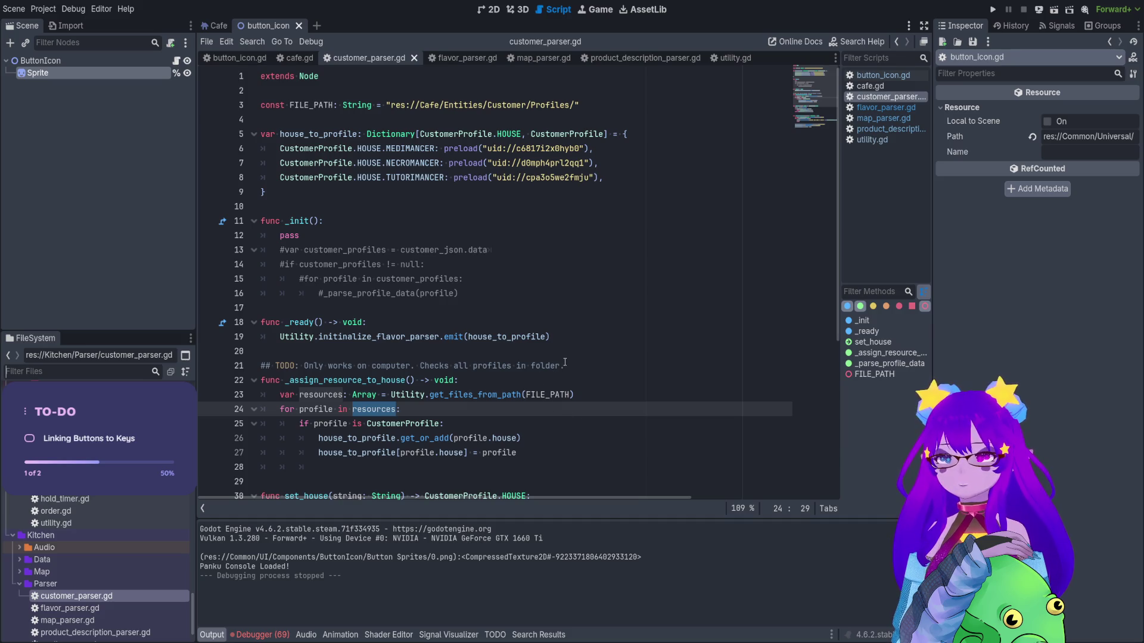
Filter FileSystem by 'profile', clear the filter, and return to the get_files_from_path call in button_icon.gd.
left_click(22, 370)
type("profile")
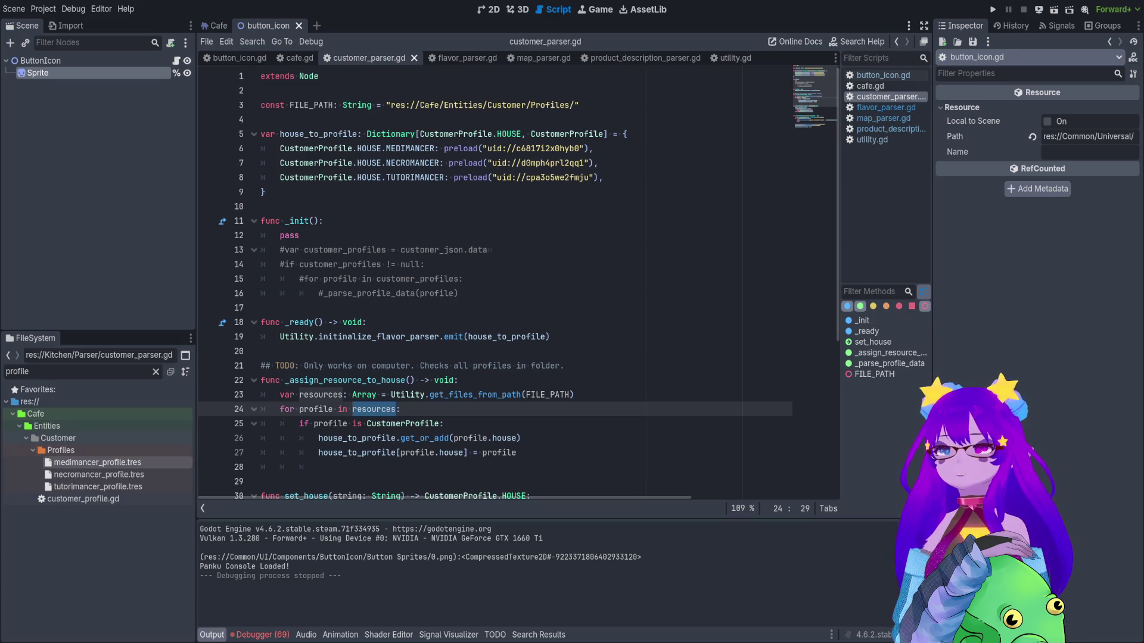
left_click(500, 394)
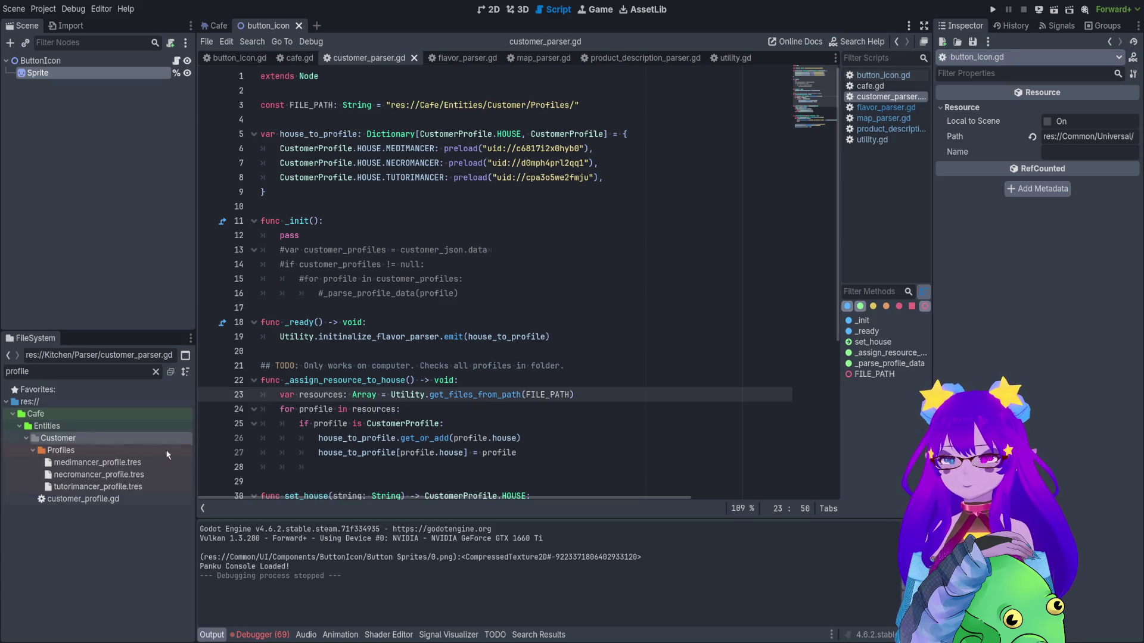
left_click(156, 371)
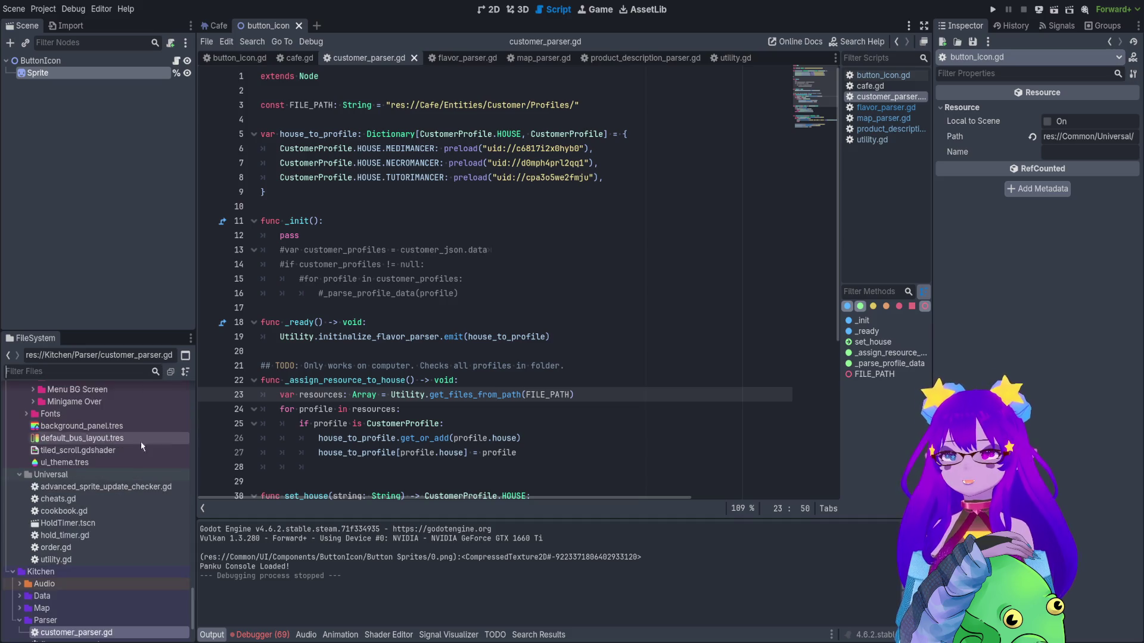
scroll(134, 448, "down", 15)
scroll(129, 454, "up", 10)
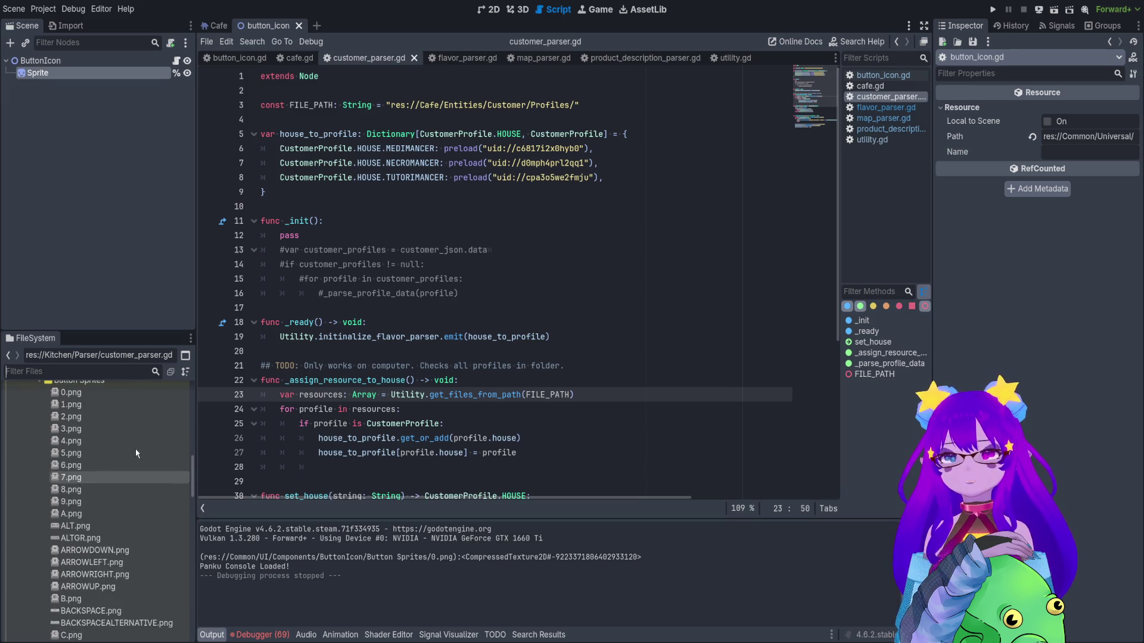
left_click(176, 62)
left_click(475, 221)
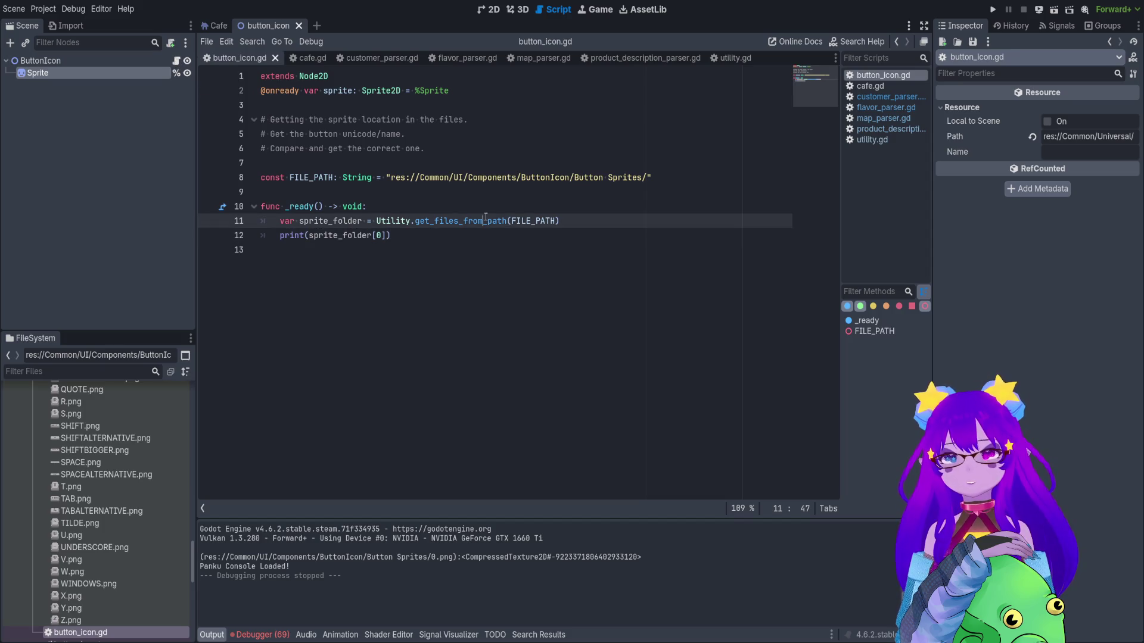
Read get_files_from_path in utility.gd through its line 502 load, then show button_icon.gd's loader errors.
left_click(476, 222, "ctrl")
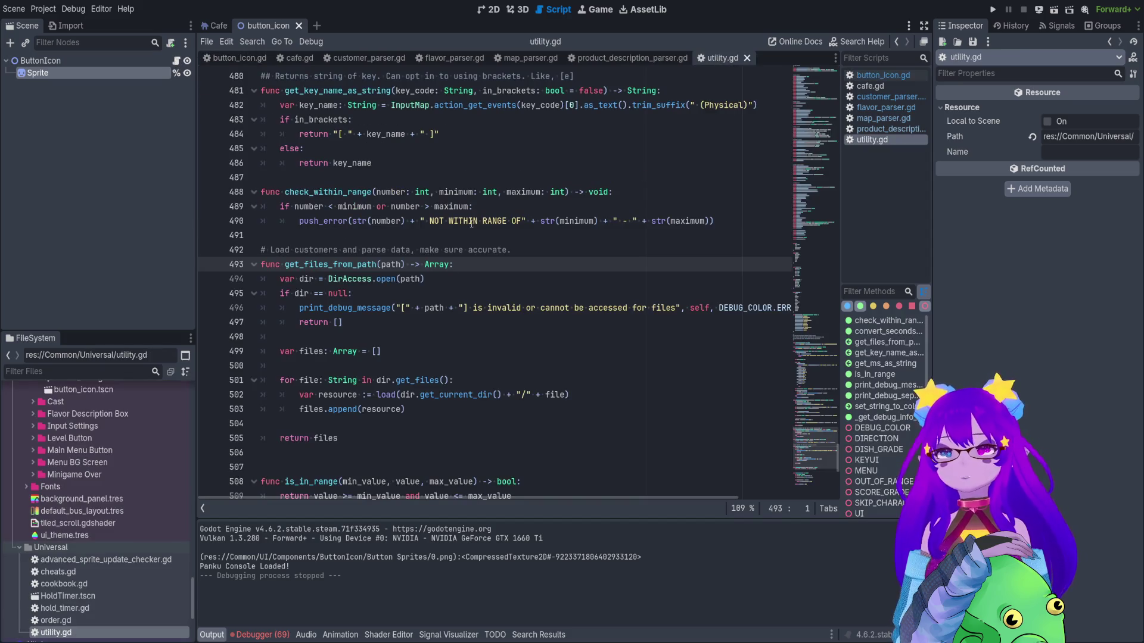
left_click_drag(383, 278, 401, 278)
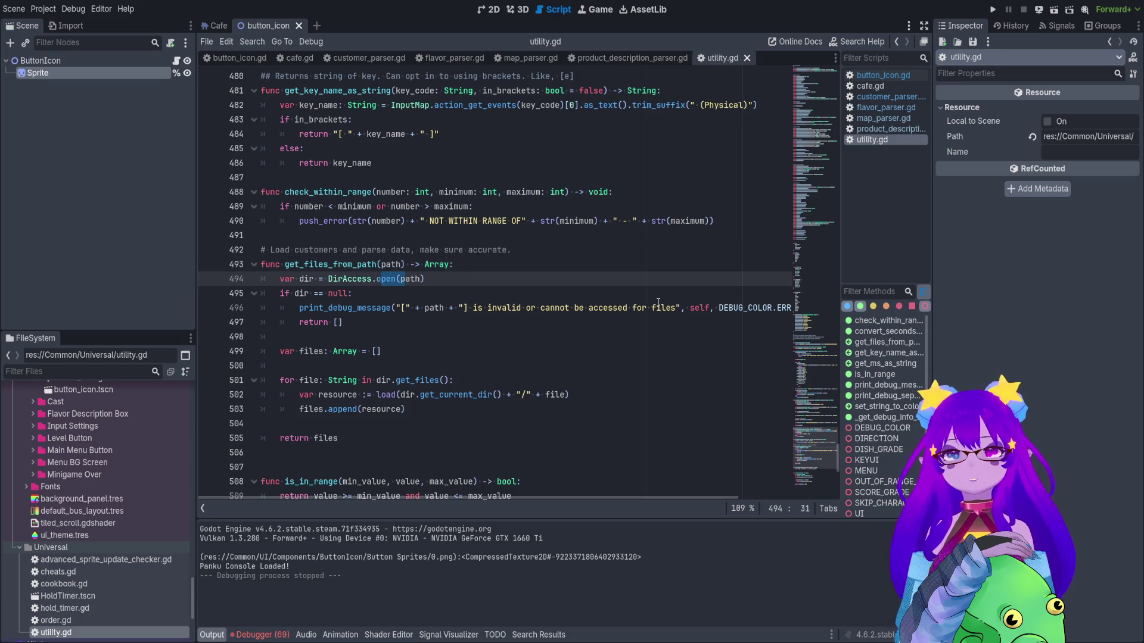
left_click_drag(657, 308, 483, 308)
left_click(397, 382)
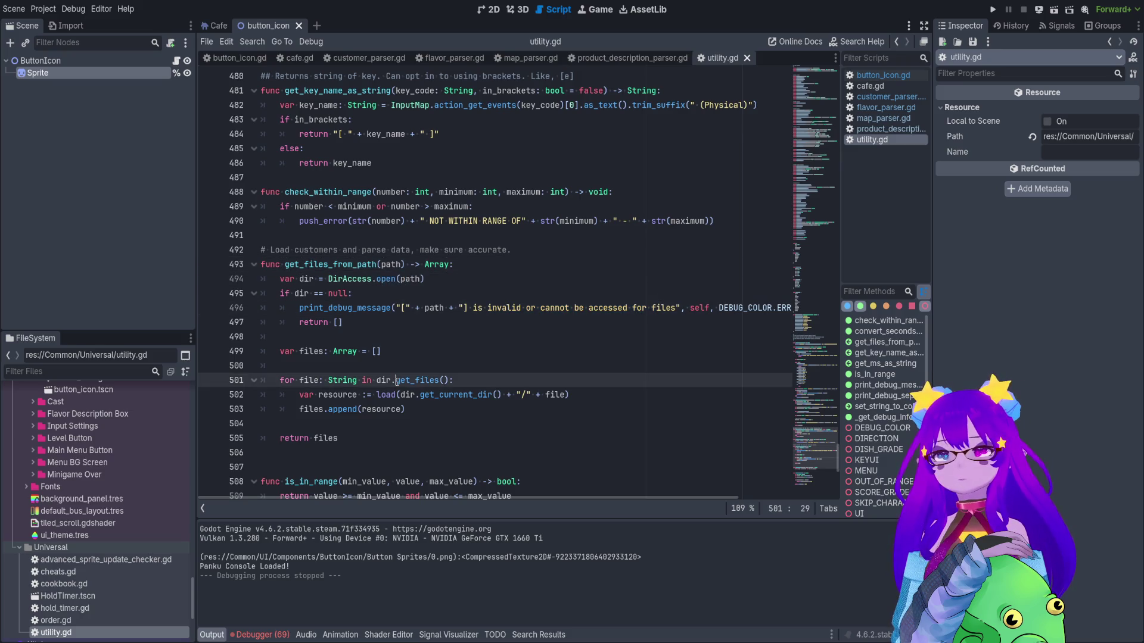
left_click(392, 396)
double_click(342, 395)
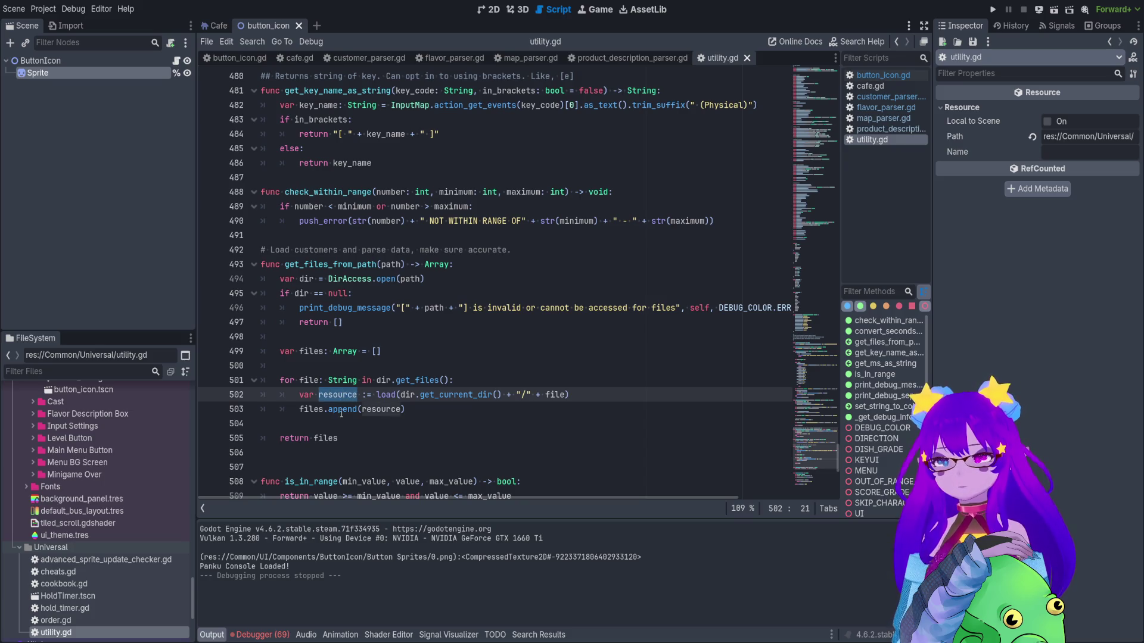
double_click(326, 439)
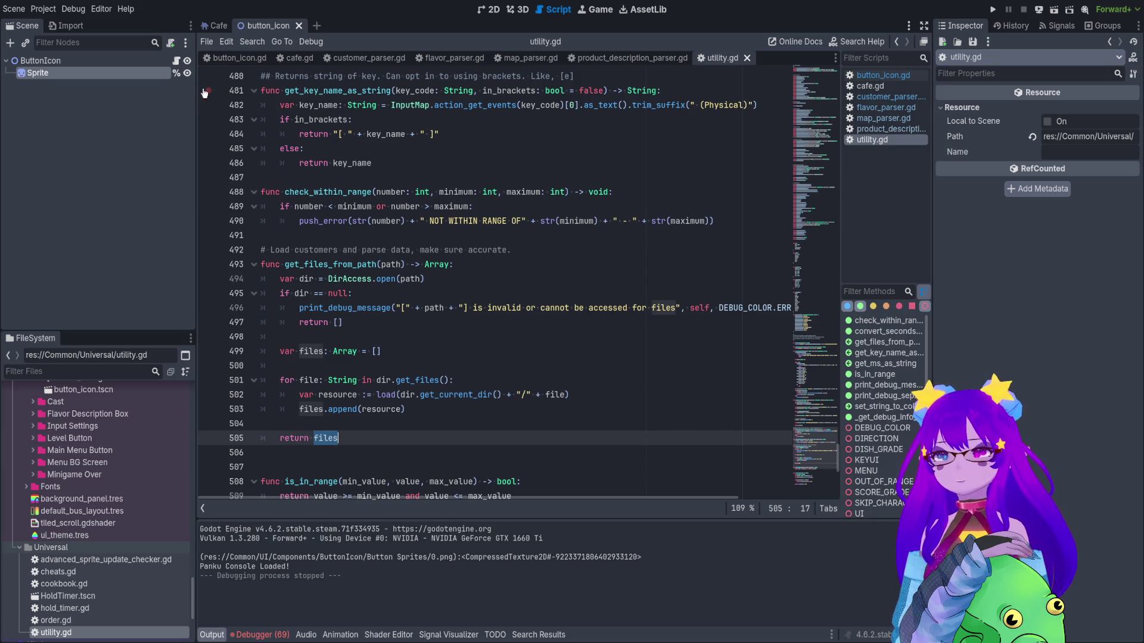
left_click(176, 61)
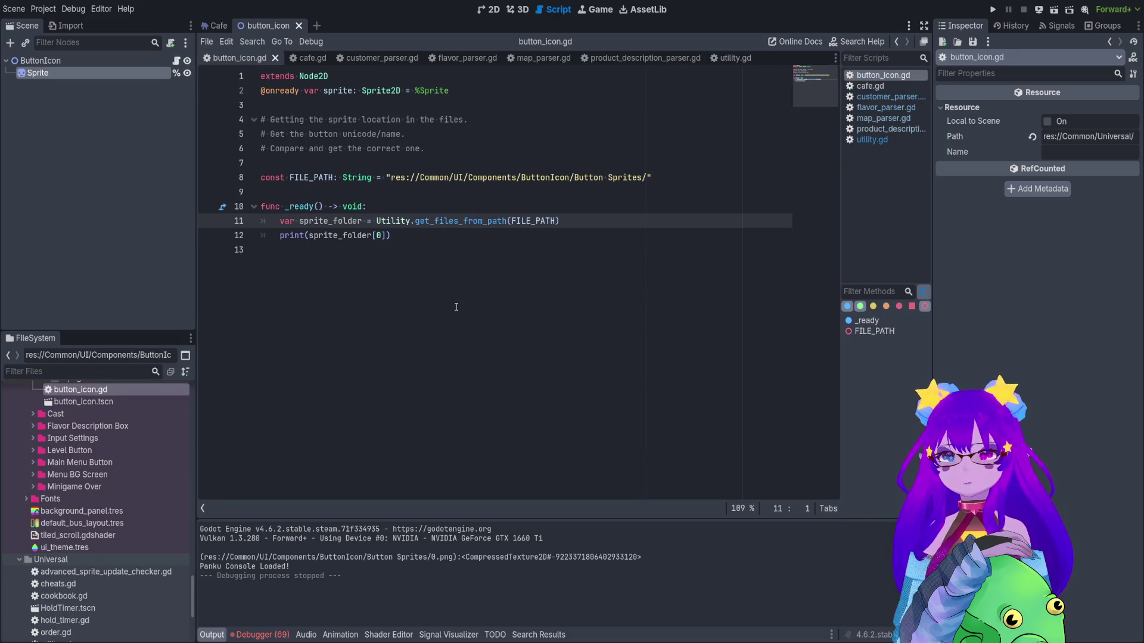
left_click(284, 635)
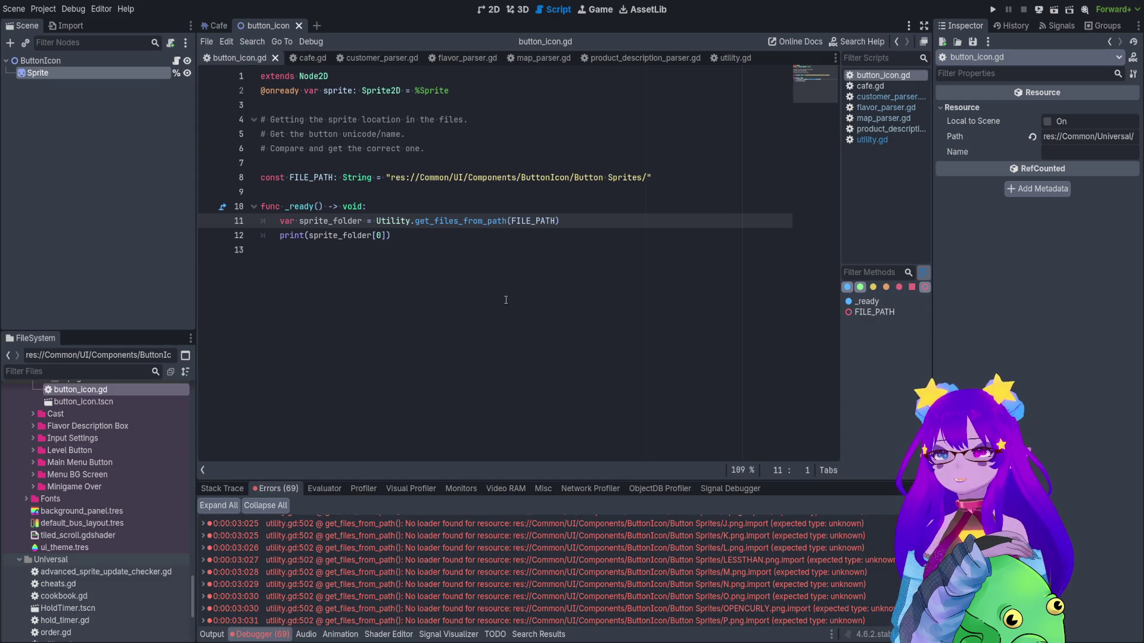
left_click(579, 223)
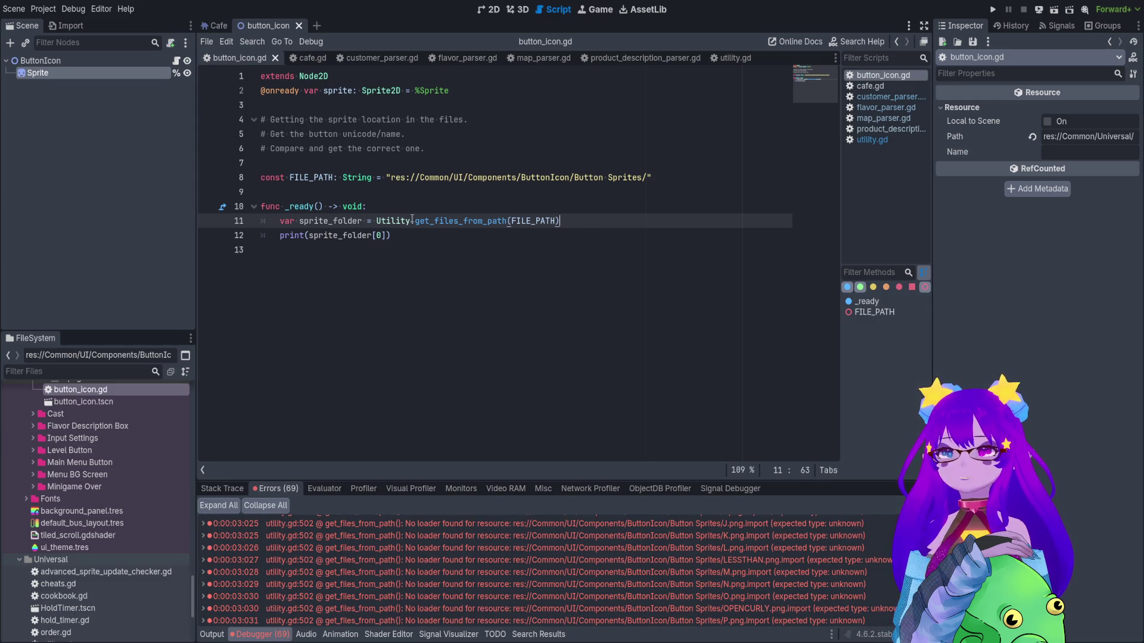
left_click(390, 179)
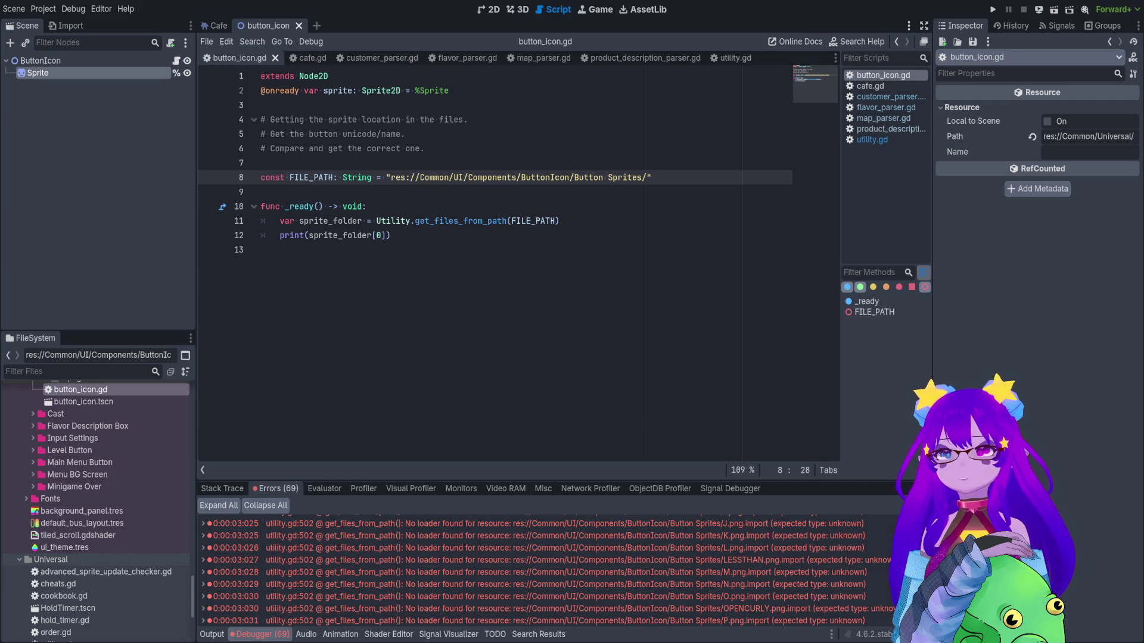
Annotate sprite_folder as Array[CompressedTexture2D], save, and run the current scene.
left_click(365, 222)
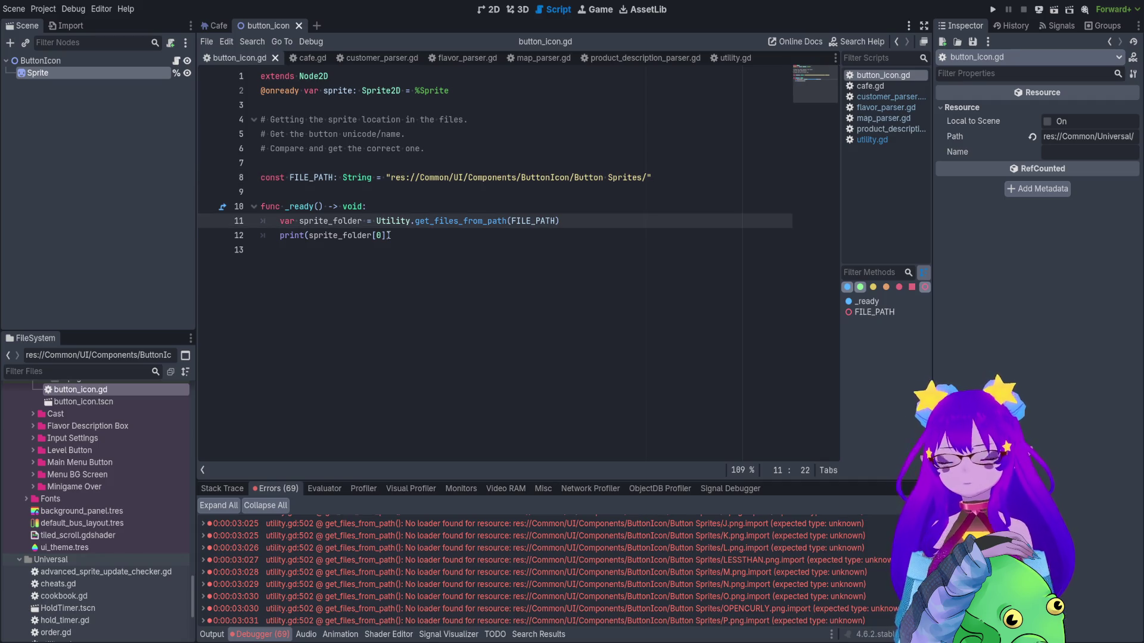
type("L")
type(" Array")
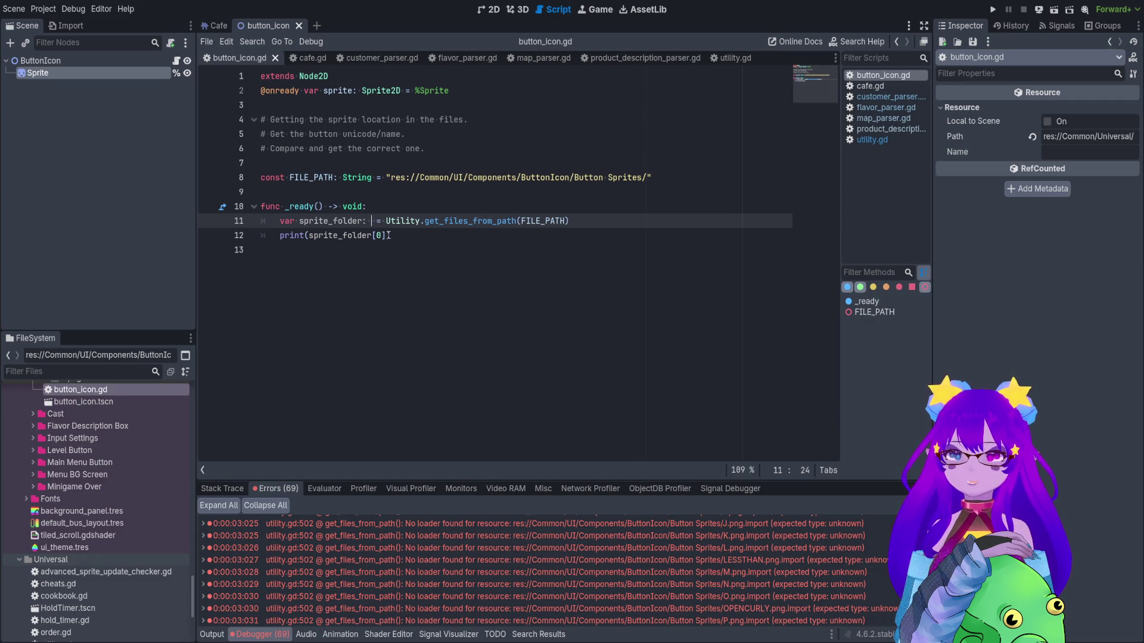
type("[C")
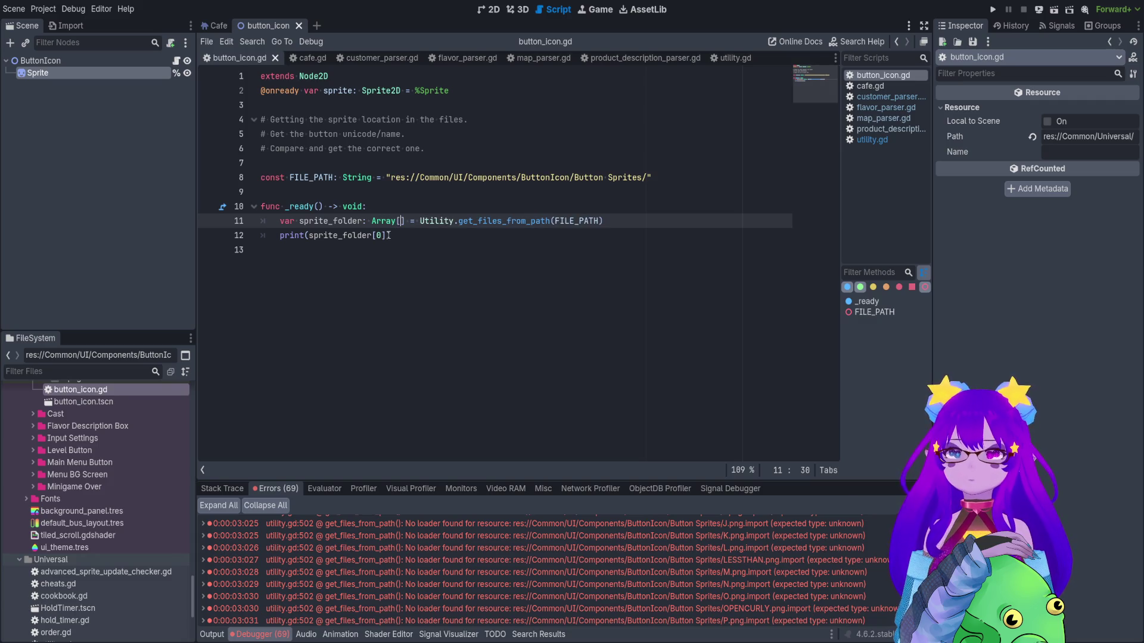
type("ompressedTexture2")
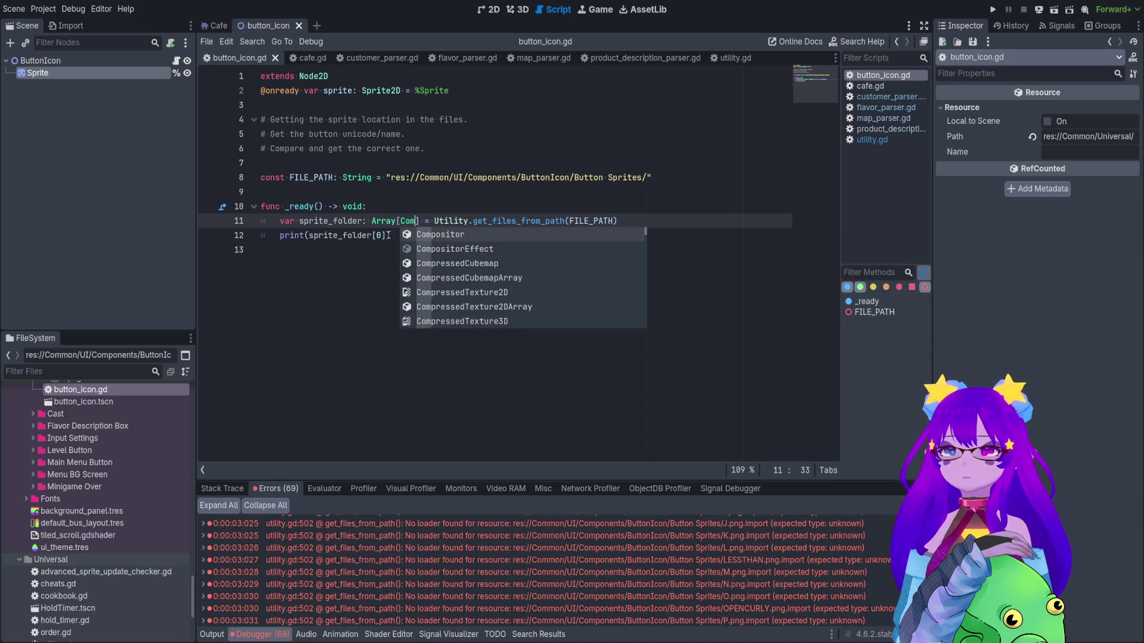
key("Return")
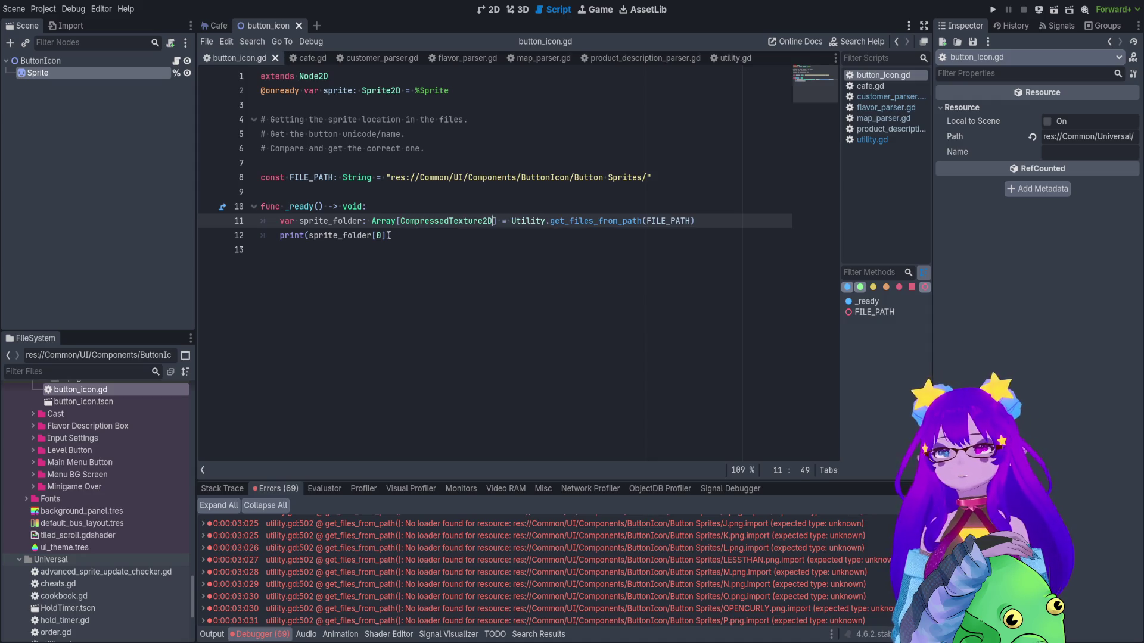
key("ctrl+s")
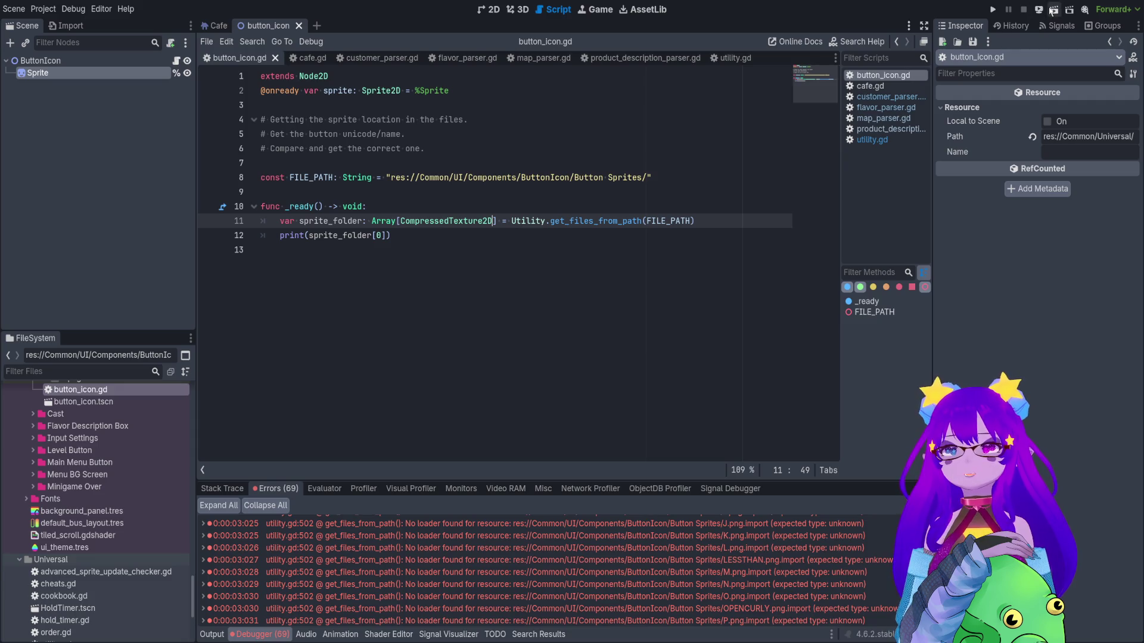
left_click(1053, 10)
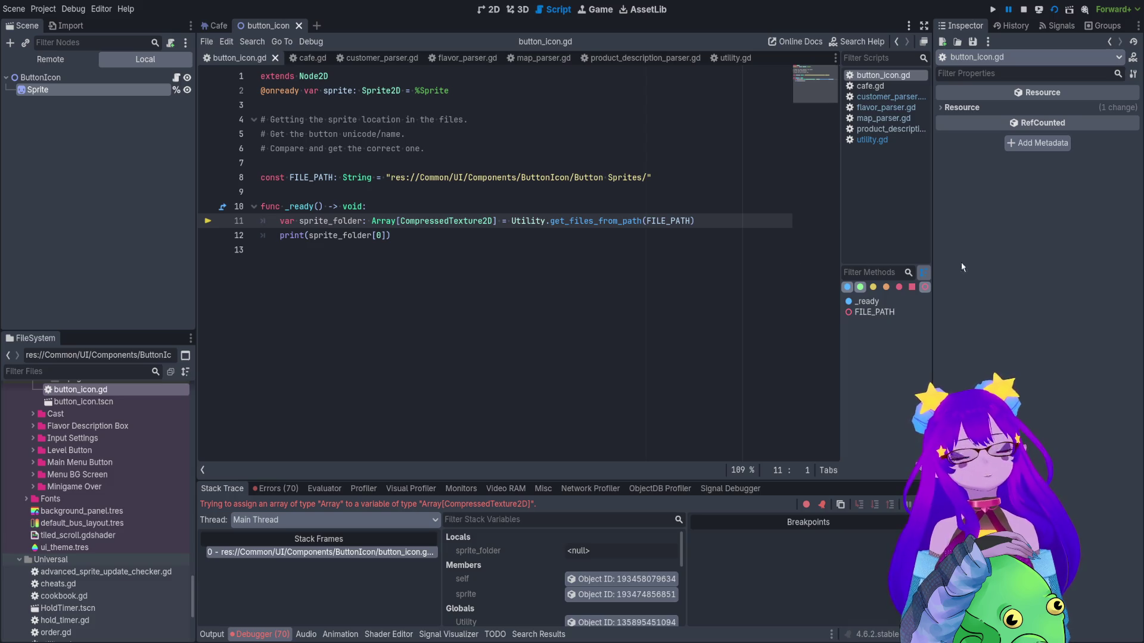
Delete the Array[CompressedTexture2D] annotation and the print line from _ready.
key("ctrl+BackSpace")
key("ctrl+BackSpace")
key("ctrl+BackSpace")
key("ctrl+Delete")
left_click_drag(391, 235, 257, 238)
key("BackSpace")
key("BackSpace")
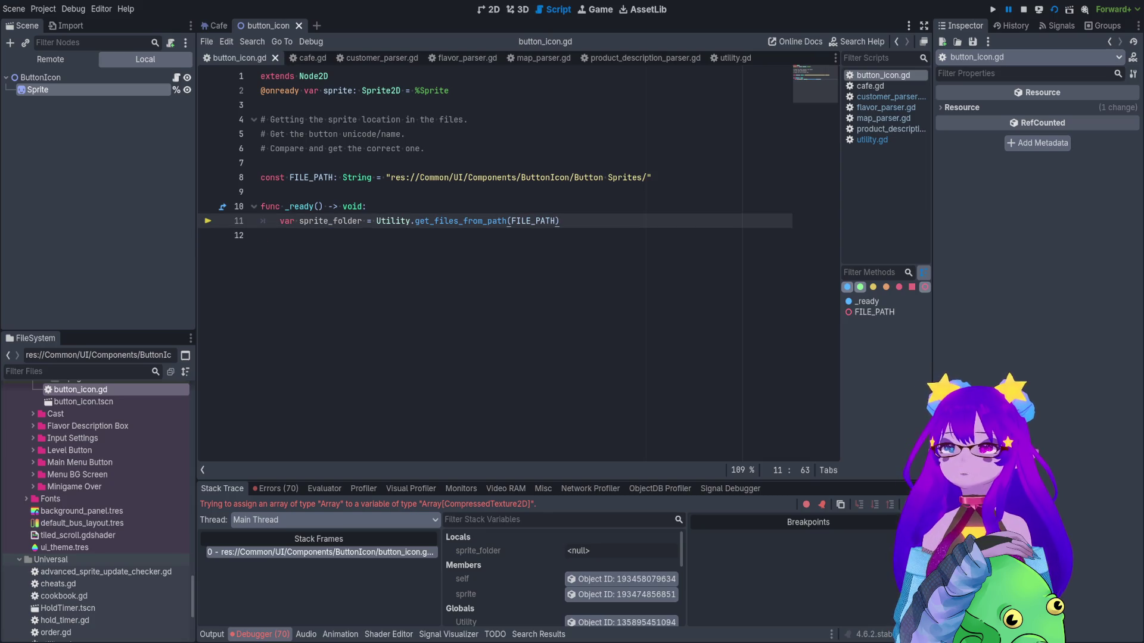
End the paused debug session, rerun the scene, and stop it.
key("F8")
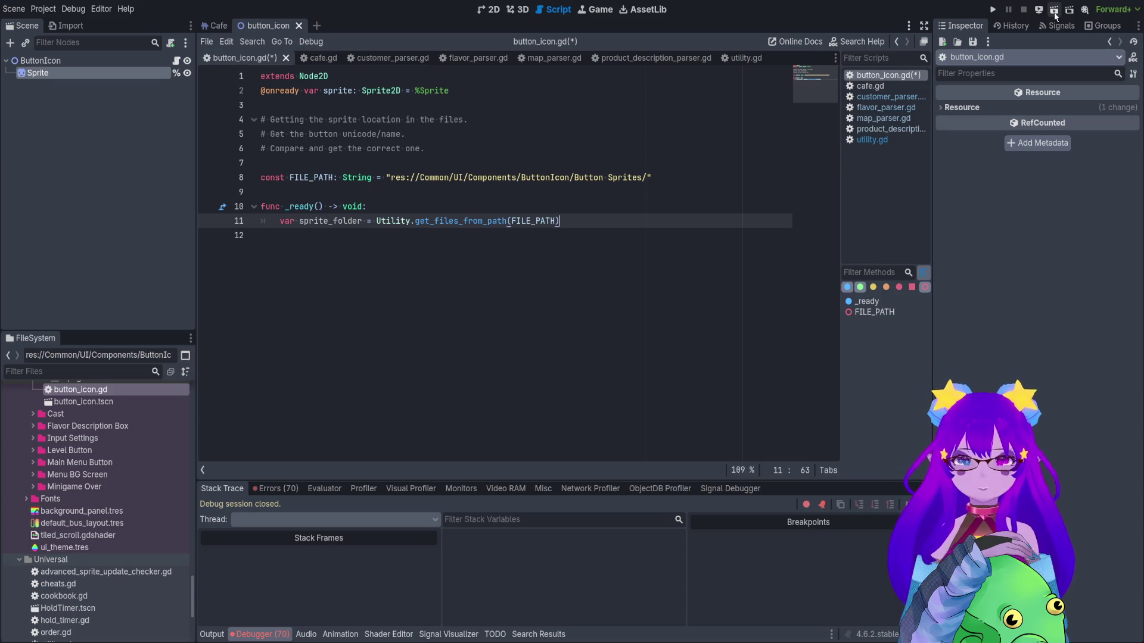
left_click(1054, 12)
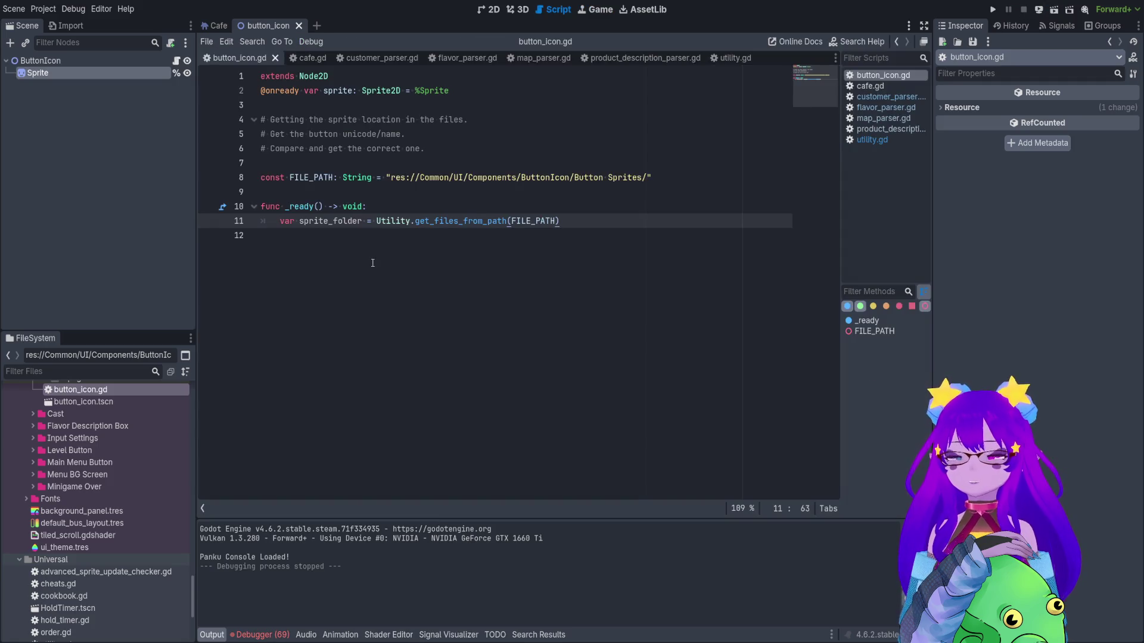
left_click(374, 259)
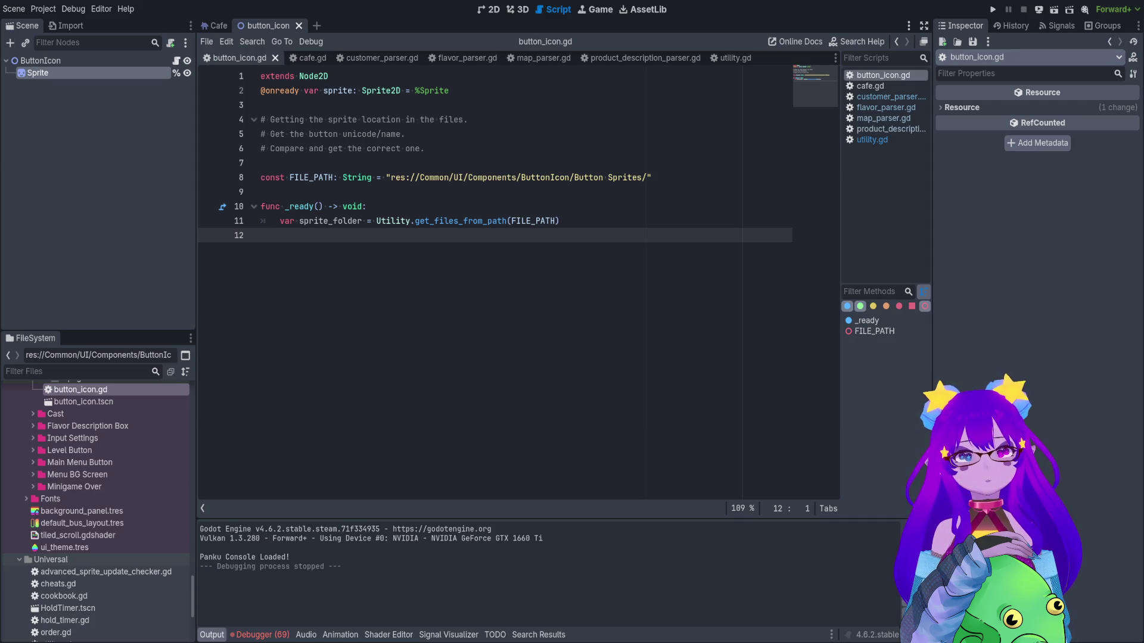
left_click(502, 221)
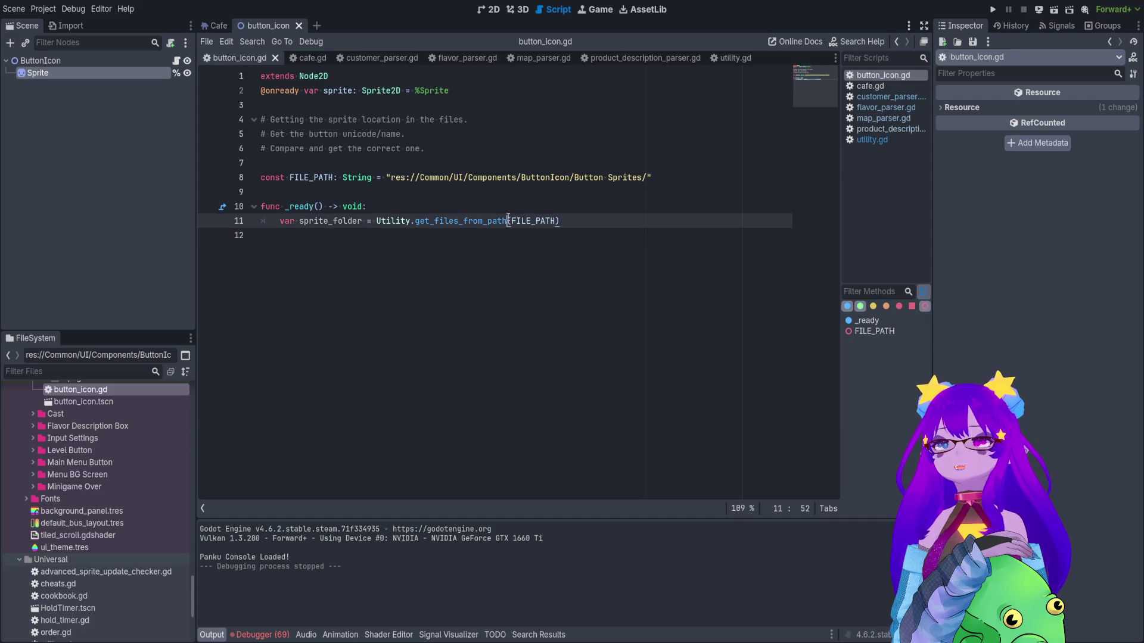
Open get_files_from_path in utility.gd and change 'customers' to 'files' in its comment.
left_click(503, 221, "ctrl")
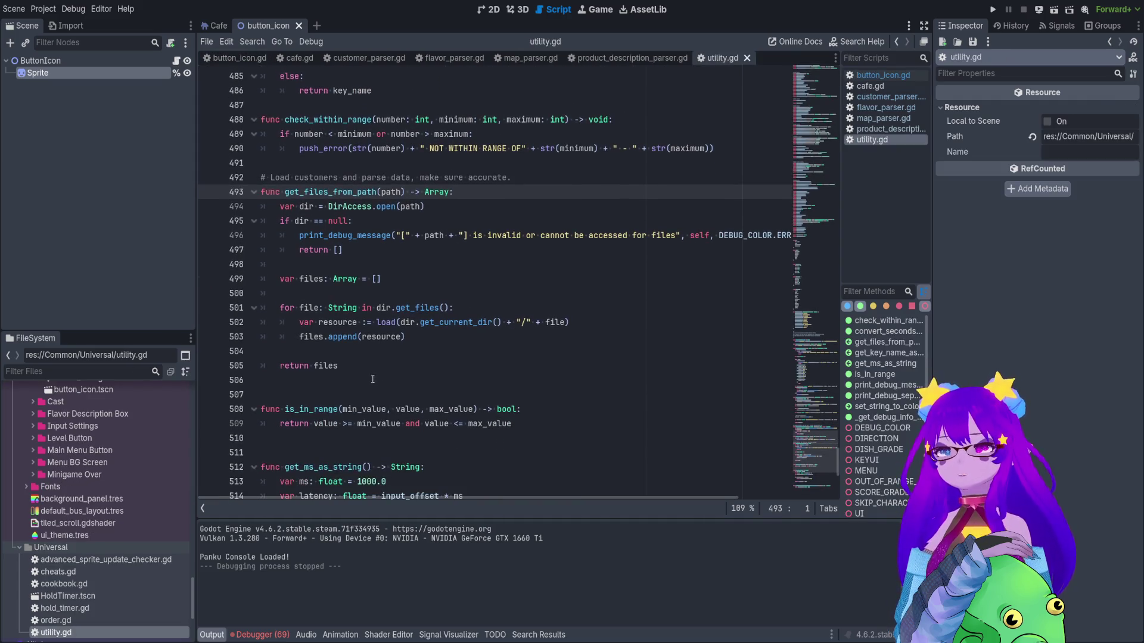
left_click(250, 192, "shift")
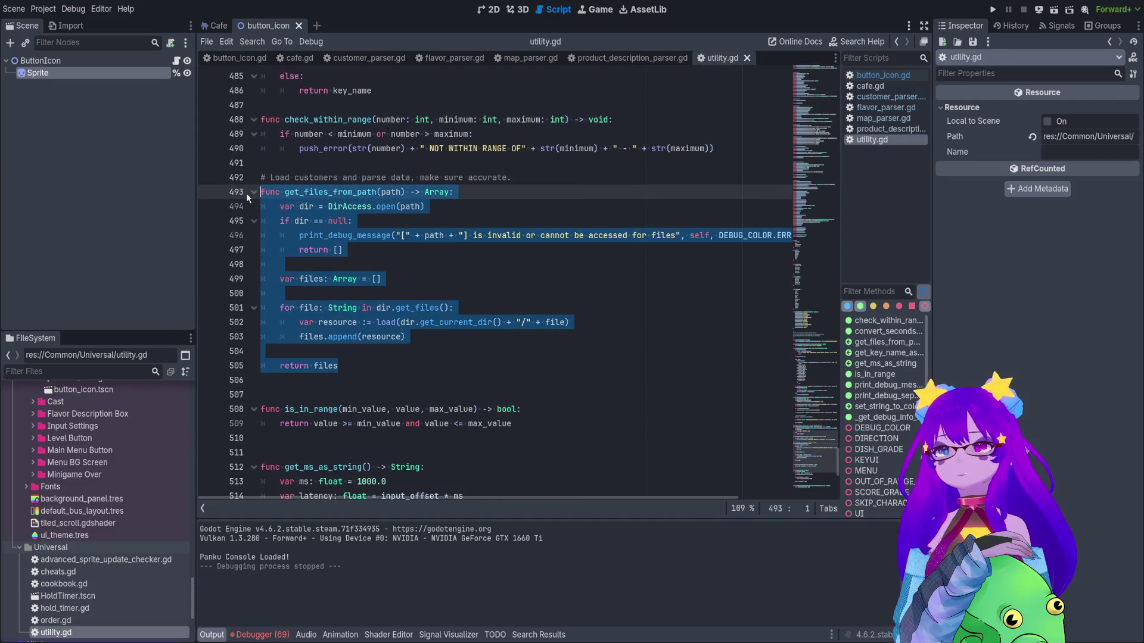
double_click(308, 177)
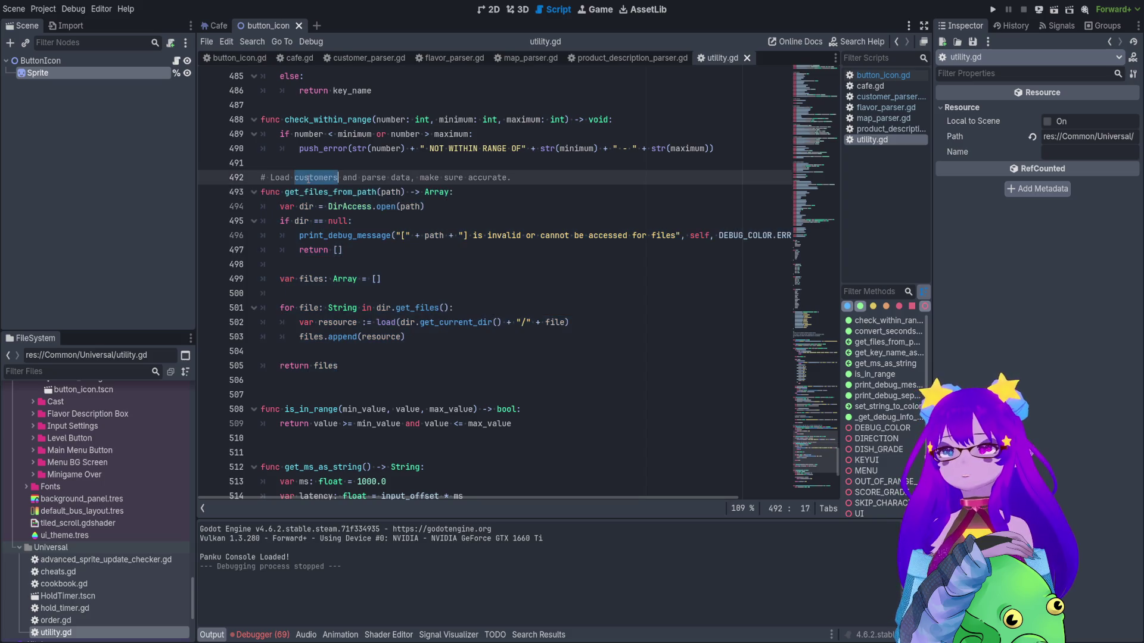
type("files")
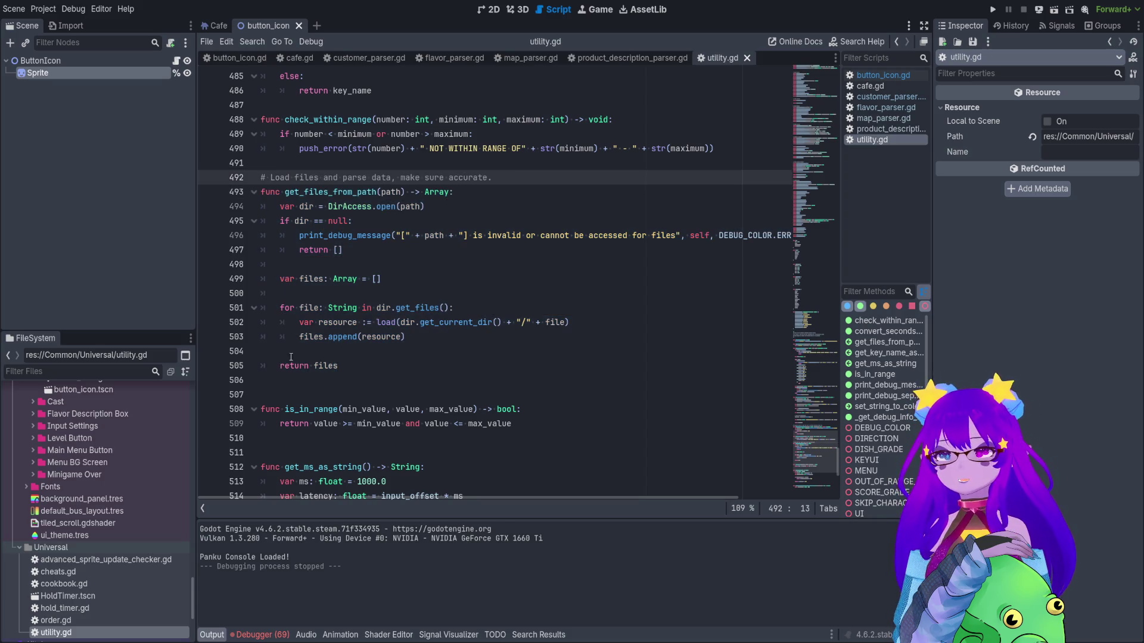
Paste a duplicate of get_files_from_path below the original and rename it get_sprites_from_path.
left_click(291, 394)
key("Return")
key("Up")
key("ctrl+v")
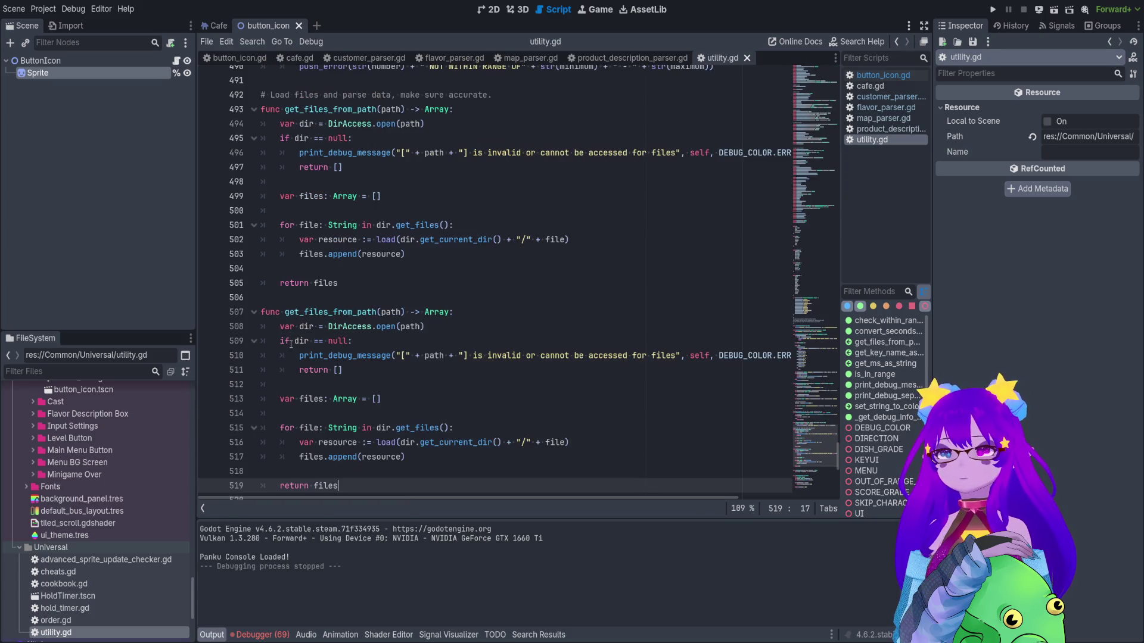
left_click_drag(328, 312, 304, 312)
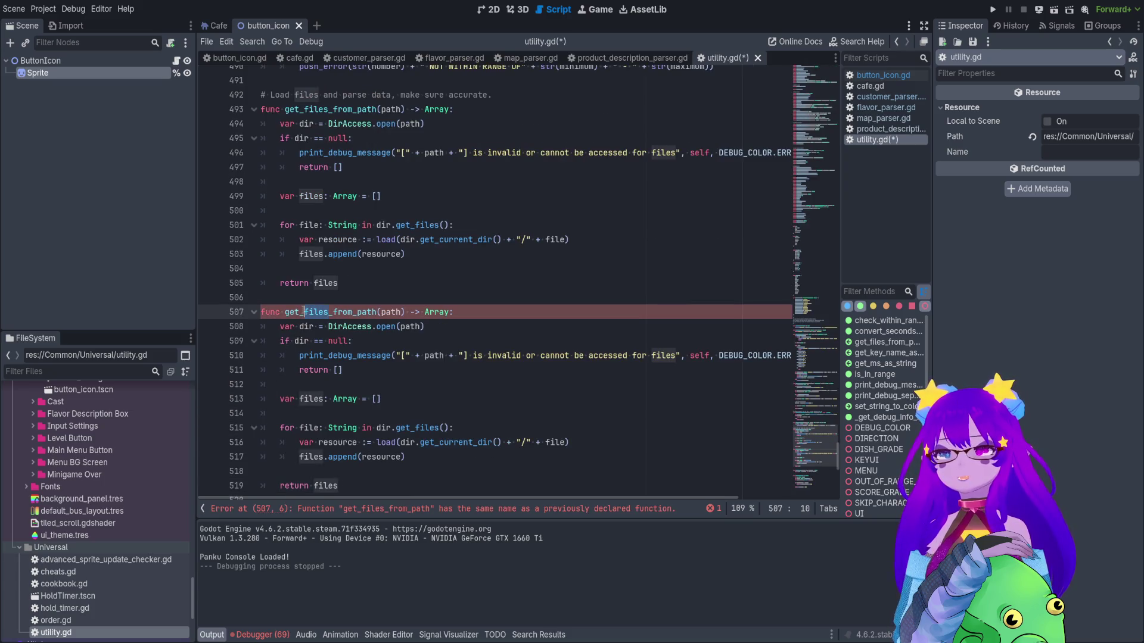
type("sprit")
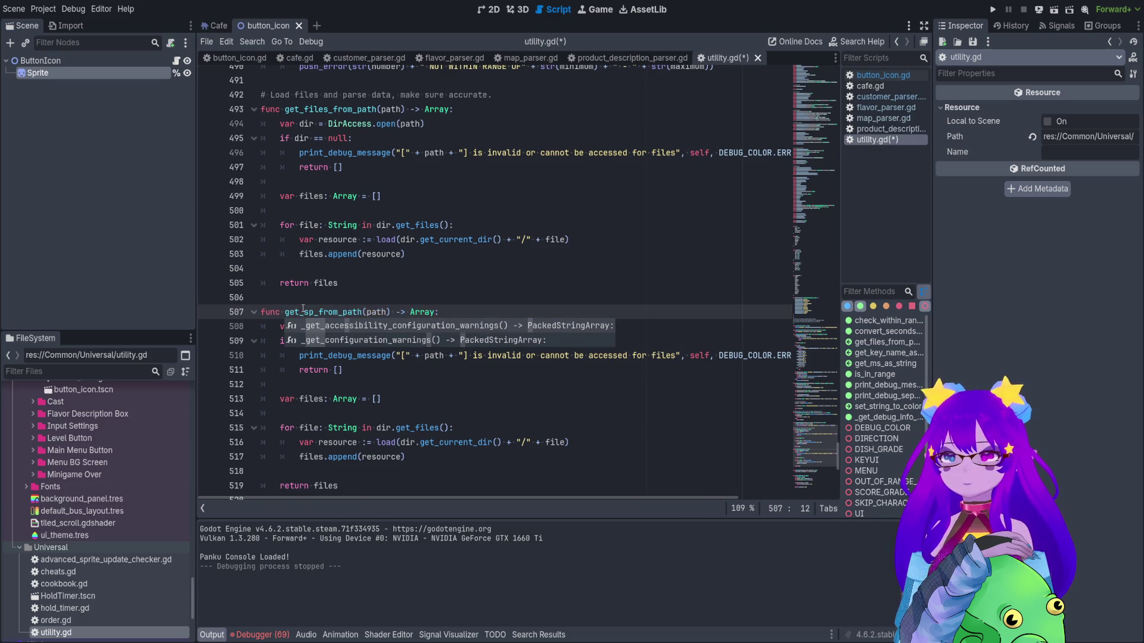
type("es")
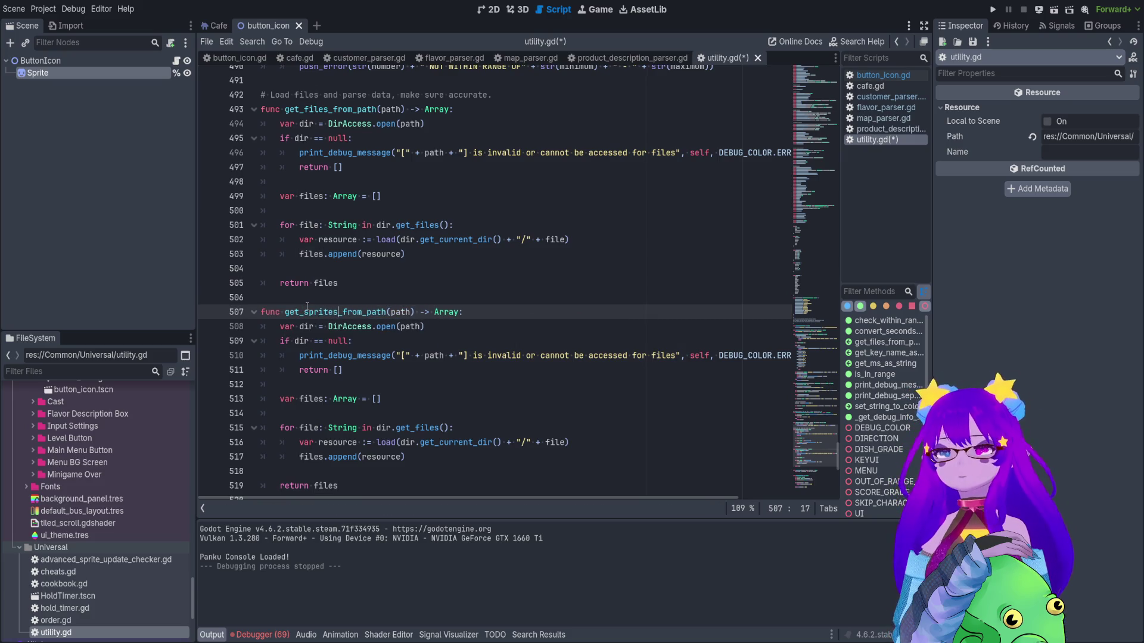
Review the new function's null check and the load call on line 516.
scroll(306, 306, "down", 1)
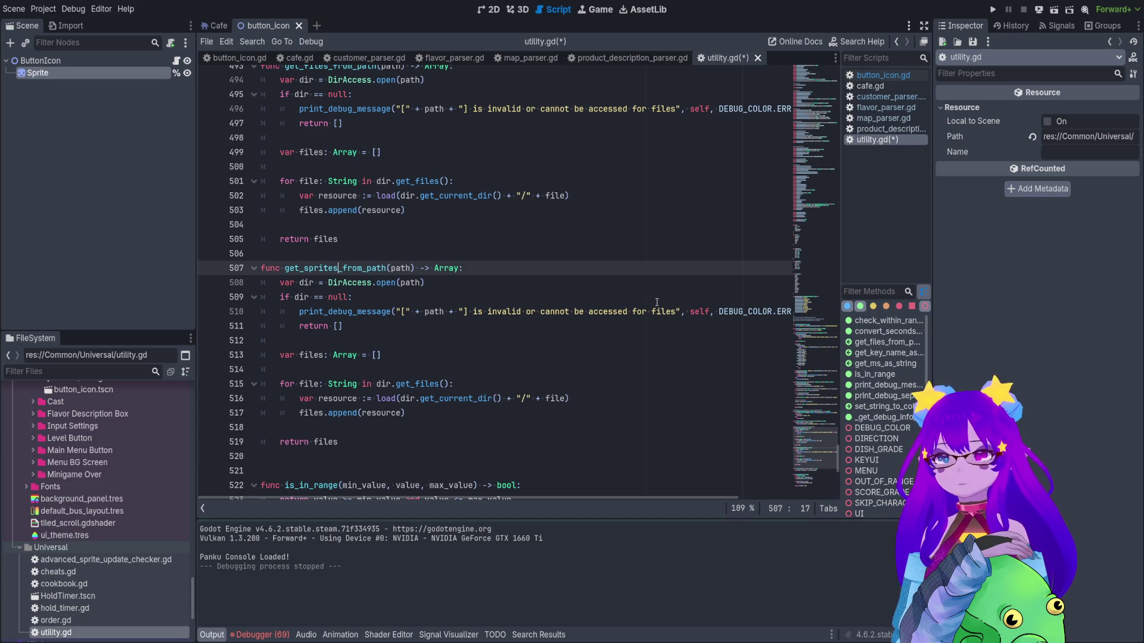
left_click(696, 302)
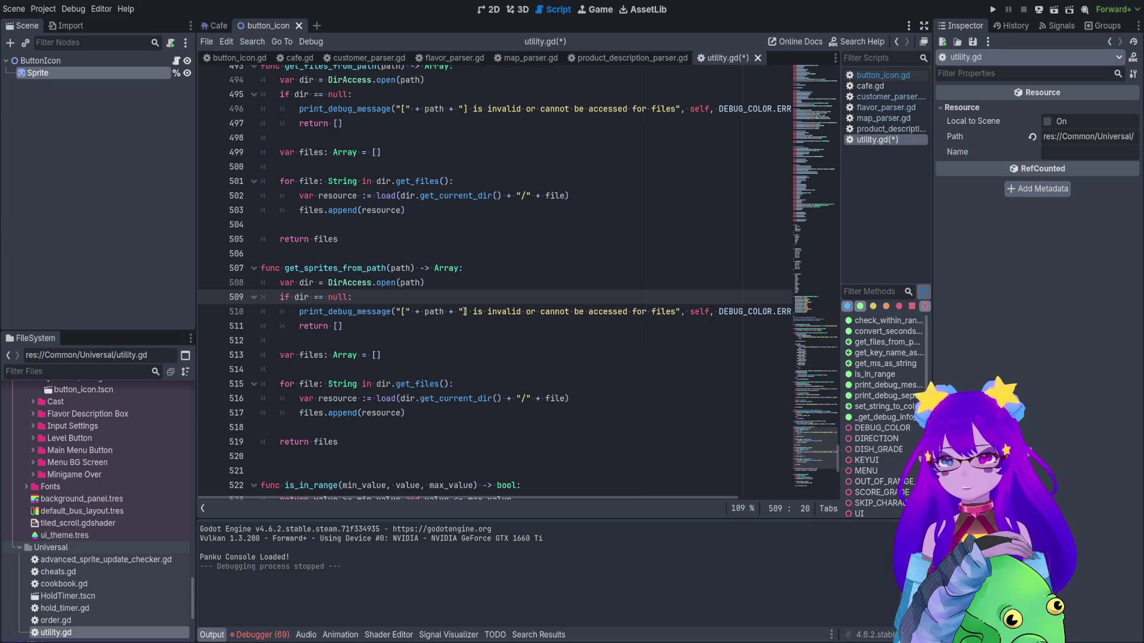
left_click(401, 398)
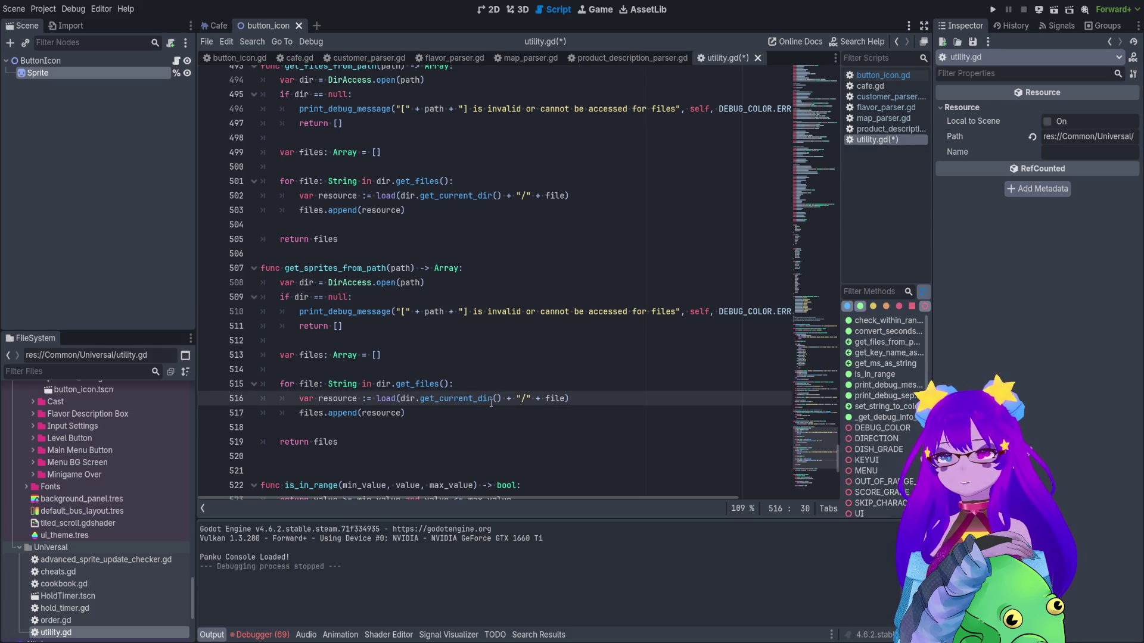
left_click_drag(587, 397, 223, 401)
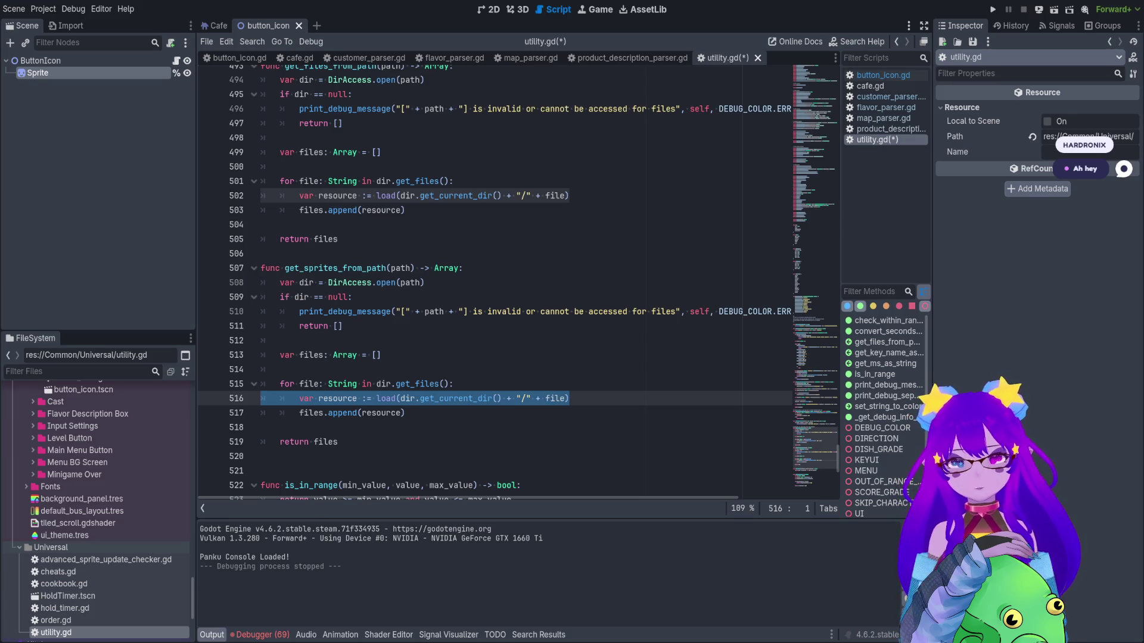
left_click(459, 383)
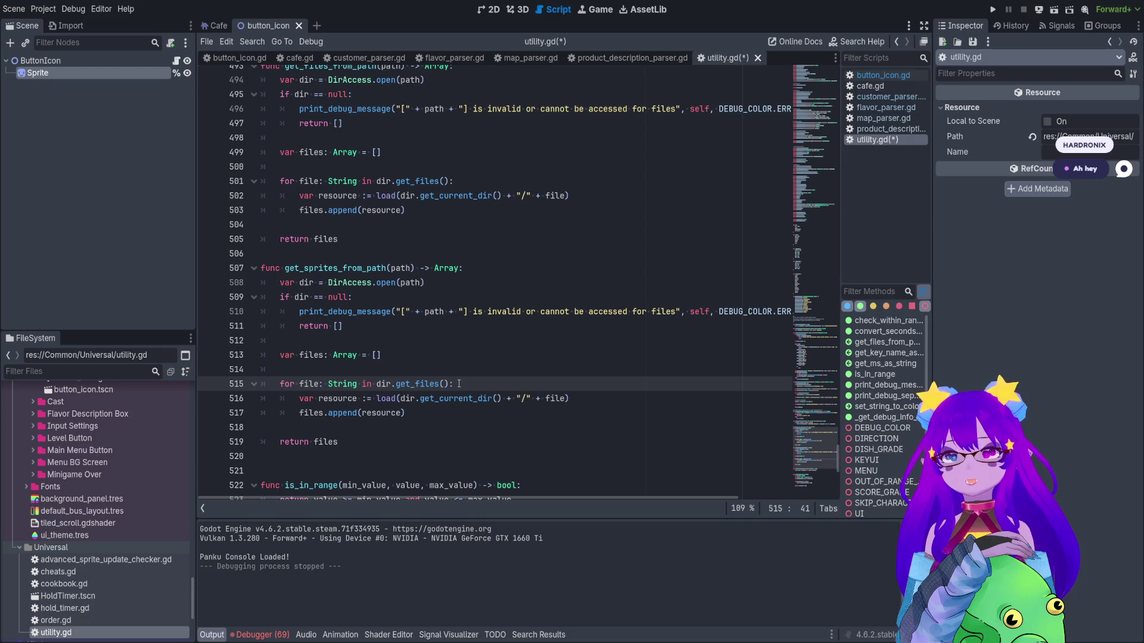
Declare the files list on line 513 as Array[CompressedTexture2D].
left_click_drag(405, 413, 320, 412)
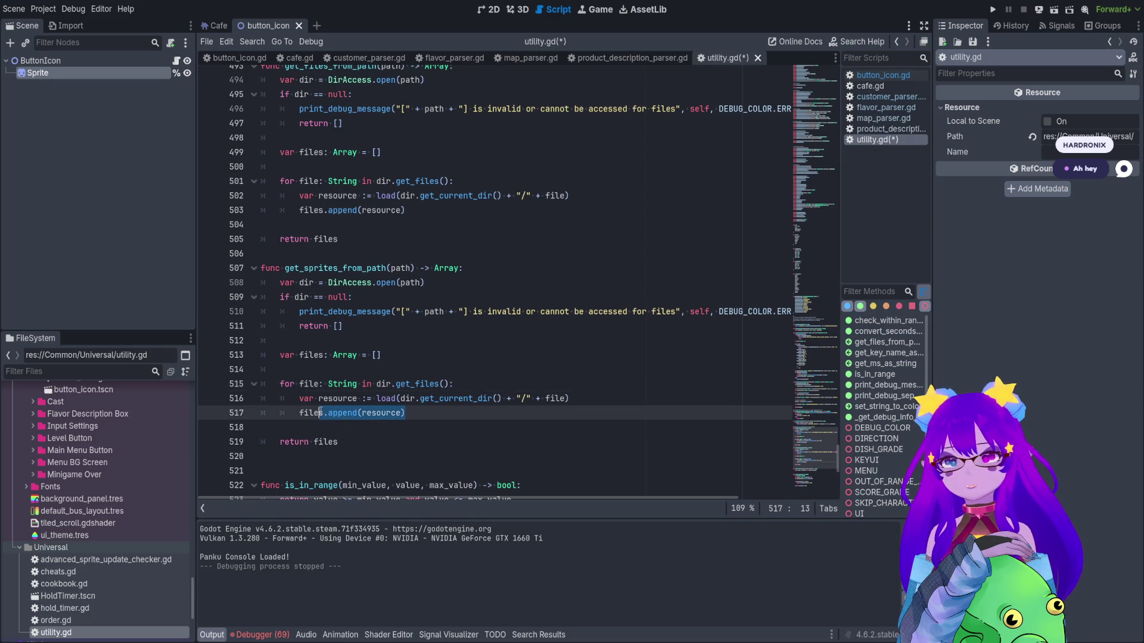
left_click(357, 354)
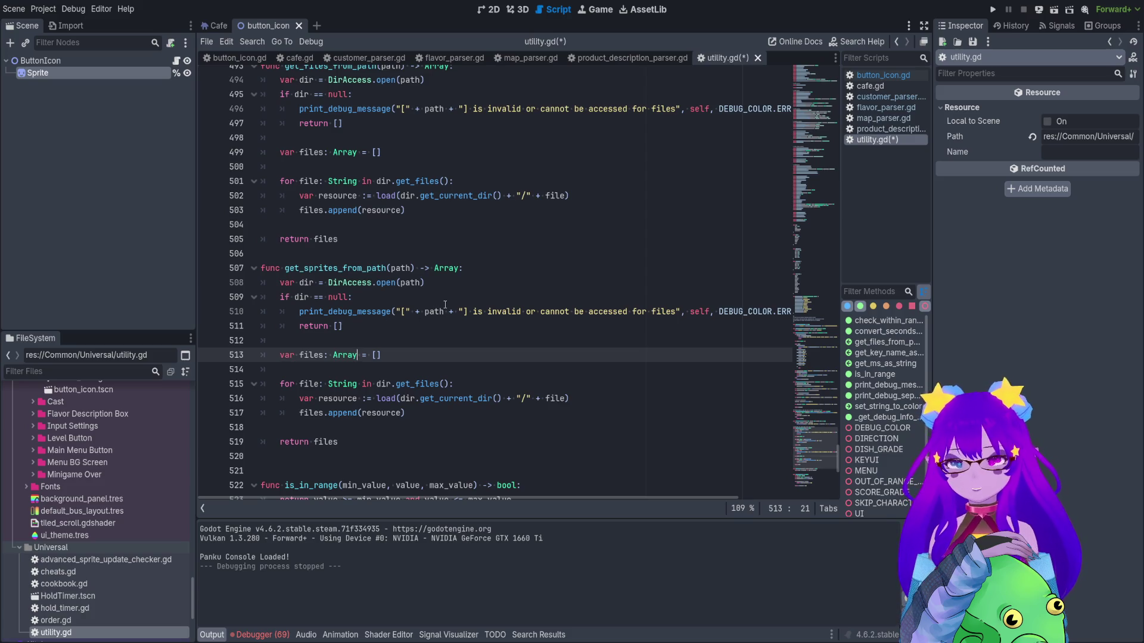
type("[Texture")
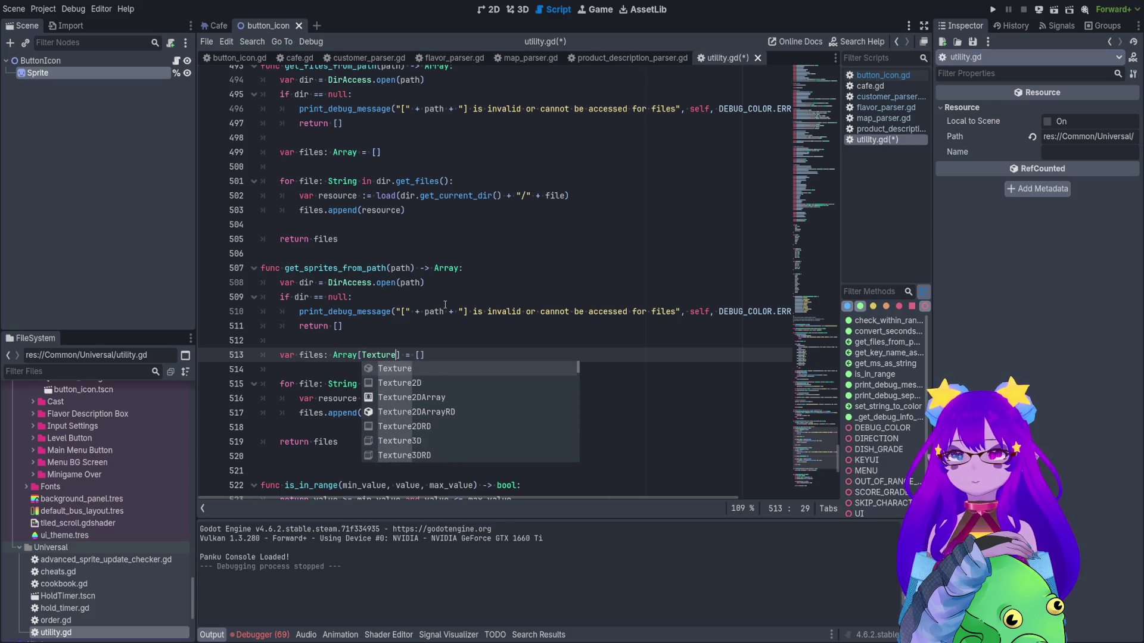
scroll(127, 489, "up", 5)
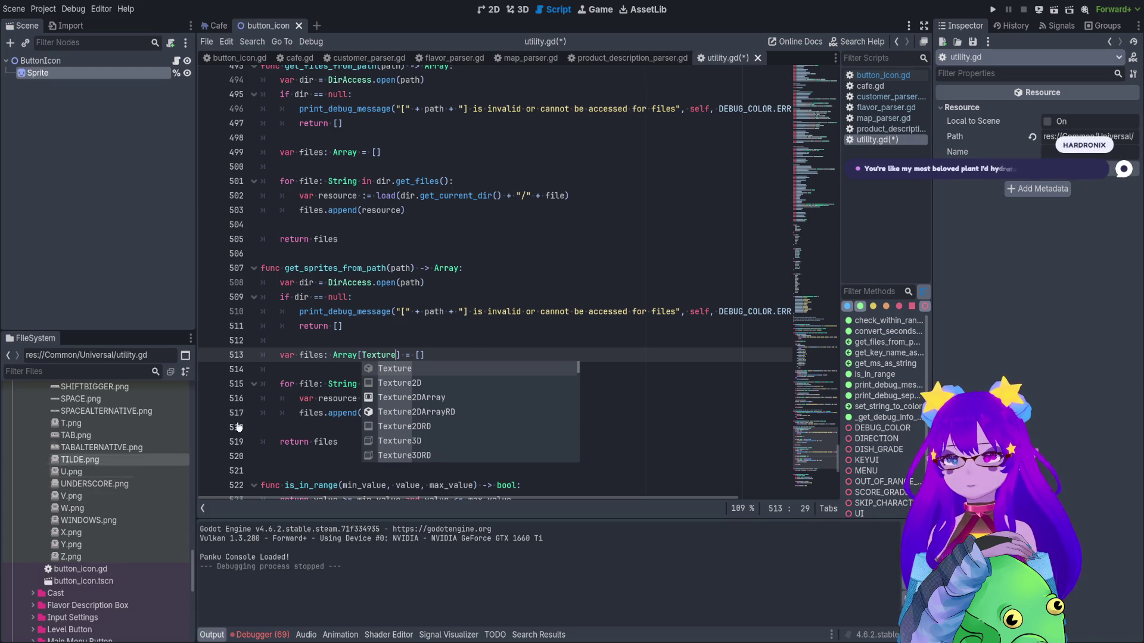
key("BackSpace")
key("BackSpace")
key("BackSpace")
key("BackSpace")
type("Compre")
key("Down")
key("Down")
key("Return")
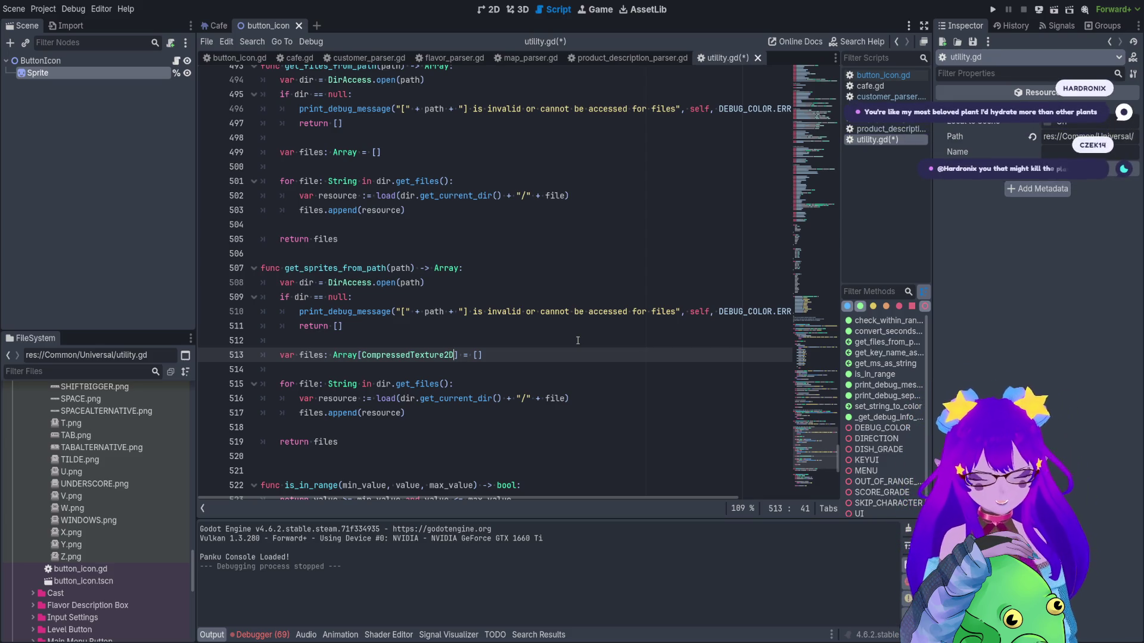
Scroll through the function and check the CompressedTexture2D declaration on line 513.
scroll(437, 354, "down", 1)
scroll(435, 357, "up", 1)
scroll(431, 367, "down", 1)
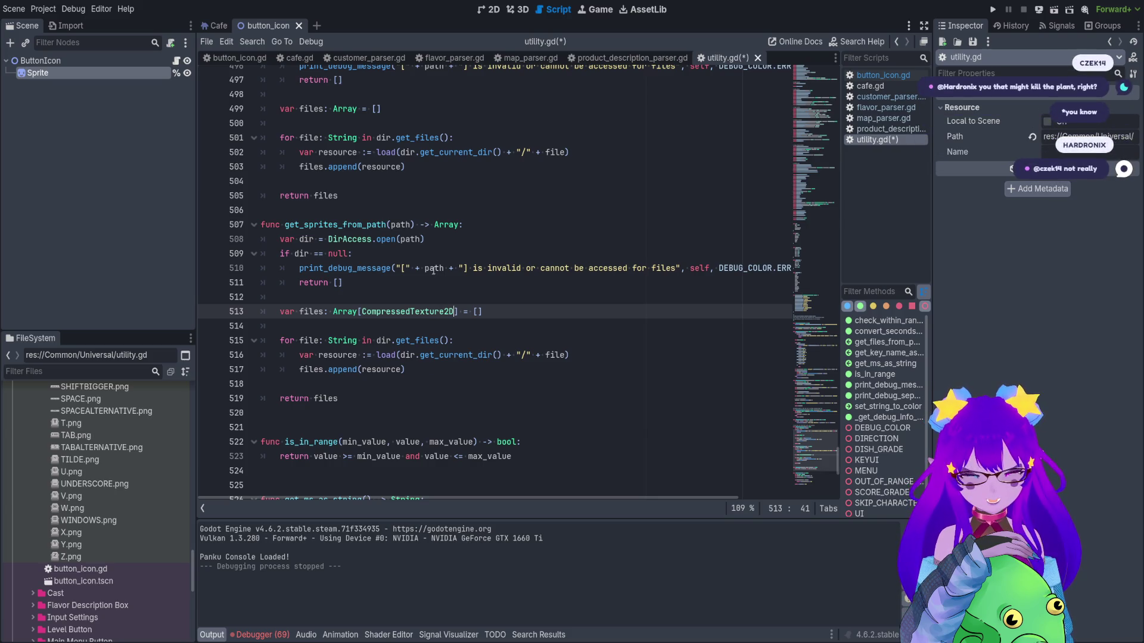
scroll(548, 274, "down", 2)
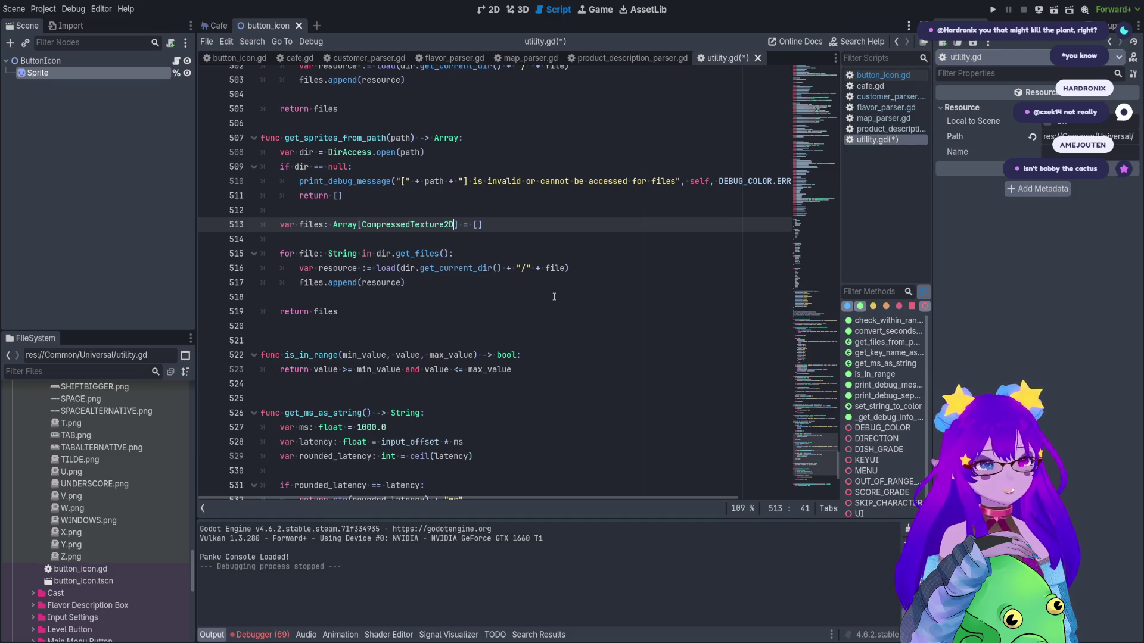
scroll(489, 271, "up", 1)
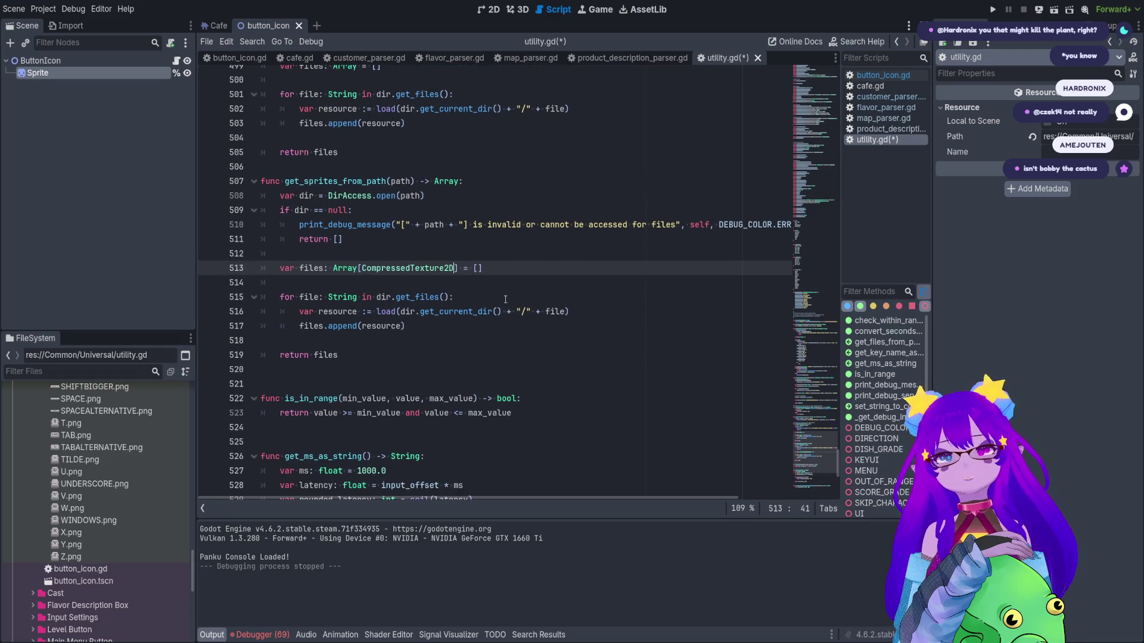
left_click(506, 294)
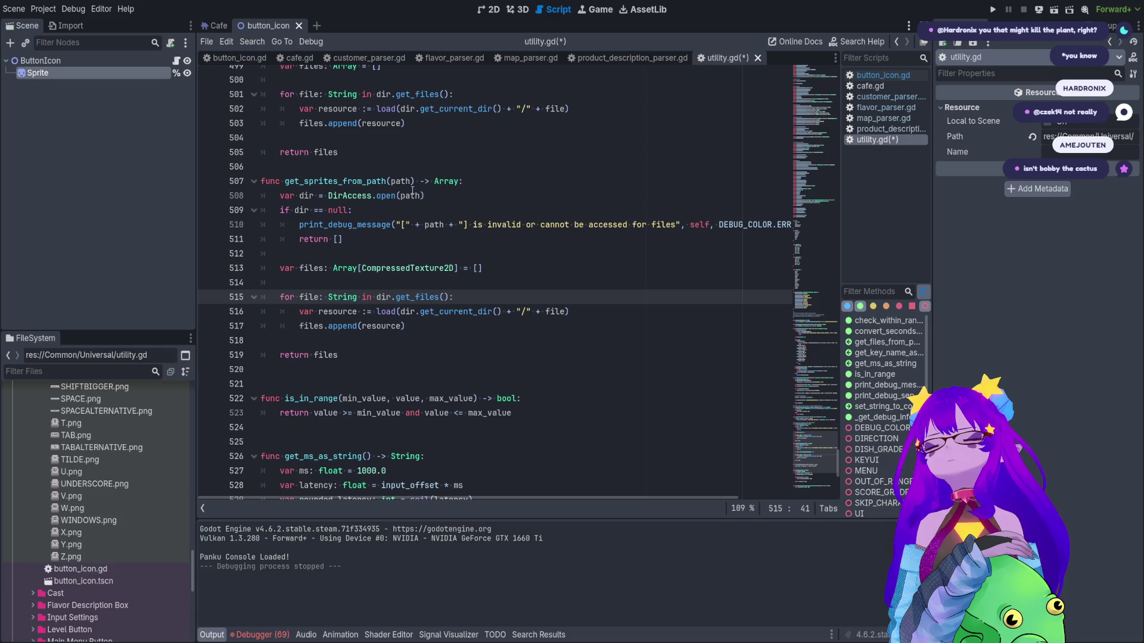
left_click(358, 271)
double_click(379, 268)
Inspect the get_files loop and the file variable on lines 515-516.
left_click(430, 298)
left_click_drag(430, 298, 439, 298)
left_click(440, 297)
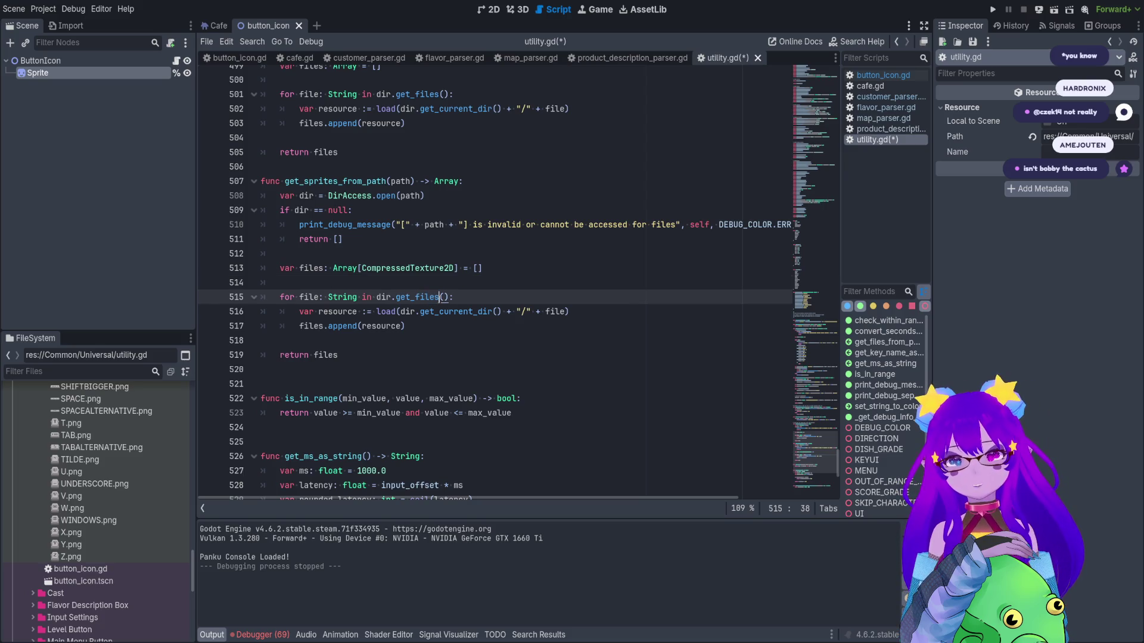
left_click(493, 311)
double_click(563, 313)
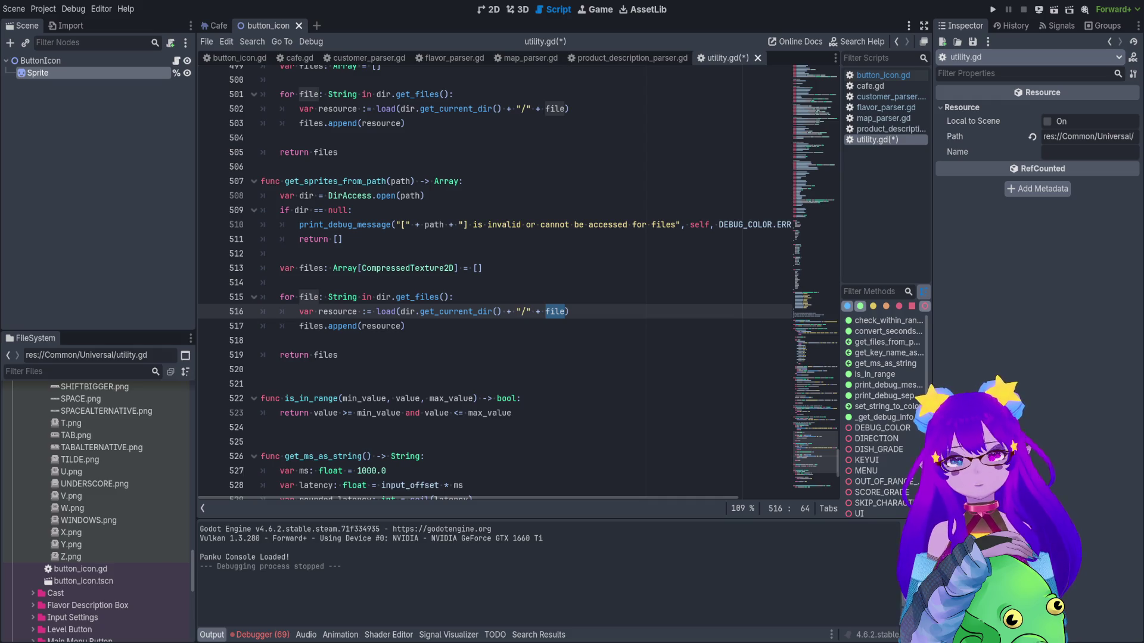
left_click(269, 384)
Paste the old if dir while-loop block below the function and comment it out with Ctrl+K.
key("Return")
key("Return")
key("ctrl+v")
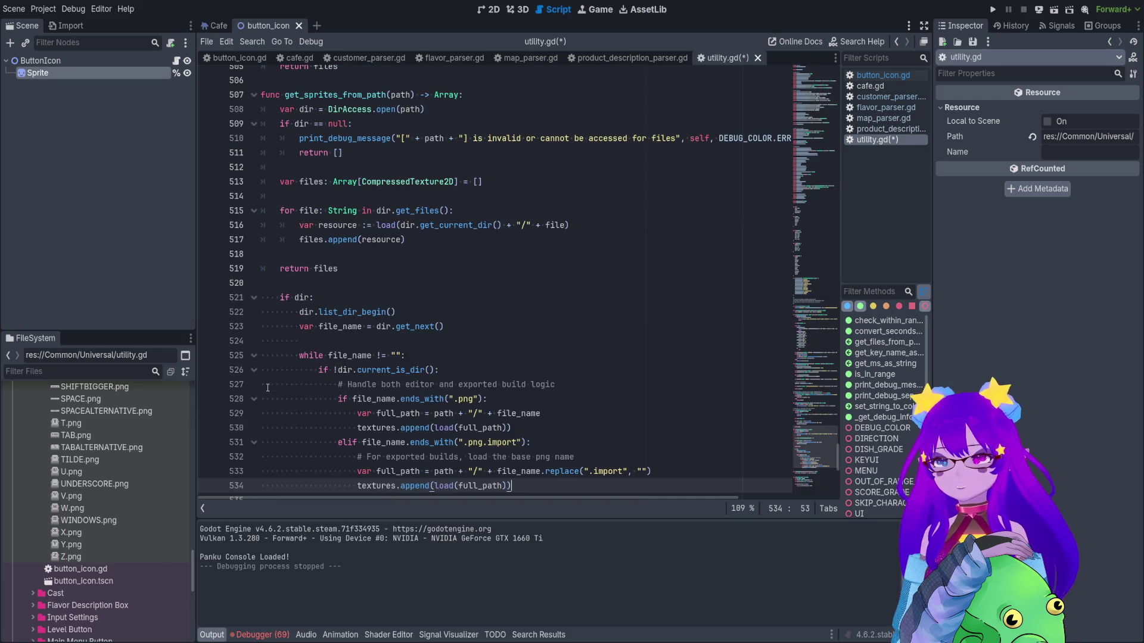
scroll(269, 385, "down", 1)
mouse_move(514, 441)
left_mouse_down()
mouse_move(265, 341)
mouse_move(262, 239)
left_mouse_up()
key("ctrl+k")
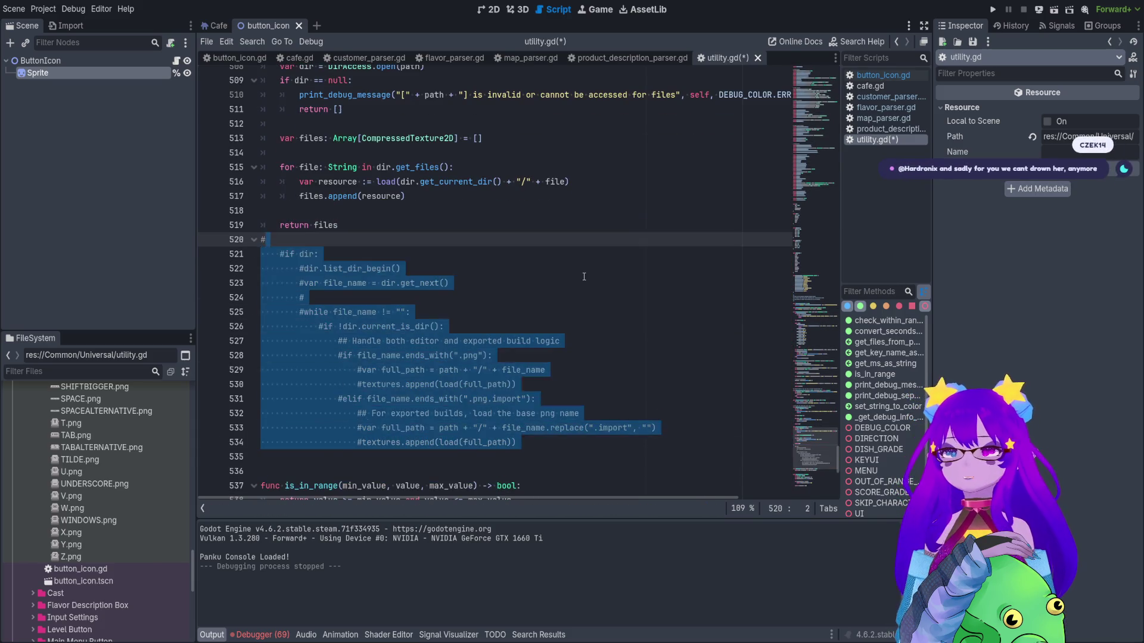
left_click(558, 280)
Delete the first four lines of the commented-out block.
scroll(509, 312, "up", 2)
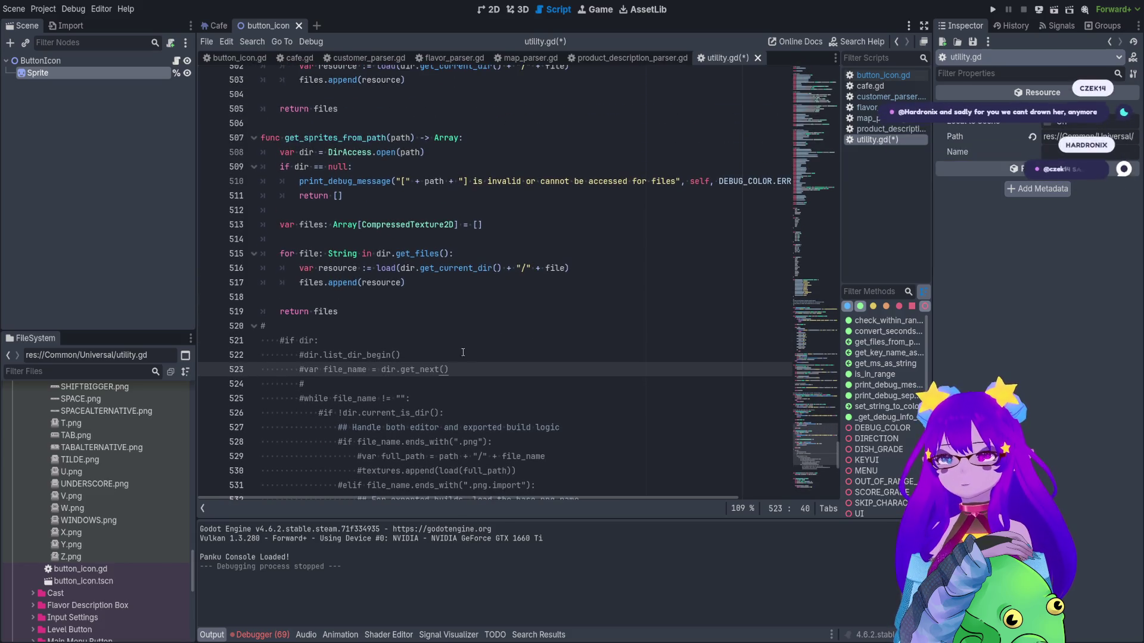
left_click(331, 340)
left_click_drag(319, 384, 246, 342)
key("BackSpace")
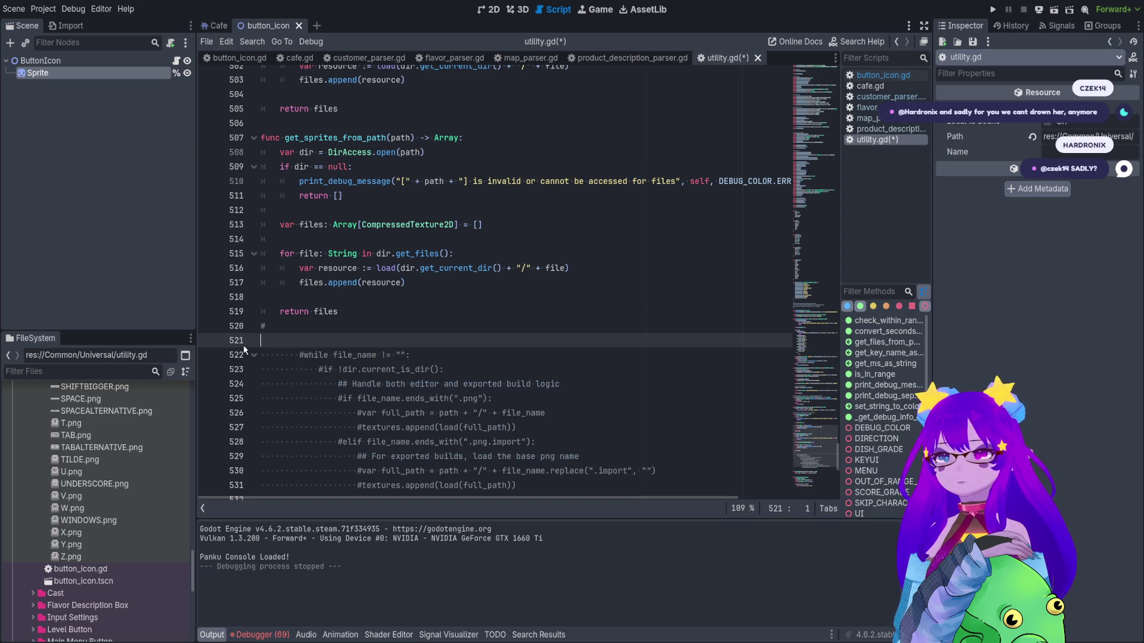
Review the commented current_is_dir, .png and .png.import checks.
scroll(355, 326, "down", 1)
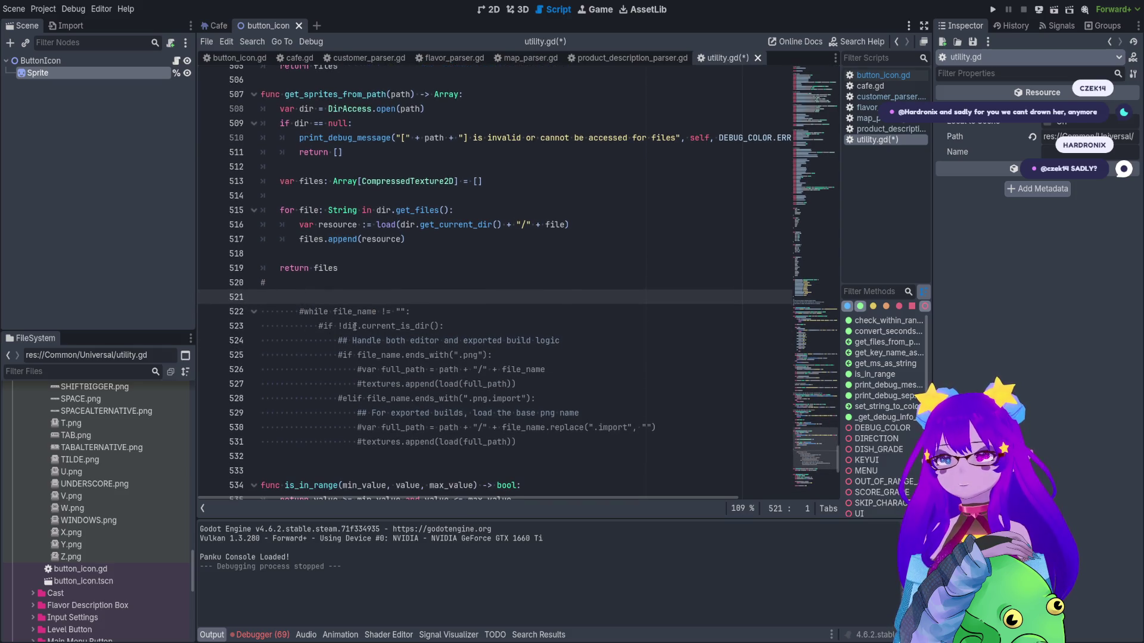
left_click(452, 326)
double_click(390, 326)
left_click(488, 224)
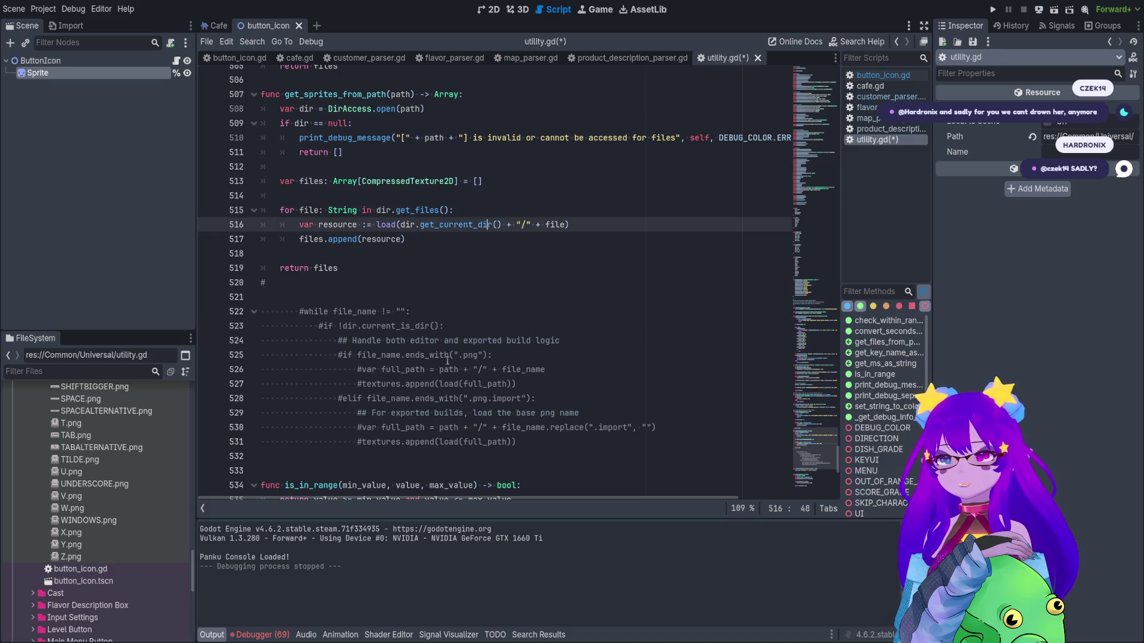
left_click(440, 356)
left_click_drag(492, 355, 368, 355)
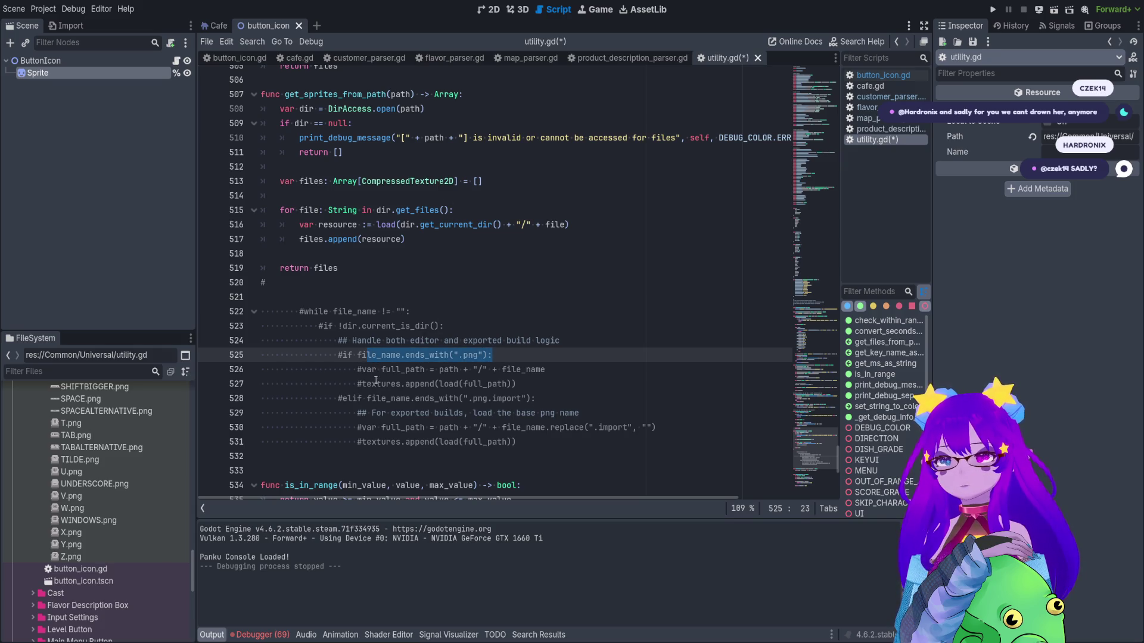
left_click(459, 398)
left_click_drag(476, 398, 503, 398)
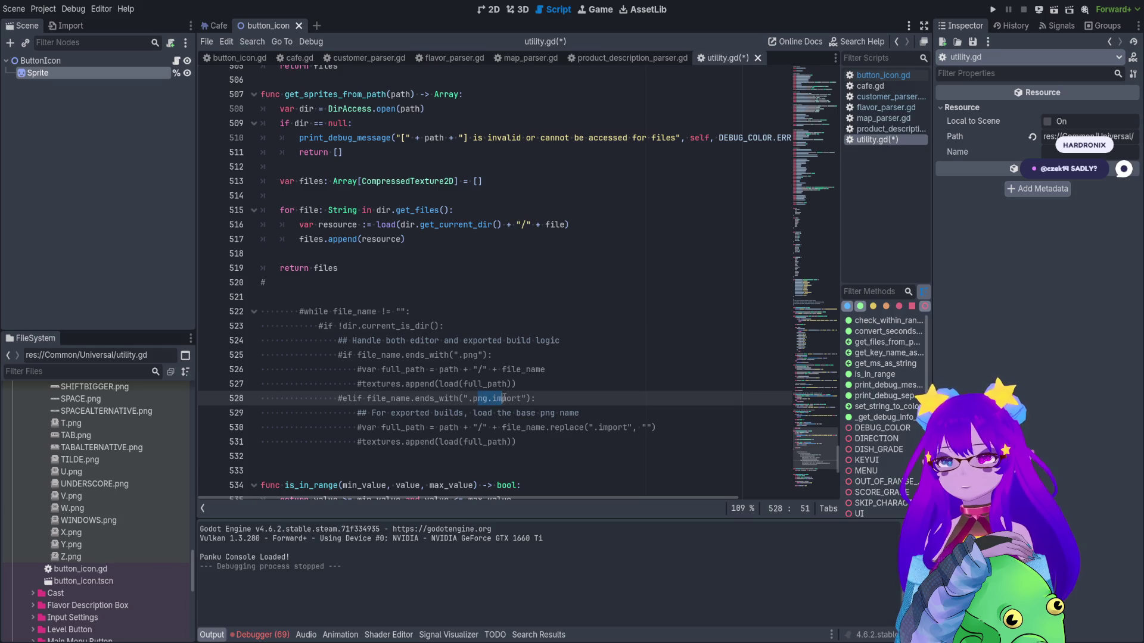
Compare the commented full_path and load lines with the load call on line 516.
left_click(507, 412)
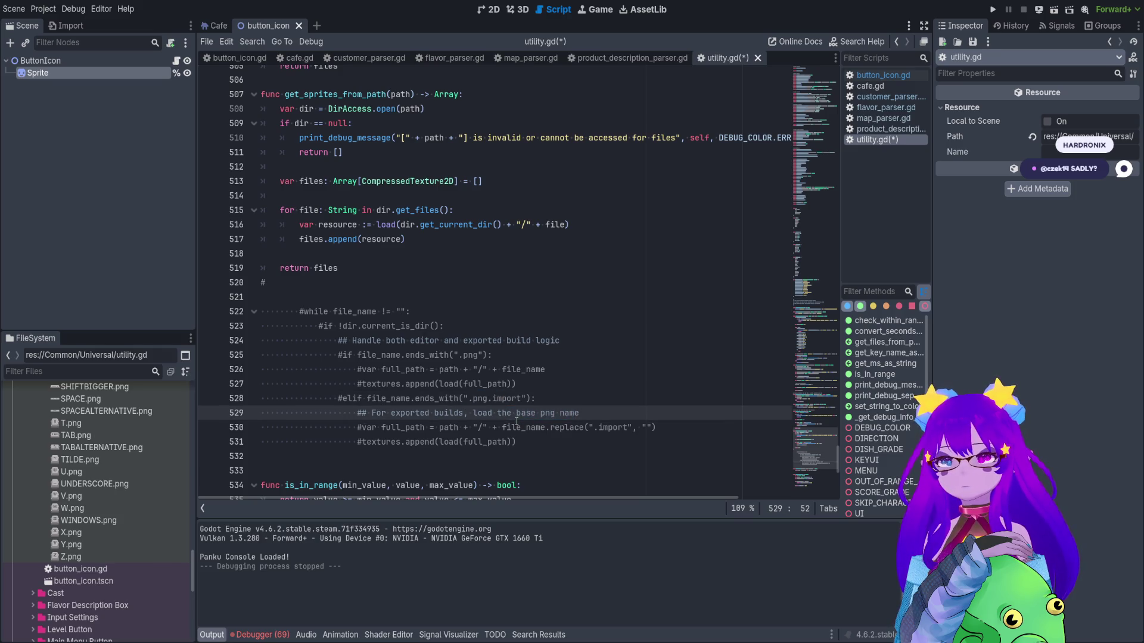
left_click(465, 428)
left_click_drag(507, 442, 444, 442)
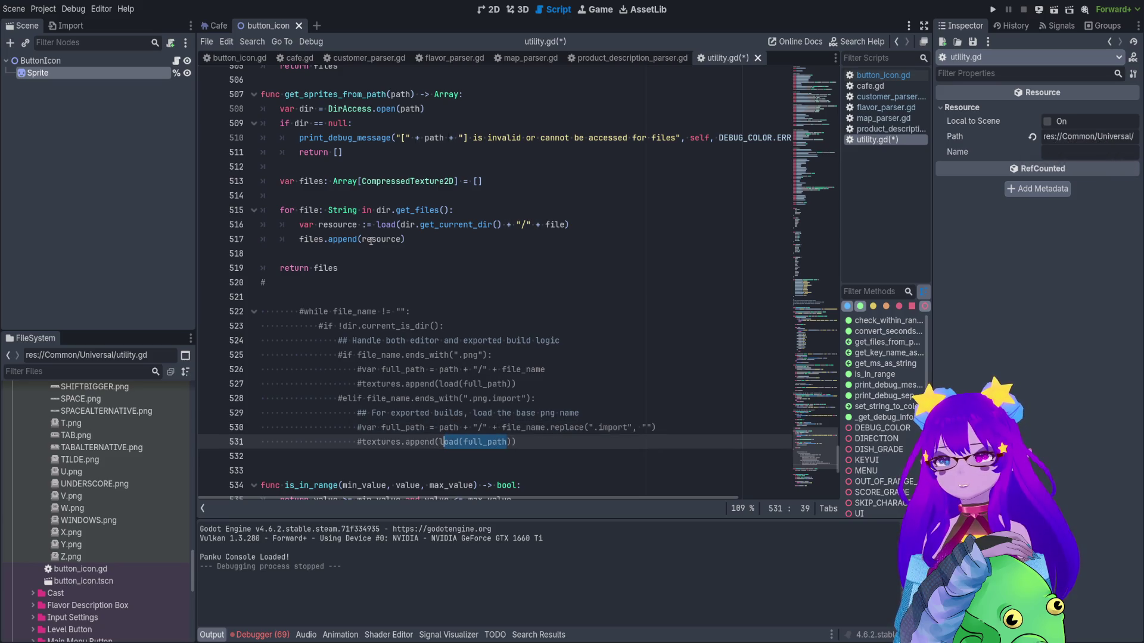
left_click(407, 226)
left_click(470, 225)
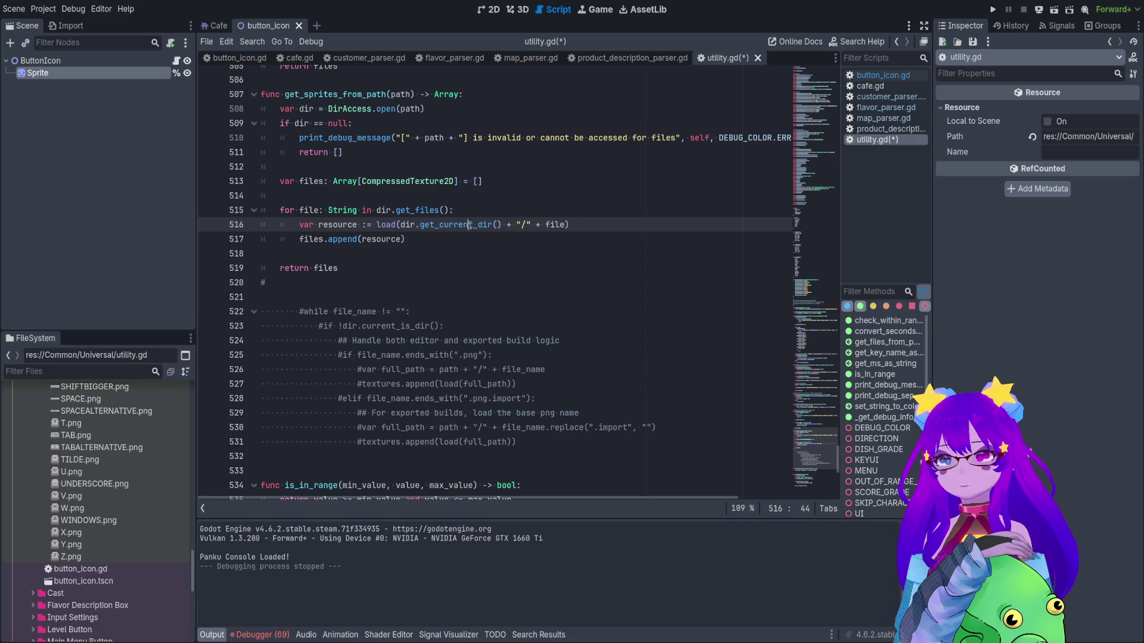
left_click(564, 225)
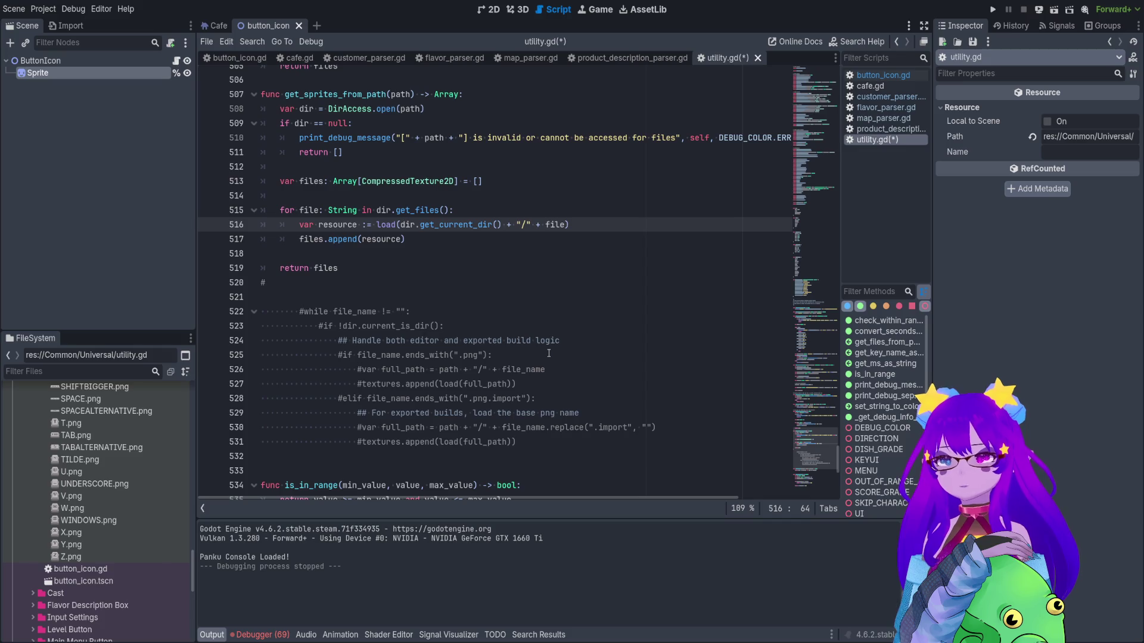
Highlight uses of file_name and textures, then select the get_sprites_from_path name.
double_click(538, 369)
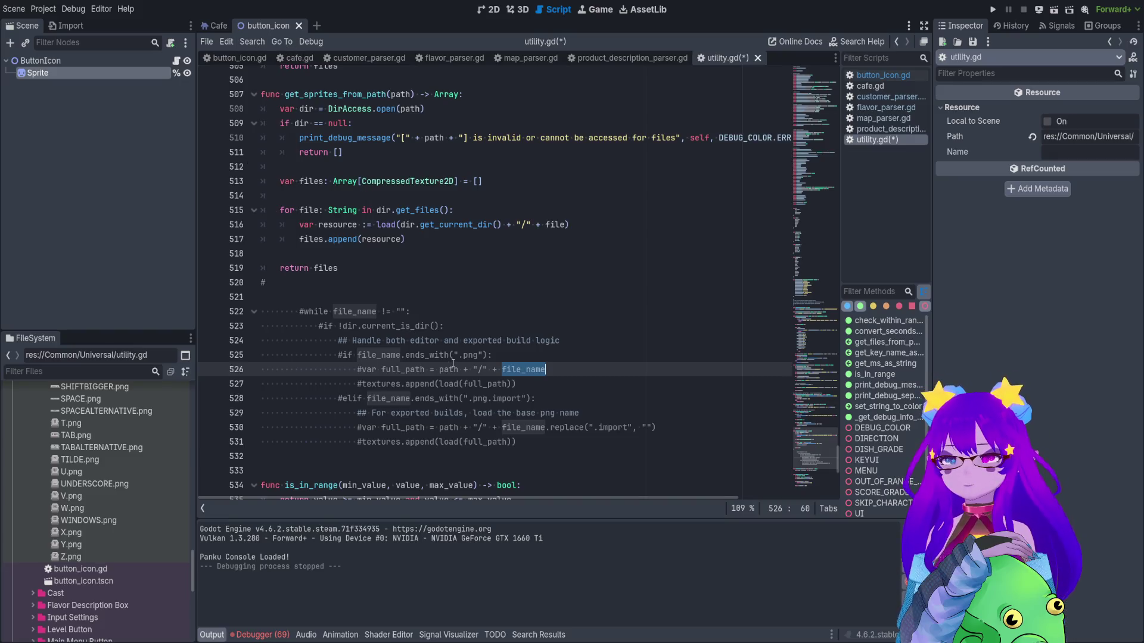
left_click(405, 384)
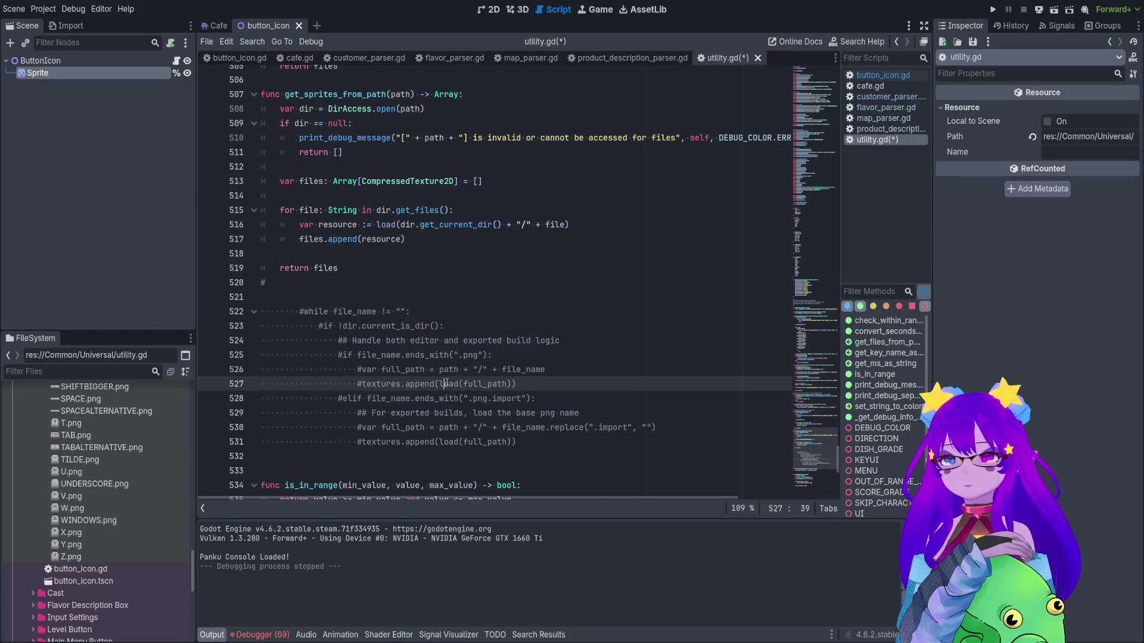
double_click(380, 385)
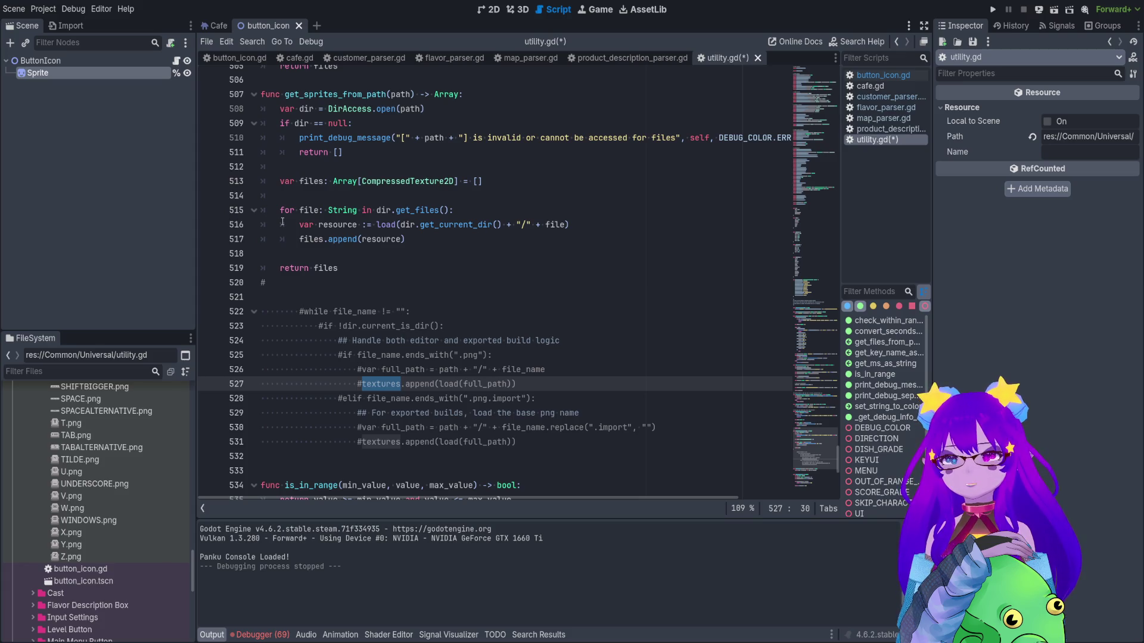
scroll(290, 223, "up", 3)
double_click(352, 224)
key("ctrl+c")
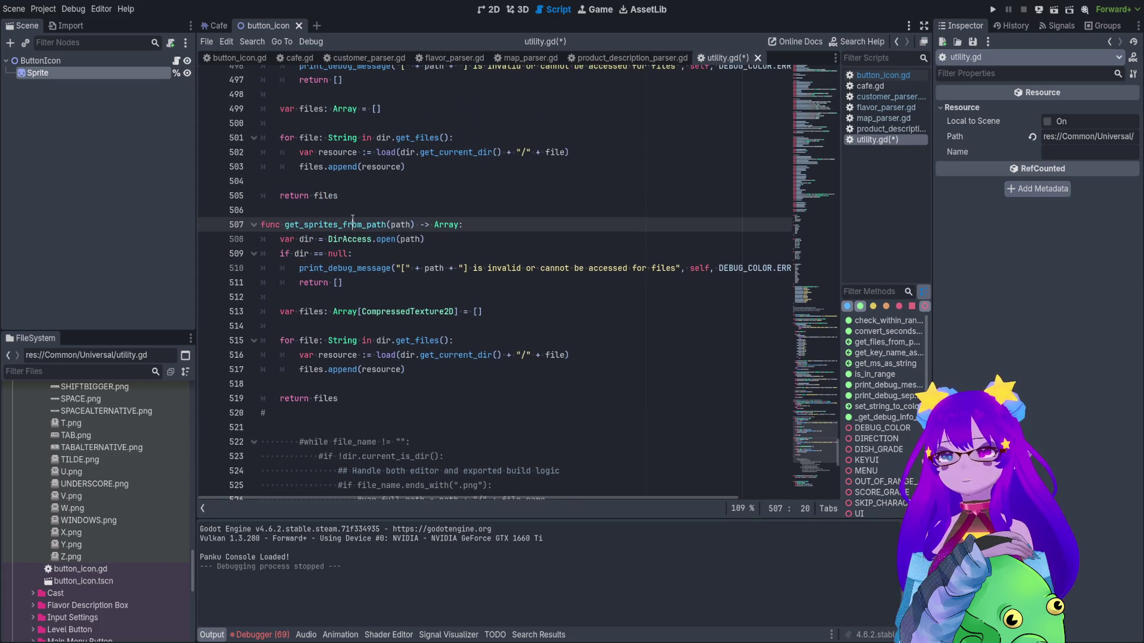
In button_icon.gd, replace the get_files_from_path call with get_sprites_from_path and save.
left_click(176, 60)
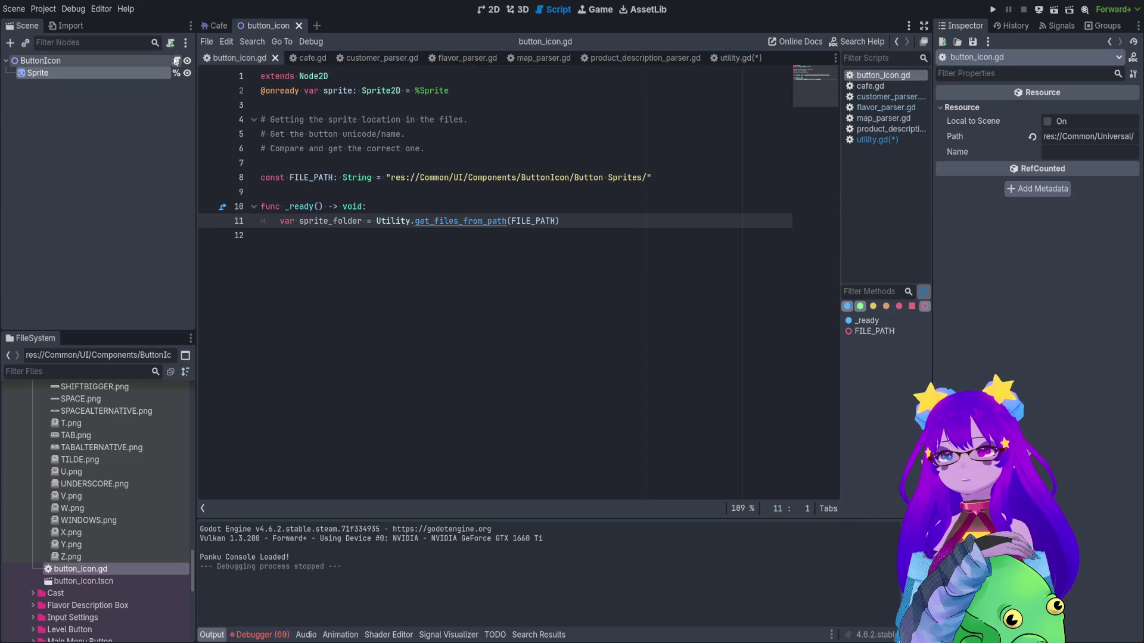
double_click(337, 223)
double_click(481, 219)
key("ctrl+v")
key("ctrl+s")
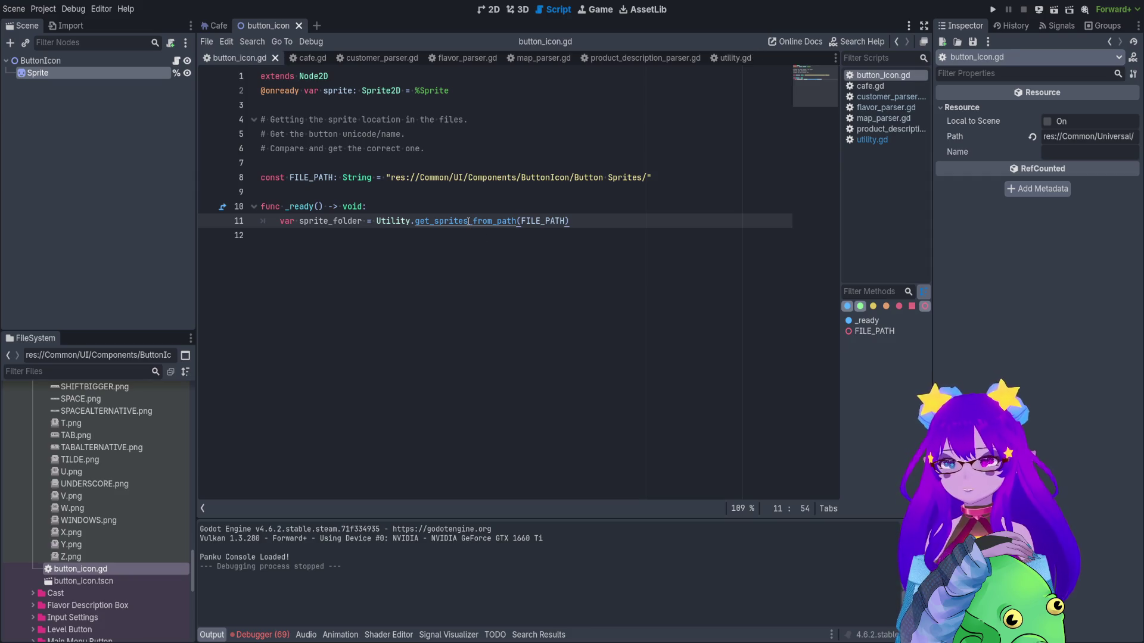
Jump back to the get_sprites_from_path definition and run the current scene.
left_click(468, 221, "ctrl")
scroll(468, 226, "down", 3)
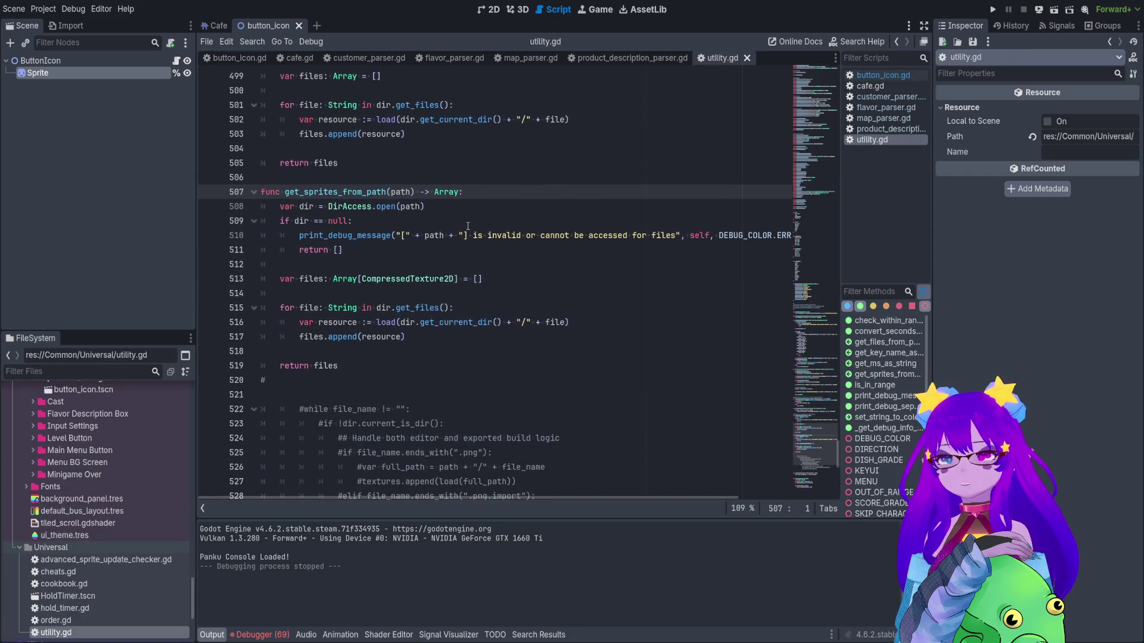
scroll(397, 329, "down", 1)
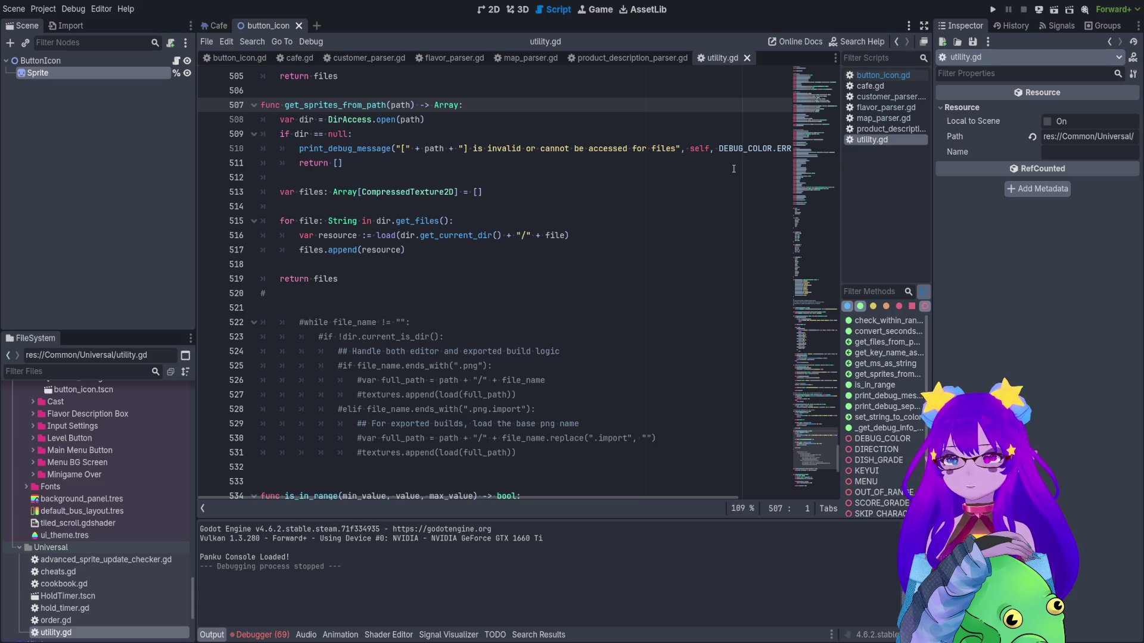
key("F6")
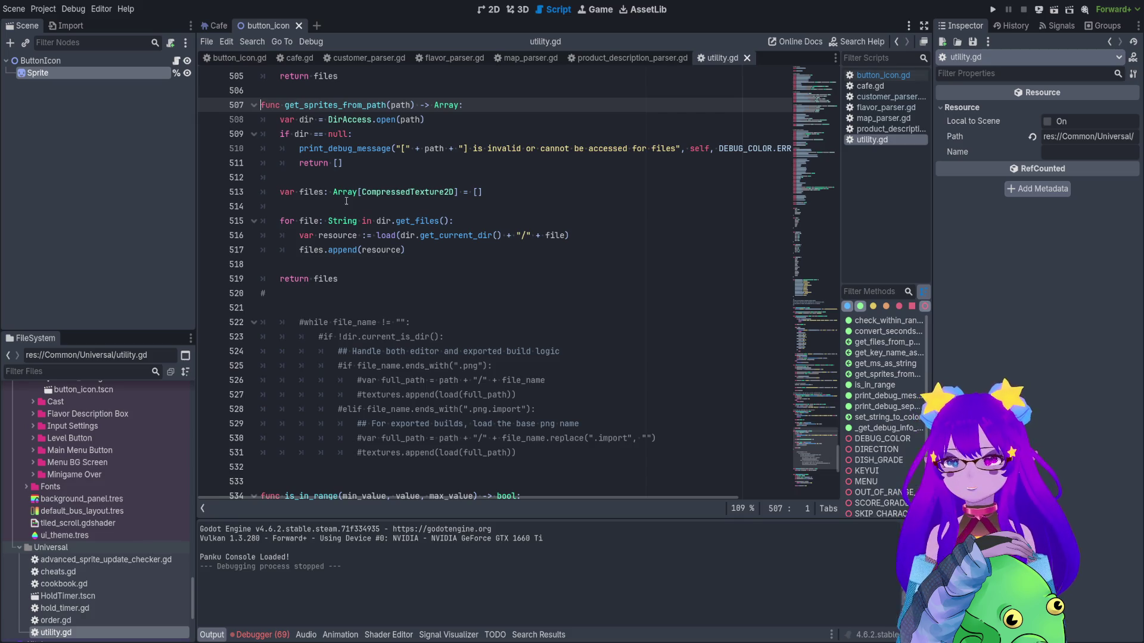
Review the files declaration, the get_files loop and dir in the load call.
left_click(382, 192)
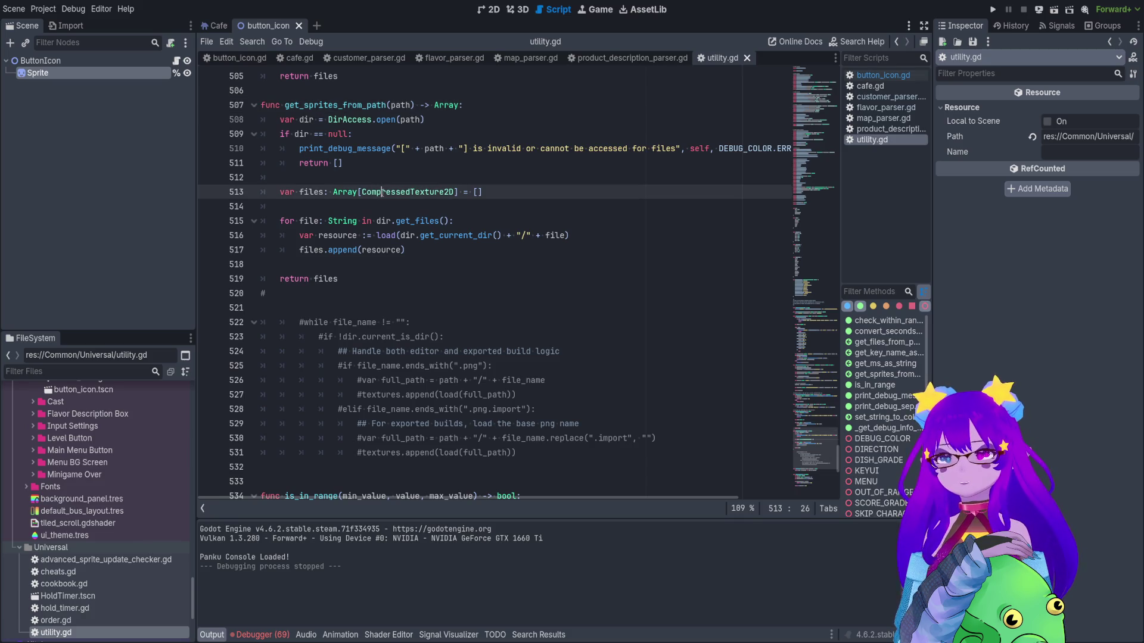
left_click(353, 218)
mouse_move(445, 221)
left_mouse_down()
mouse_move(412, 221)
mouse_move(396, 237)
mouse_move(416, 238)
left_mouse_up()
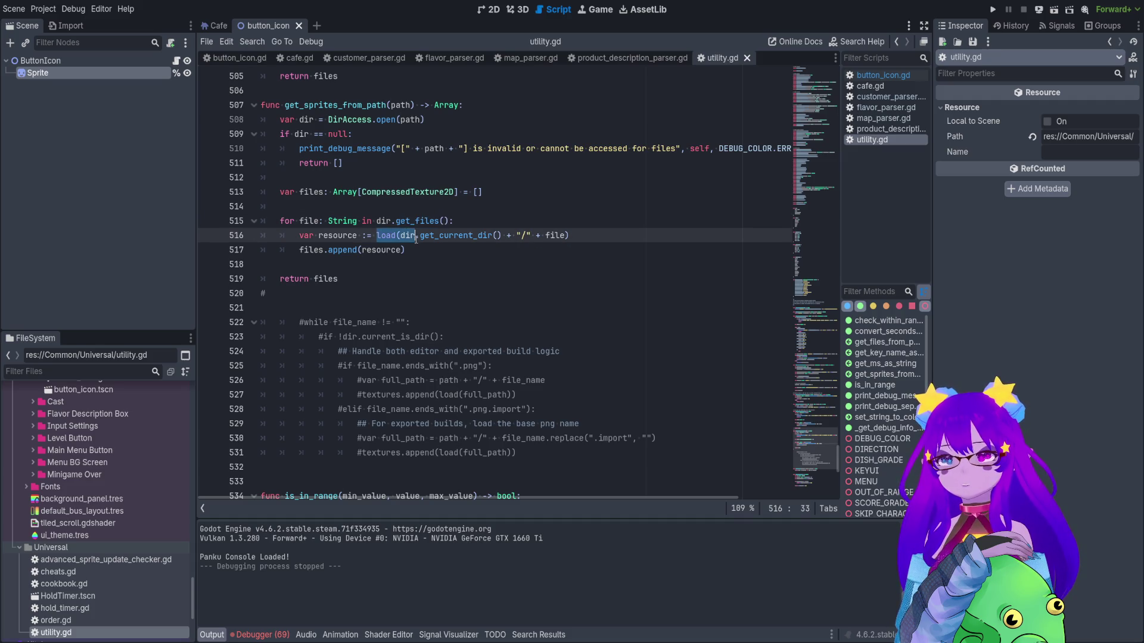
double_click(402, 237)
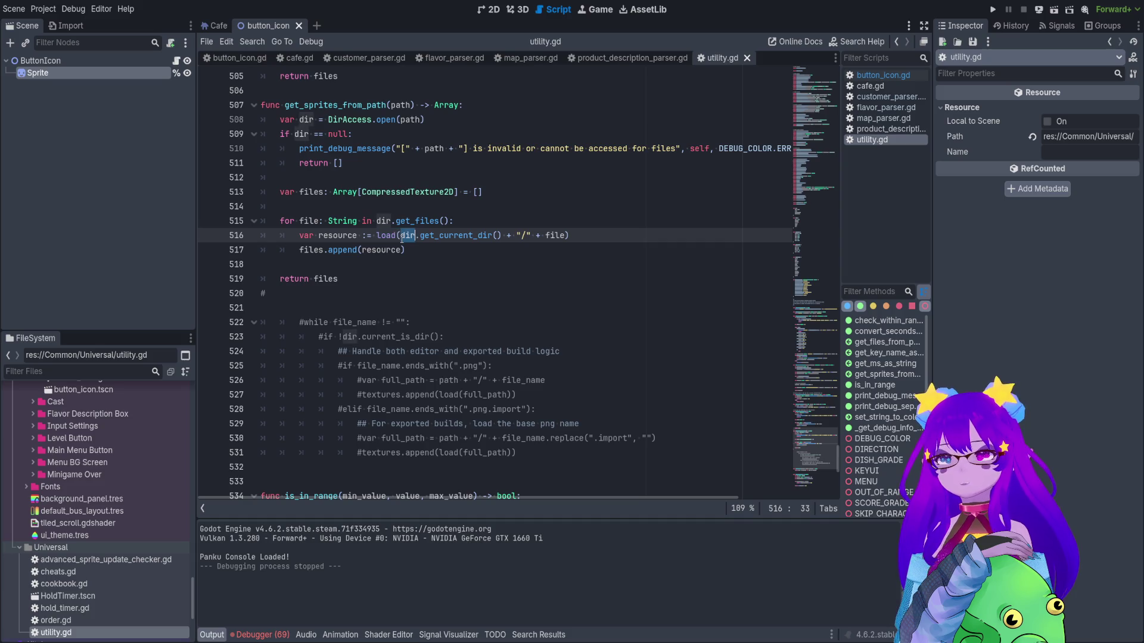
double_click(386, 236)
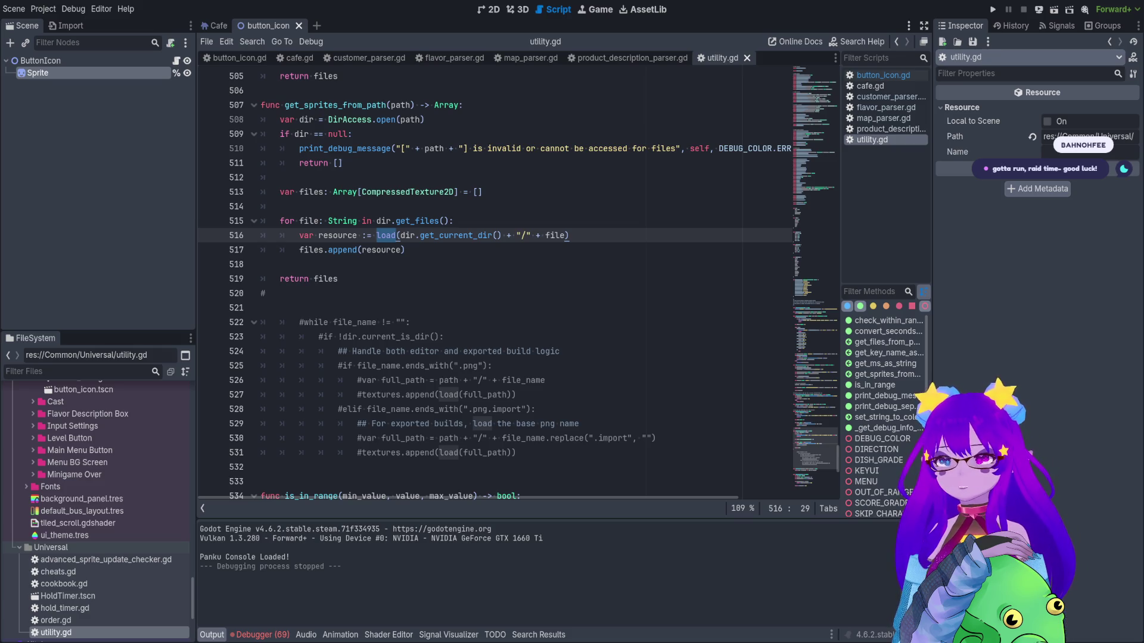
left_click_drag(436, 380, 546, 380)
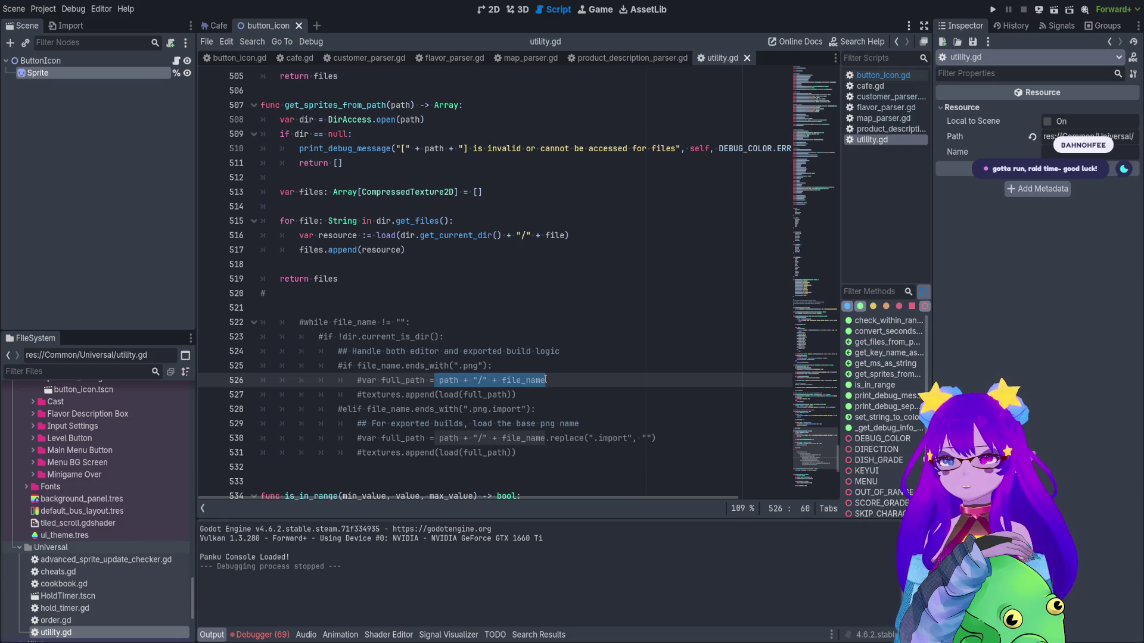
left_click(530, 380)
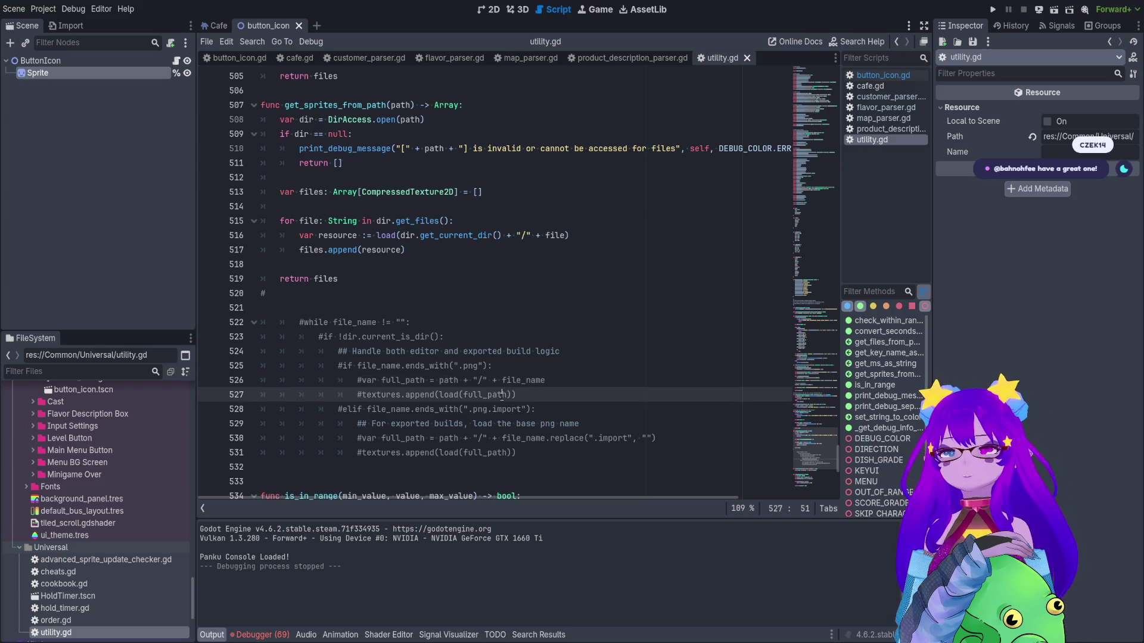
double_click(448, 395)
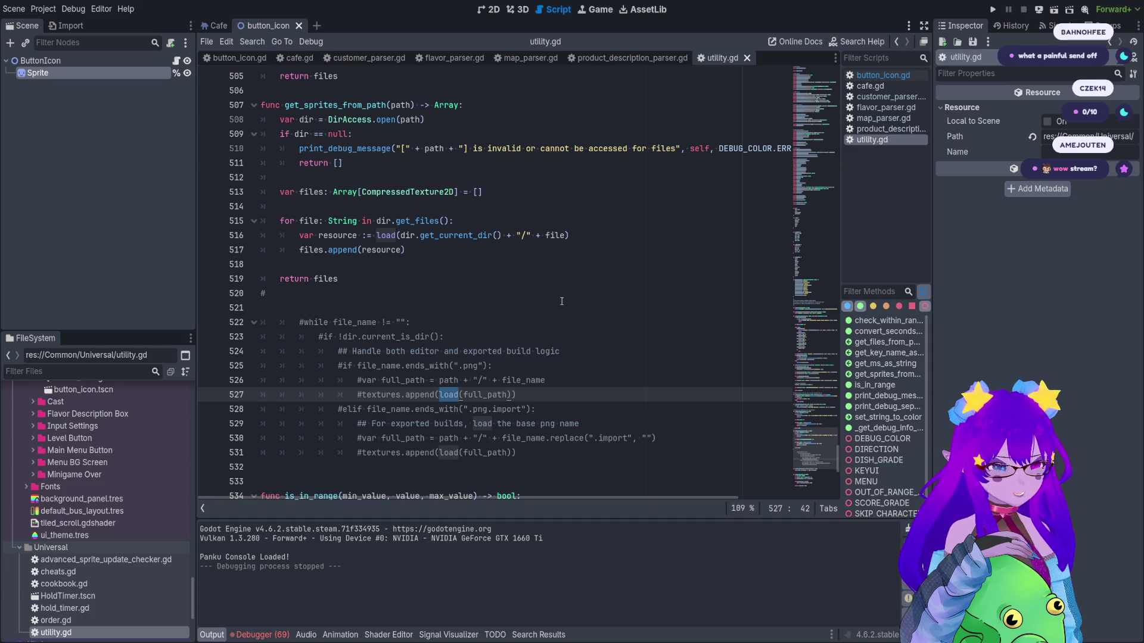
left_click(382, 410)
left_click(479, 423)
left_click(536, 437)
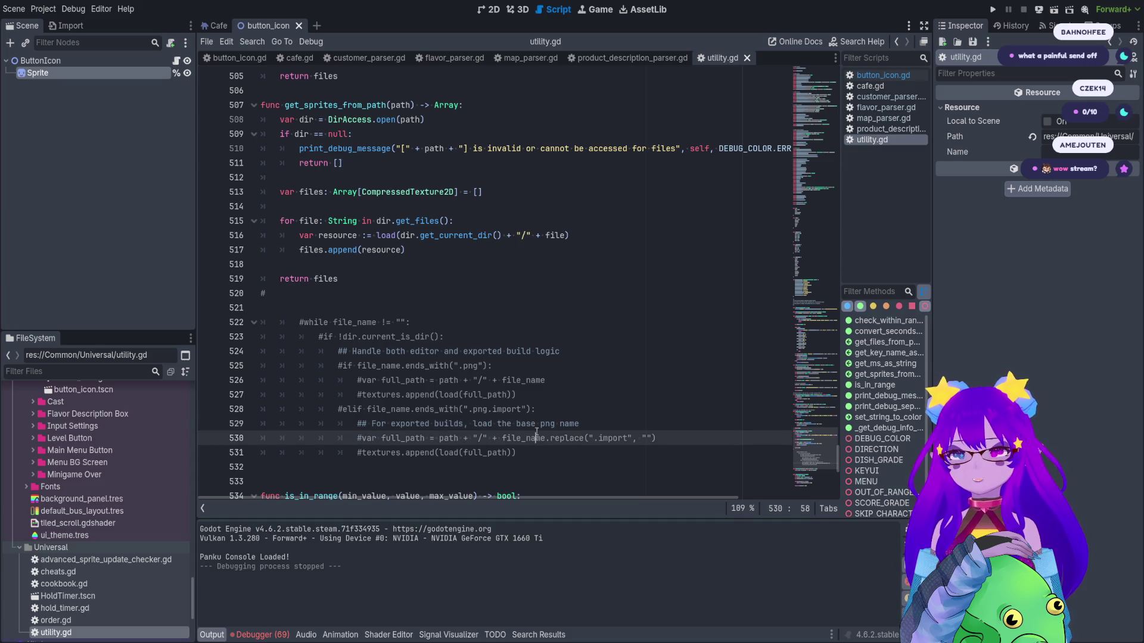
left_click(575, 381)
left_click(516, 453)
double_click(485, 453)
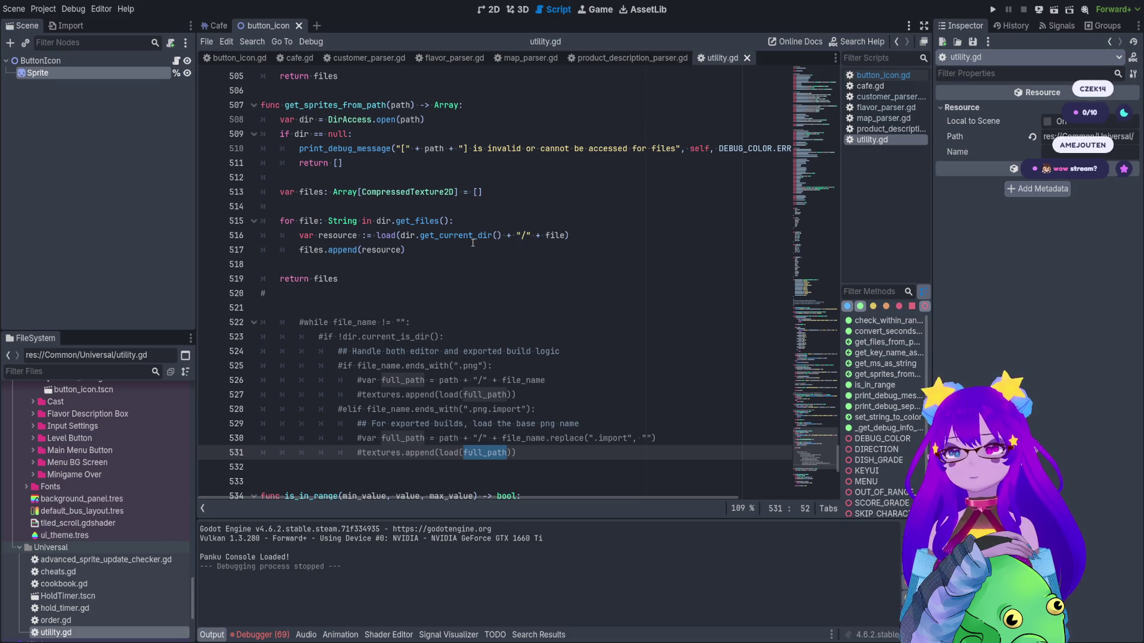
double_click(527, 380)
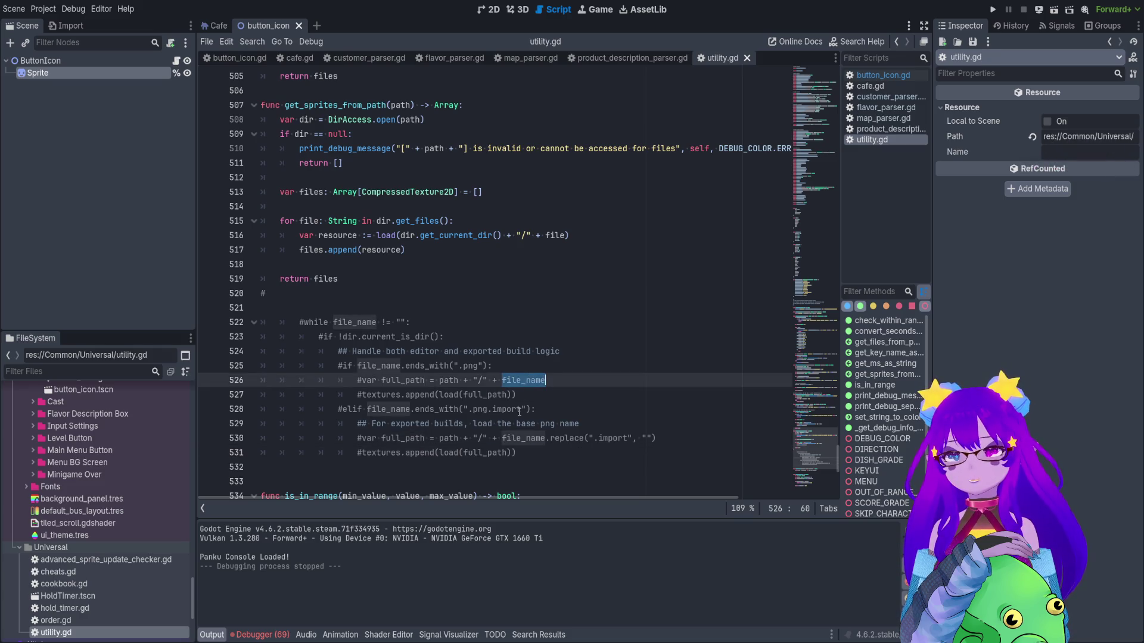
mouse_move(578, 384)
left_mouse_down()
mouse_move(333, 366)
mouse_move(346, 381)
left_mouse_up()
left_click(355, 249)
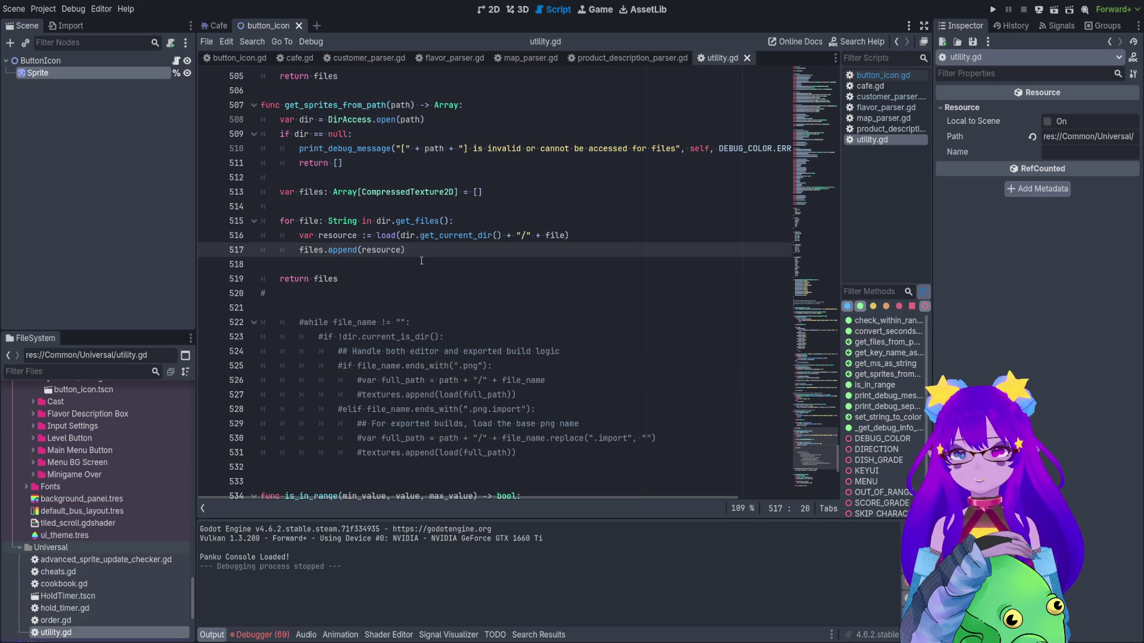
left_click(604, 236)
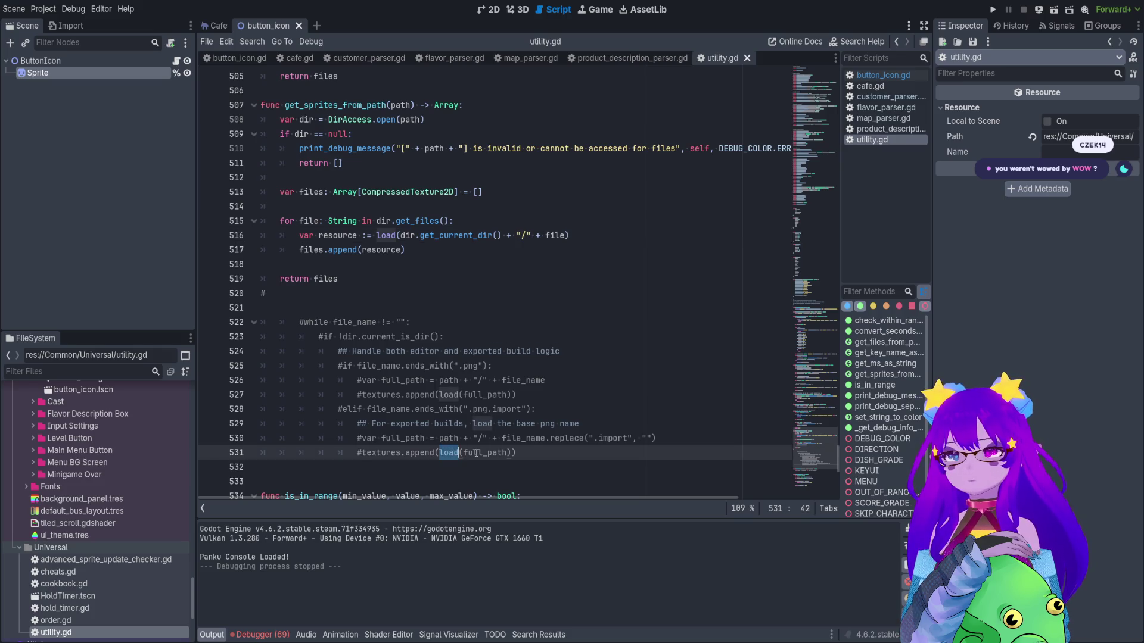
left_click(399, 235)
left_click_drag(399, 235, 620, 237)
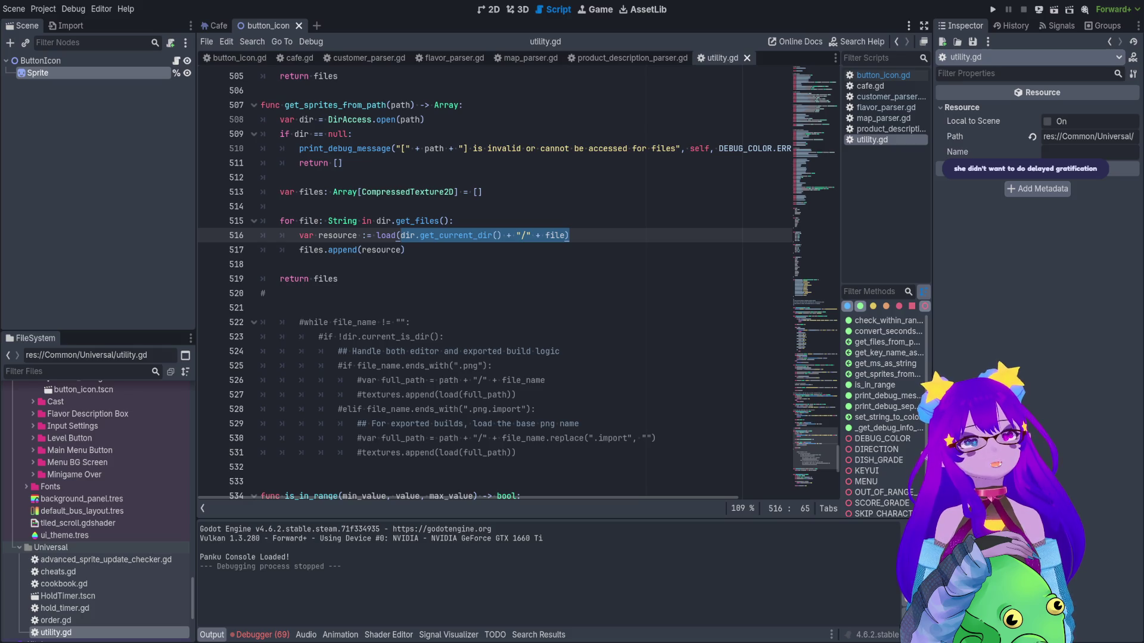
Make get_sprites_from_path return an empty array [] instead of files, and save.
left_click(530, 235)
scroll(497, 253, "up", 1)
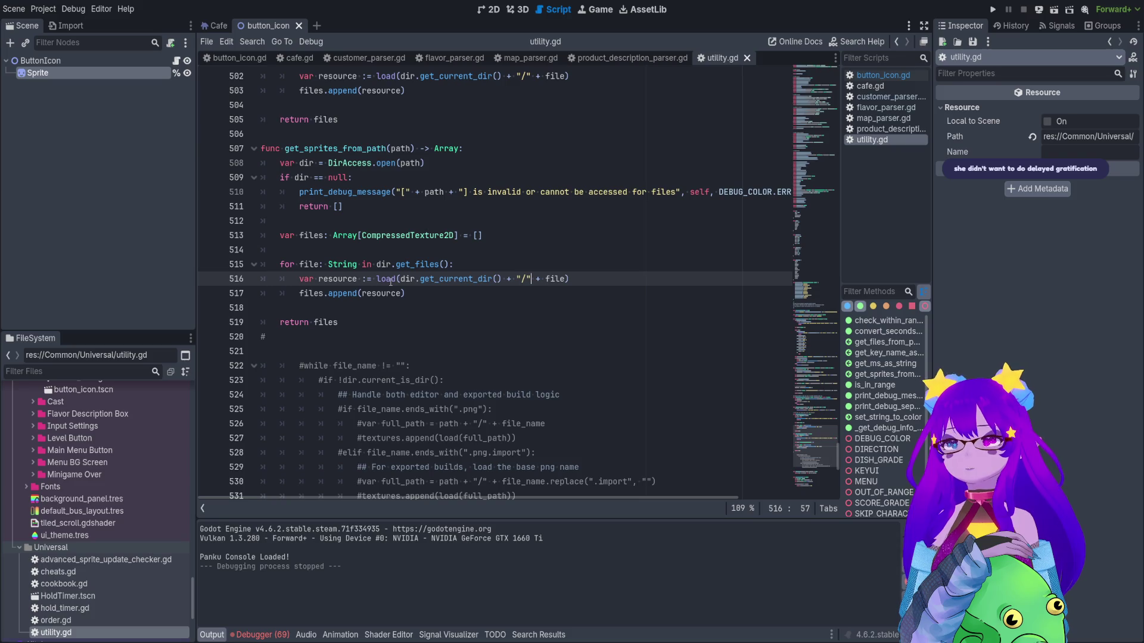
left_click(352, 293)
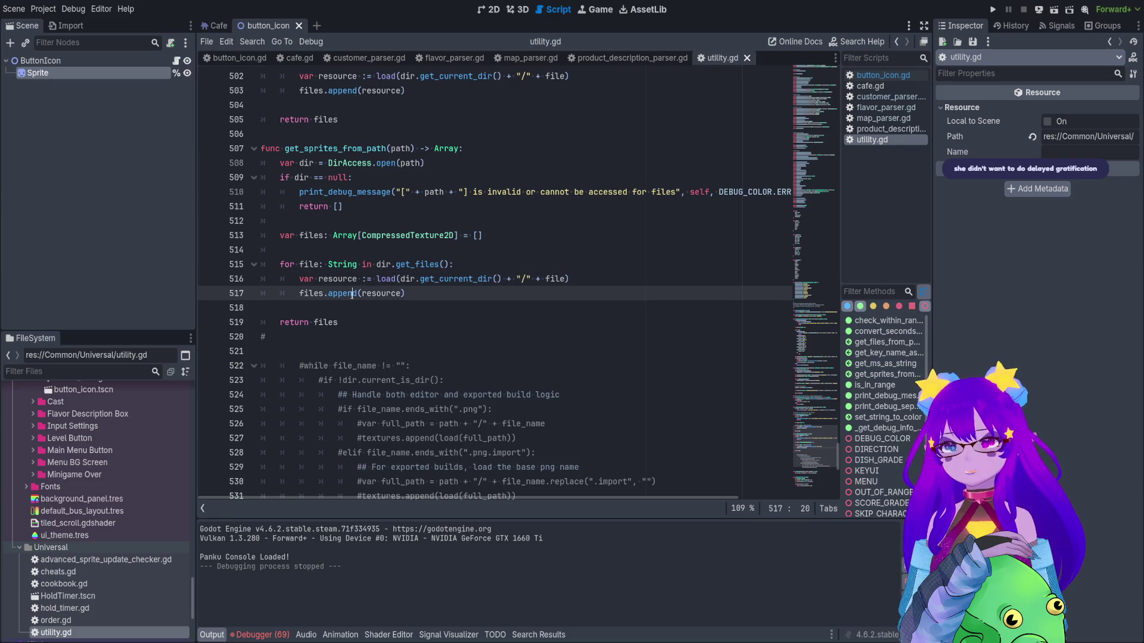
double_click(328, 322)
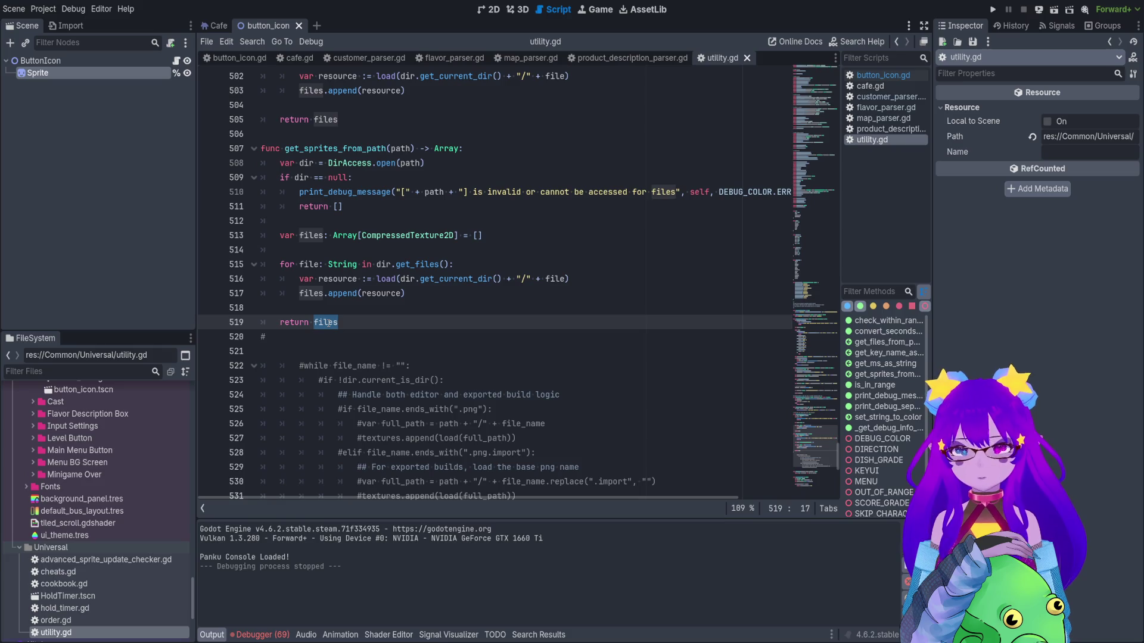
type("null")
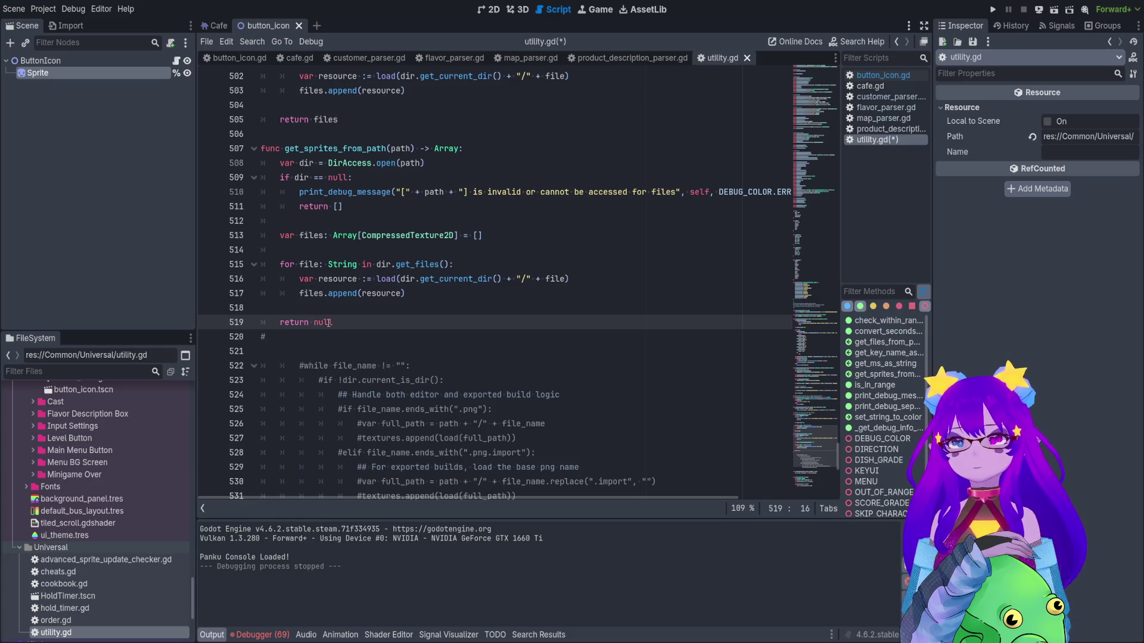
key("ctrl+s")
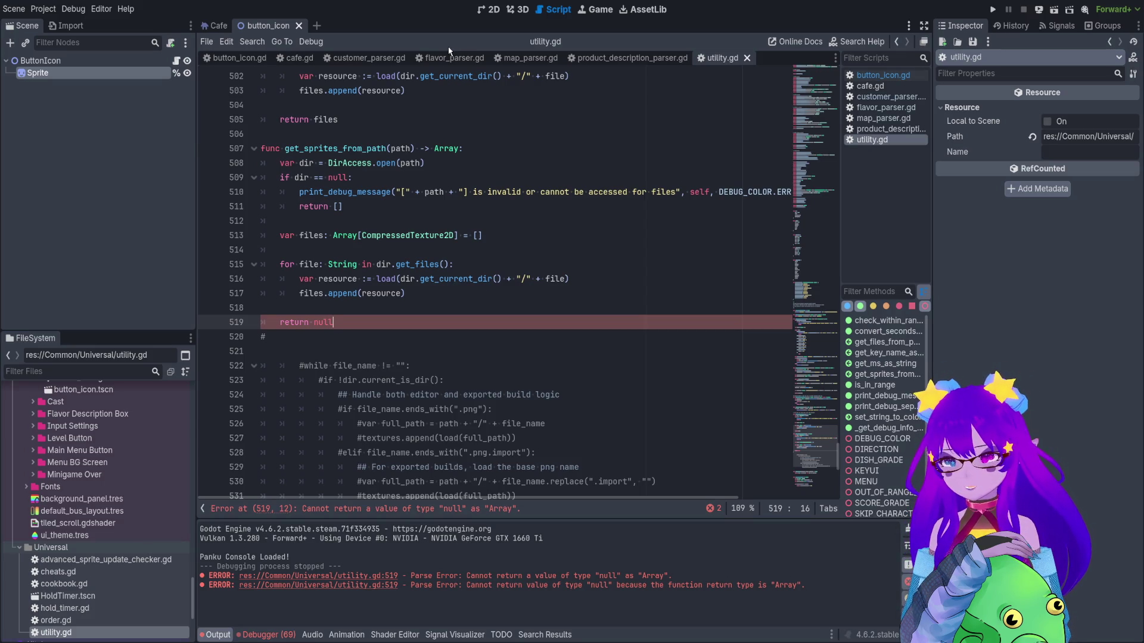
double_click(323, 322)
type("[")
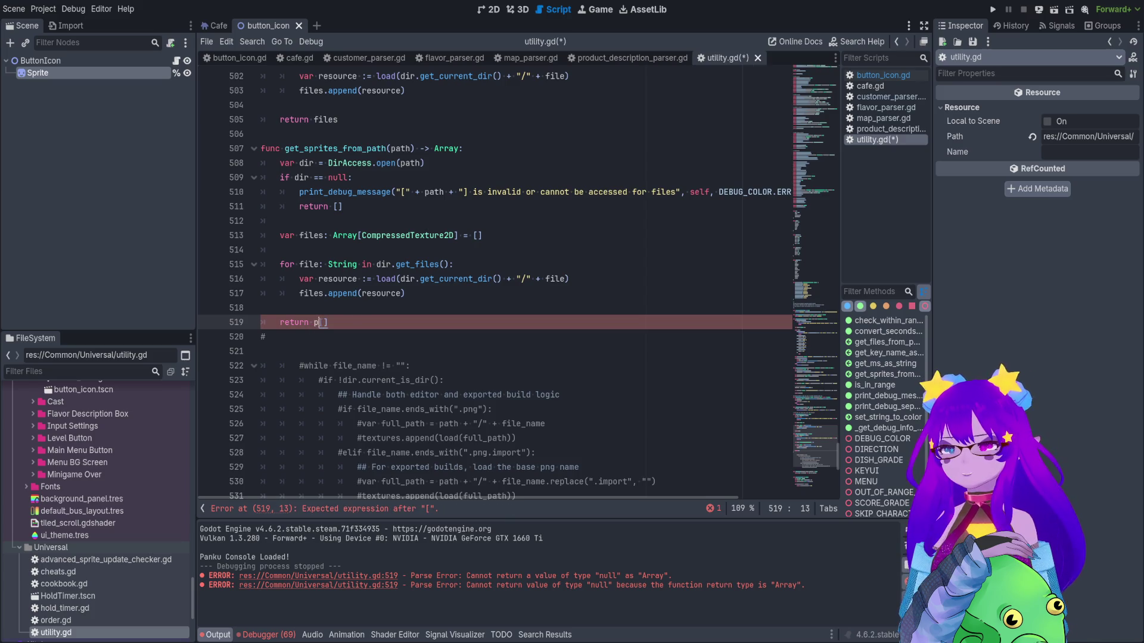
Comment out files.append(resource), add print(resource) above it, and save.
left_click(388, 264)
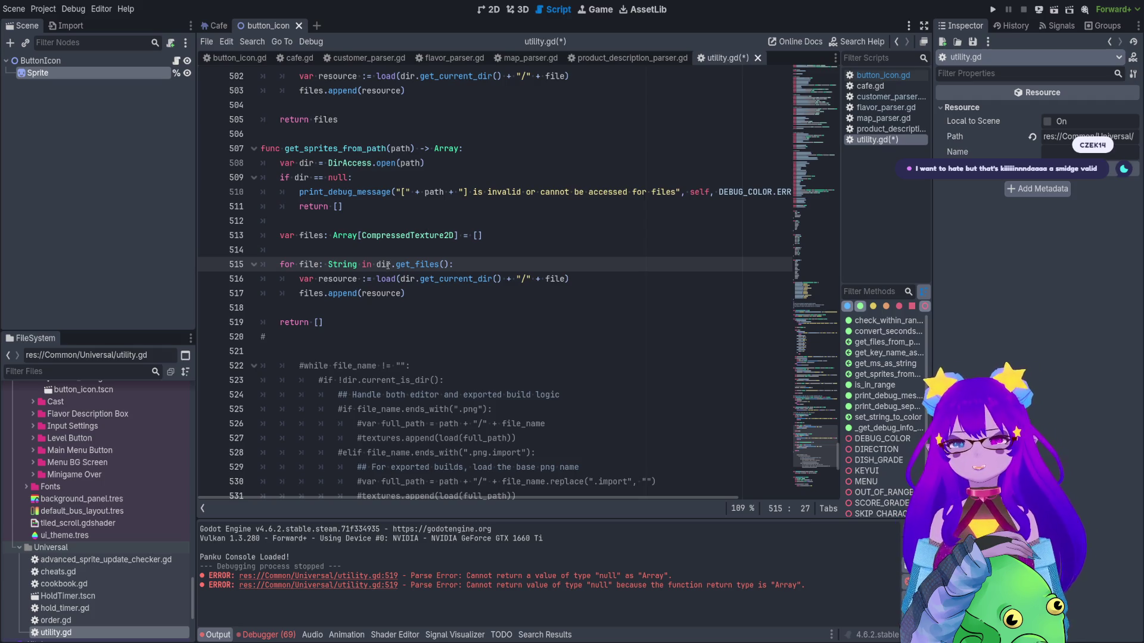
left_click(555, 268)
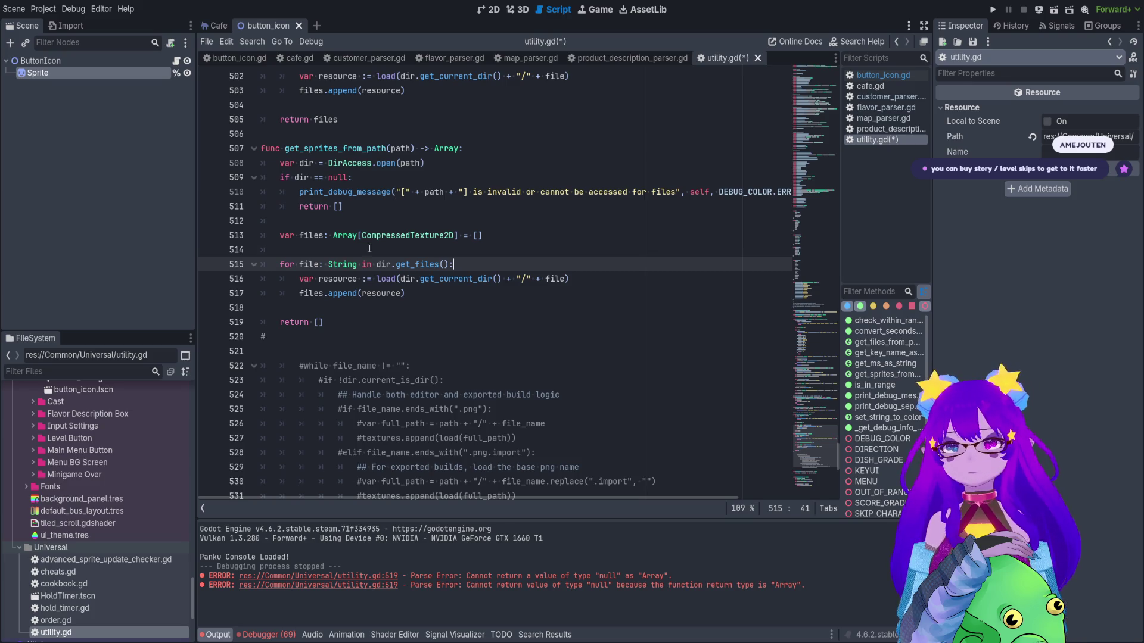
left_click(331, 278)
left_click_drag(405, 293, 298, 293)
key("ctrl+k")
key("Up")
key("End")
key("Return")
type("print(resource)")
key("ctrl+s")
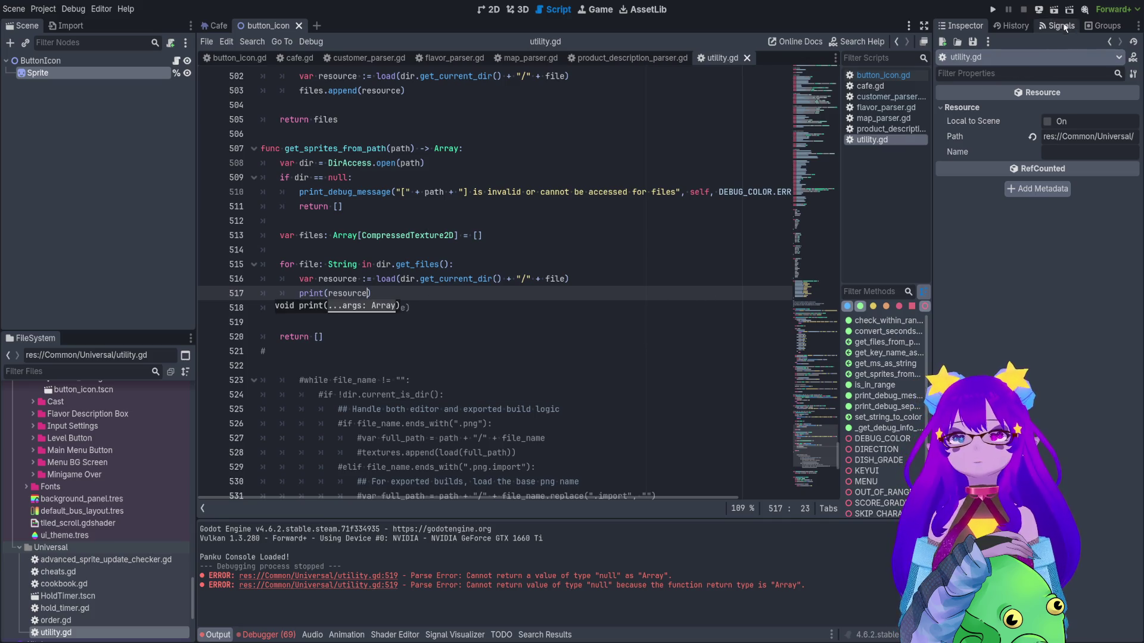
Run the scene, read the 69 .png.import loading errors in the Debugger, then stop the game.
left_click(1054, 9)
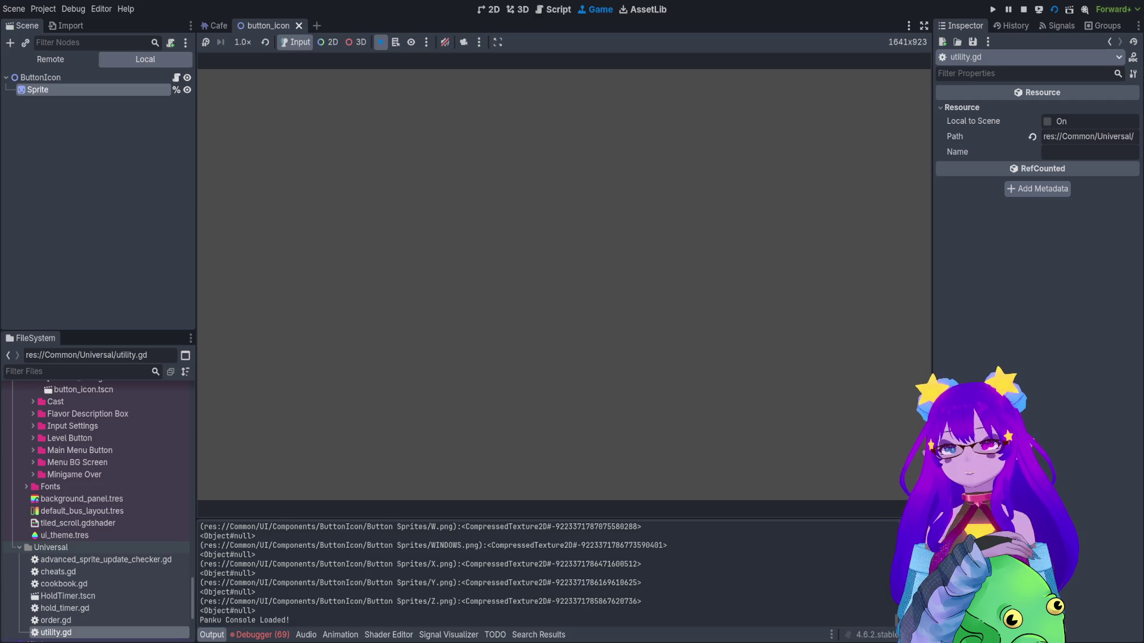
left_click(262, 635)
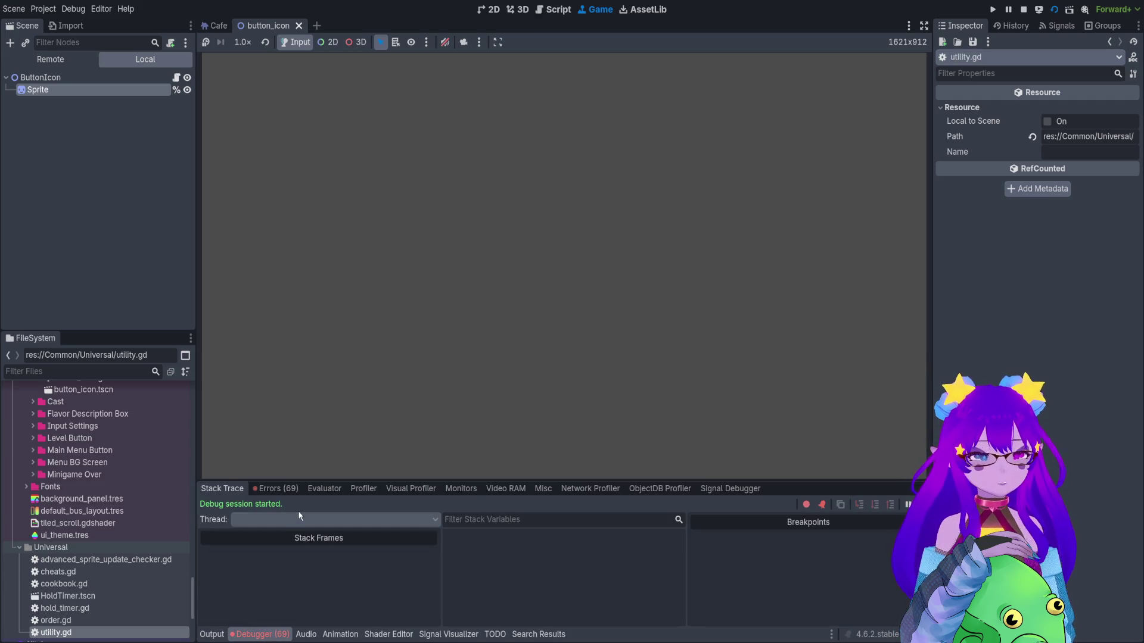
left_click(274, 489)
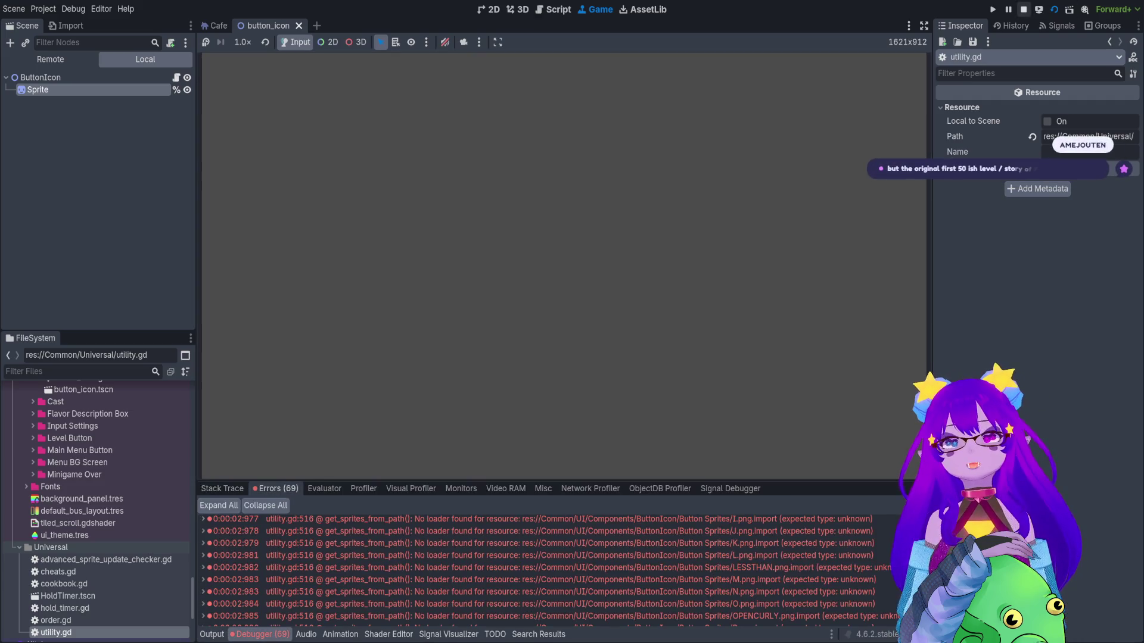
key("F8")
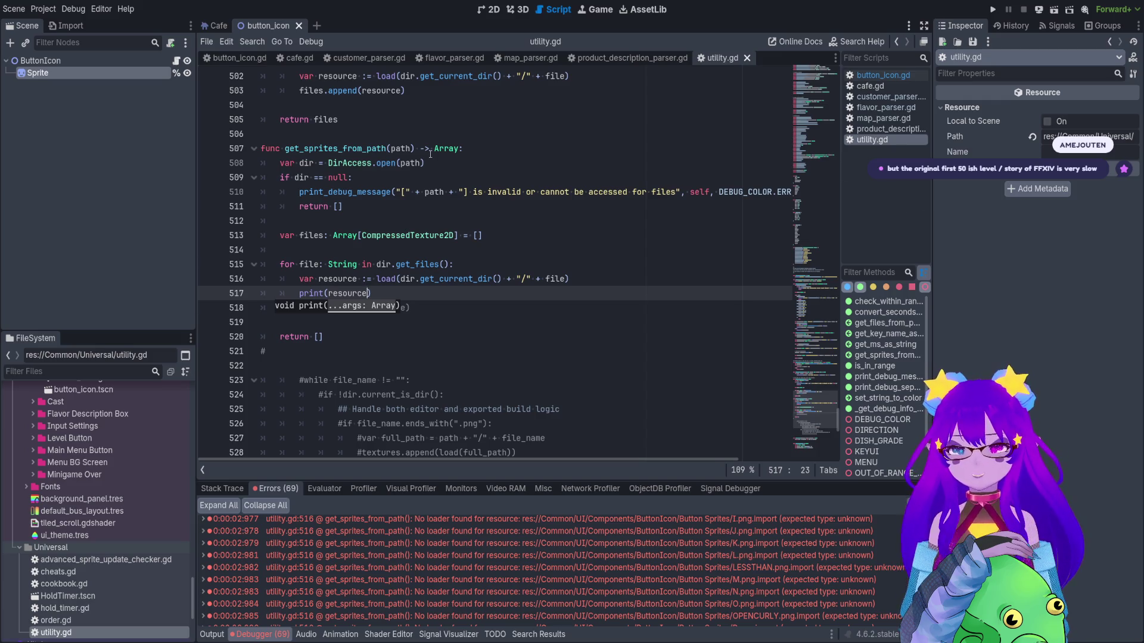
left_click(573, 536)
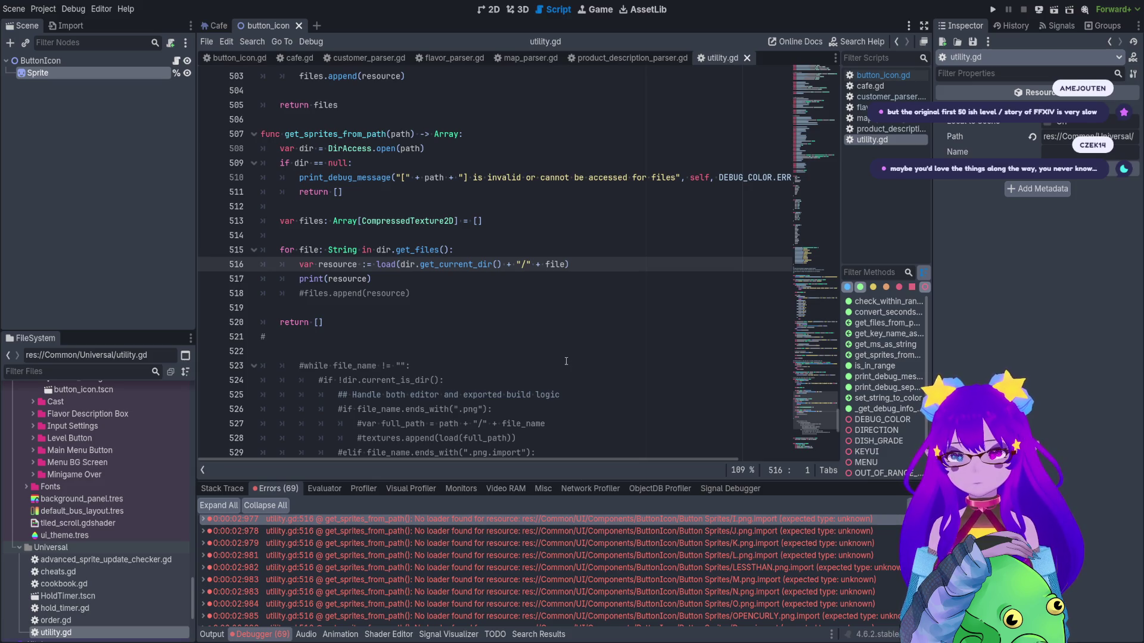
Copy the old full_path declaration into the top of the for loop.
scroll(566, 361, "down", 2)
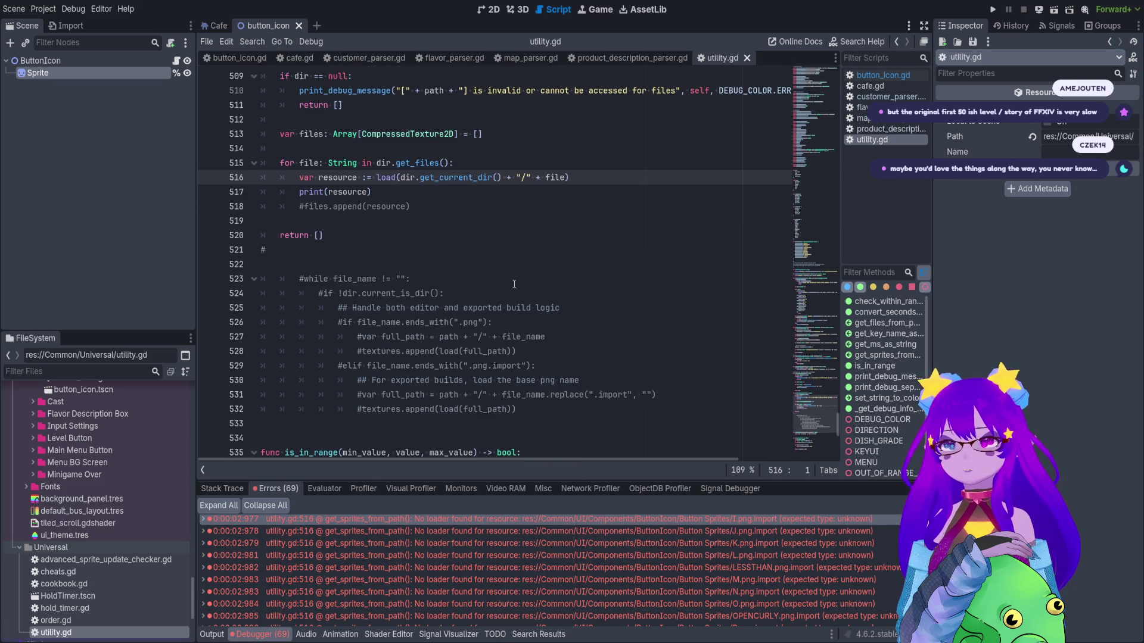
left_click_drag(545, 337, 367, 327)
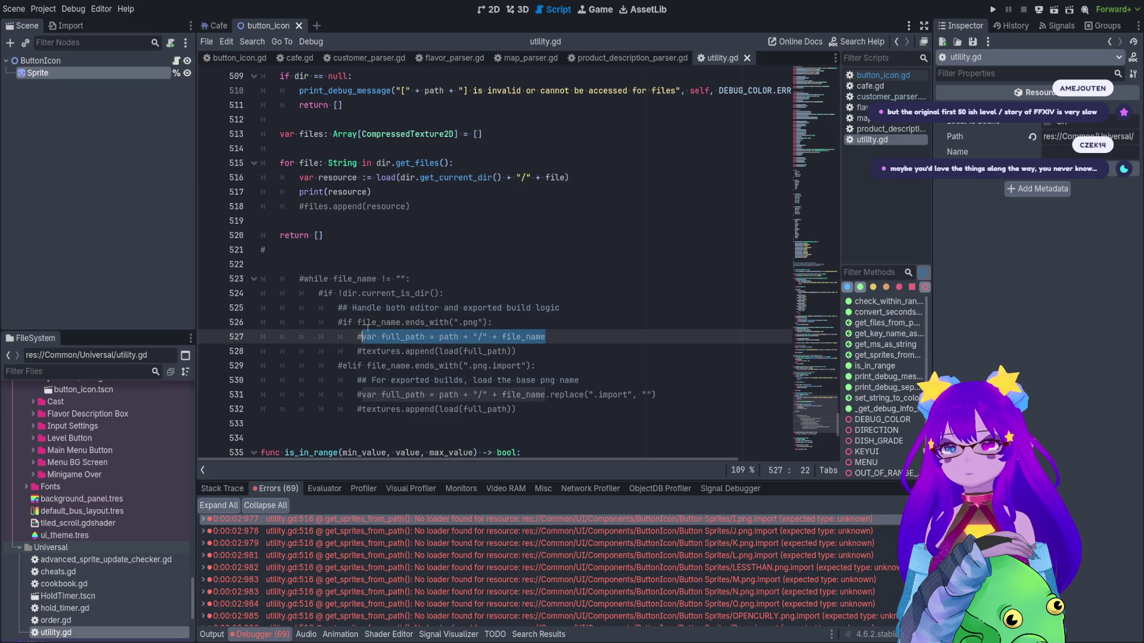
key("ctrl+c")
left_click(481, 164)
key("Return")
key("ctrl+v")
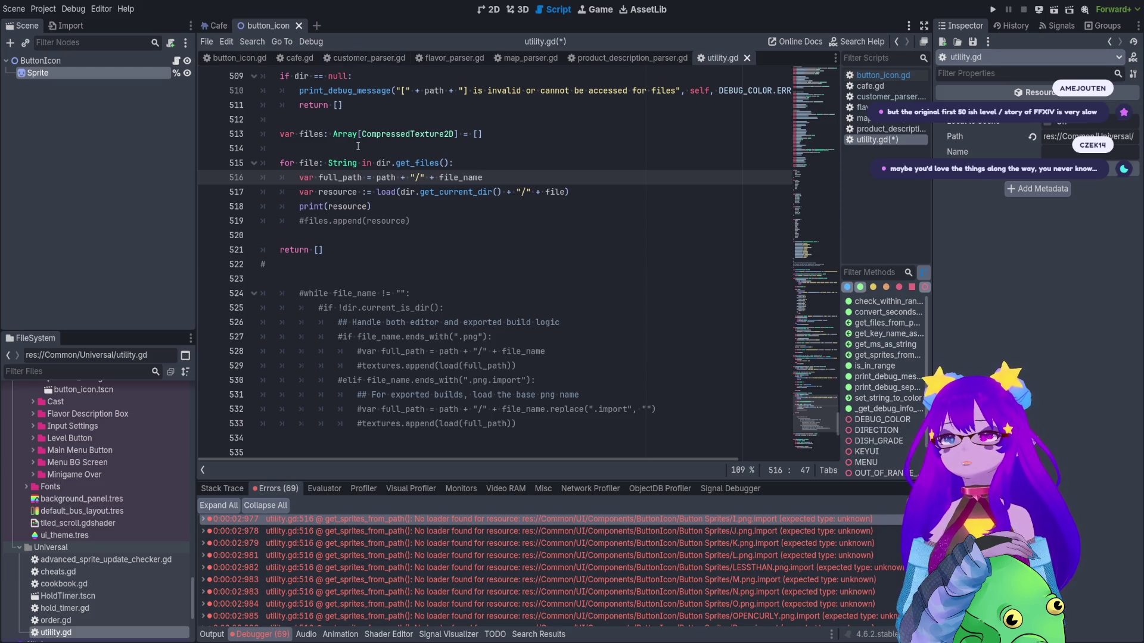
Build full_path as dir.get_current_dir() + "/" + file and delete the resource load line.
scroll(358, 145, "up", 1)
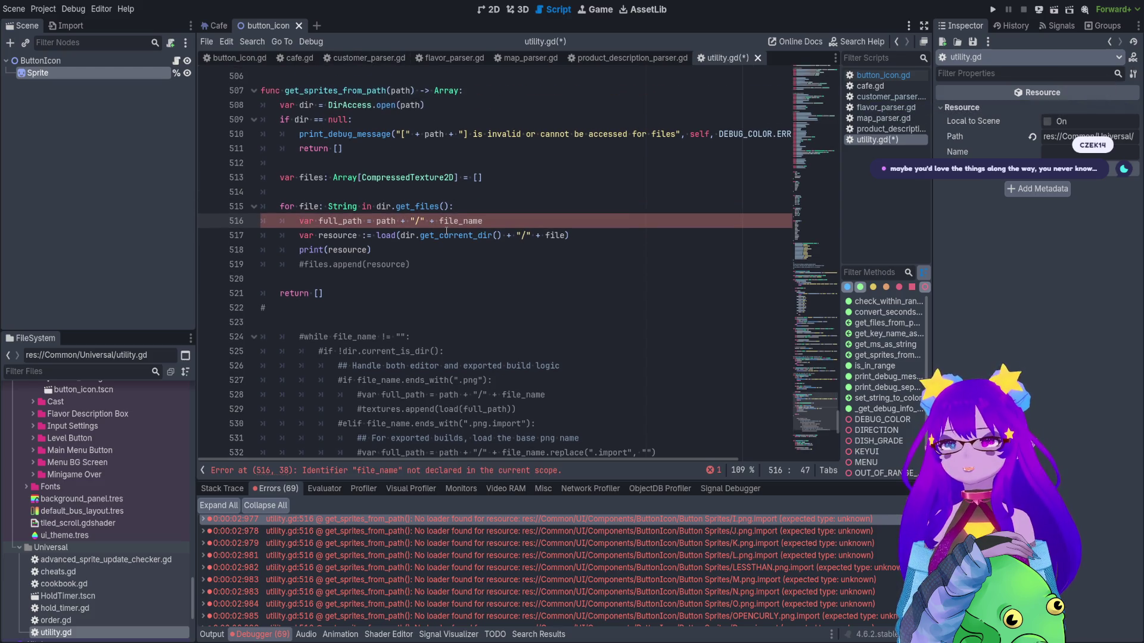
left_click(562, 234)
left_click(498, 223)
key("BackSpace")
key("BackSpace")
key("BackSpace")
left_click_drag(505, 235, 396, 235)
key("ctrl+x")
double_click(386, 221)
key("ctrl+v")
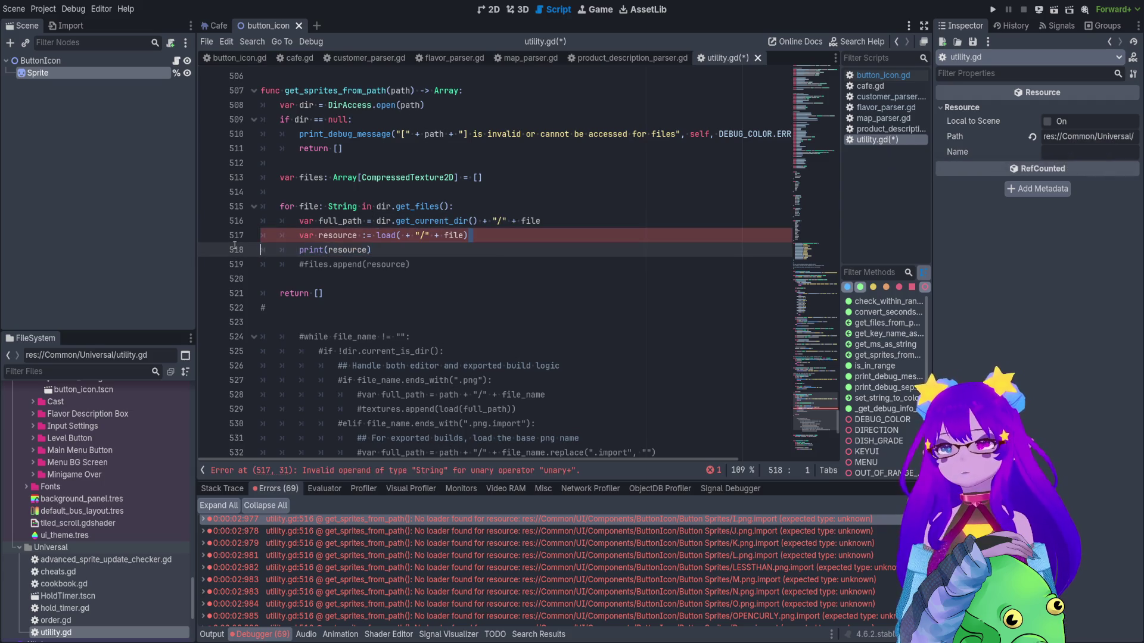
left_click_drag(504, 238, 572, 220)
key("BackSpace")
Change print(resource) to print(full_path) and run the scene.
double_click(343, 221)
key("ctrl+c")
double_click(348, 235)
key("ctrl+v")
left_click(1054, 9)
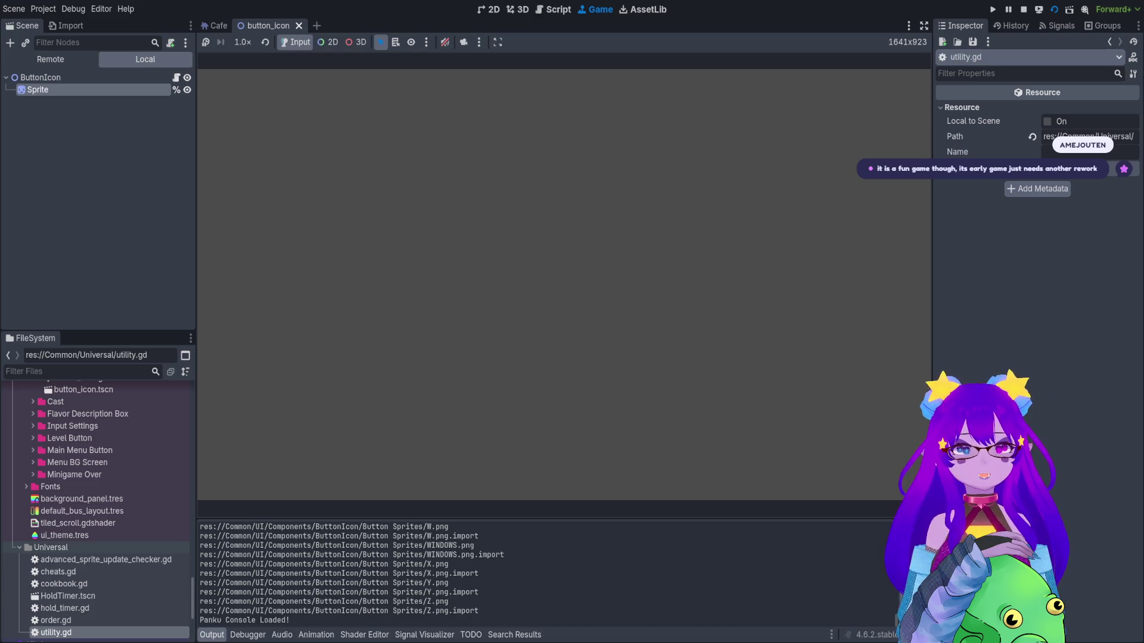
left_click(1023, 10)
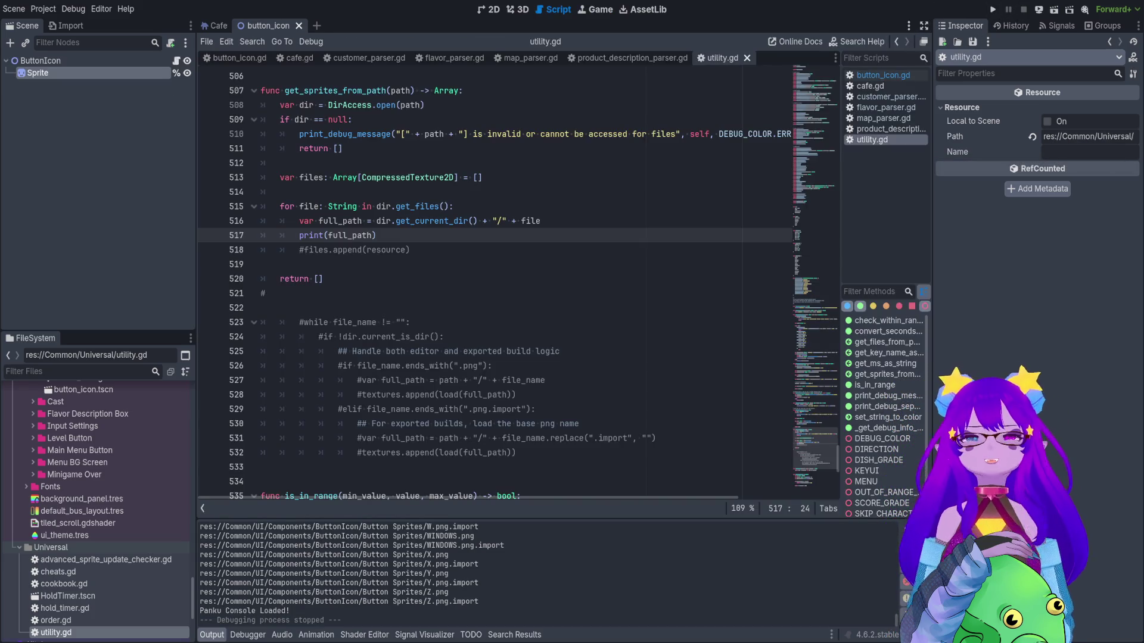
left_click(514, 285)
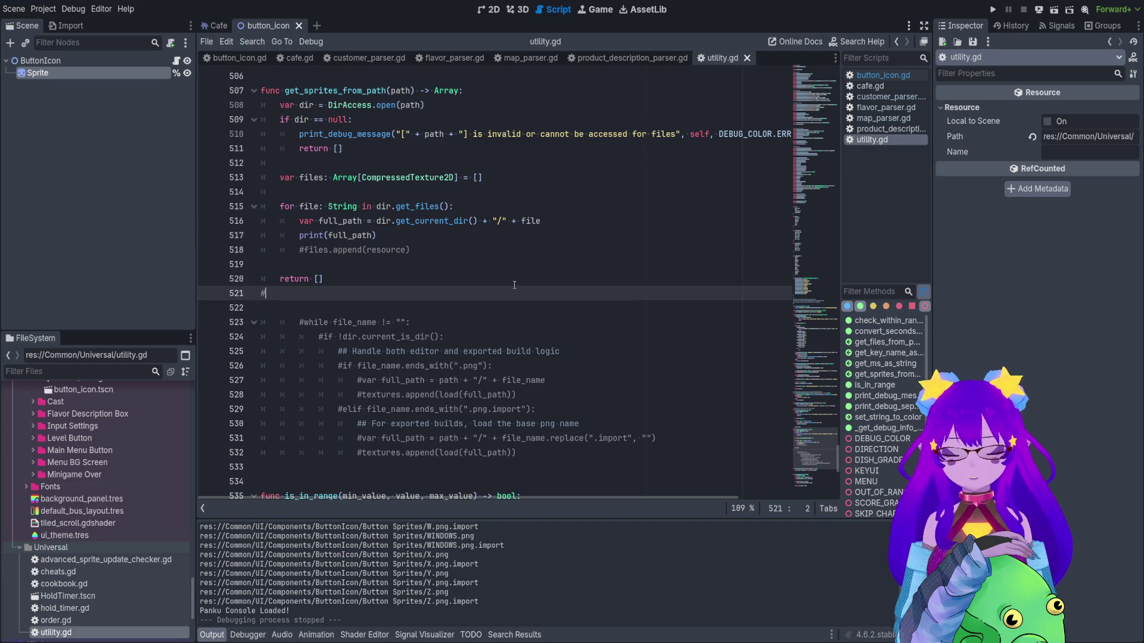
key("BackSpace")
key("BackSpace")
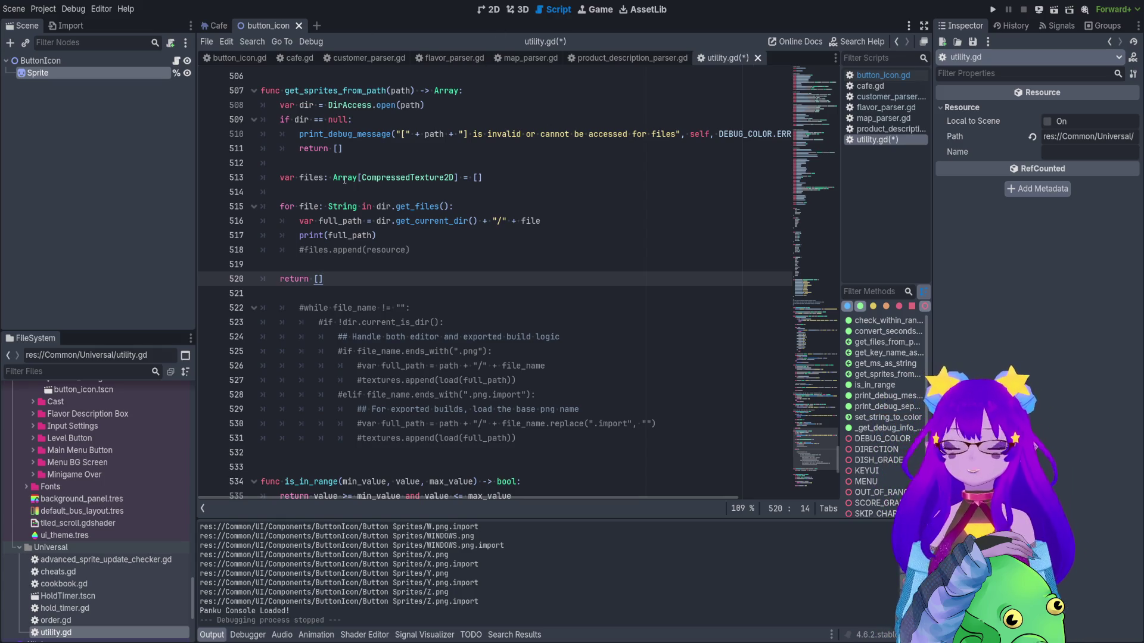
left_click(342, 262)
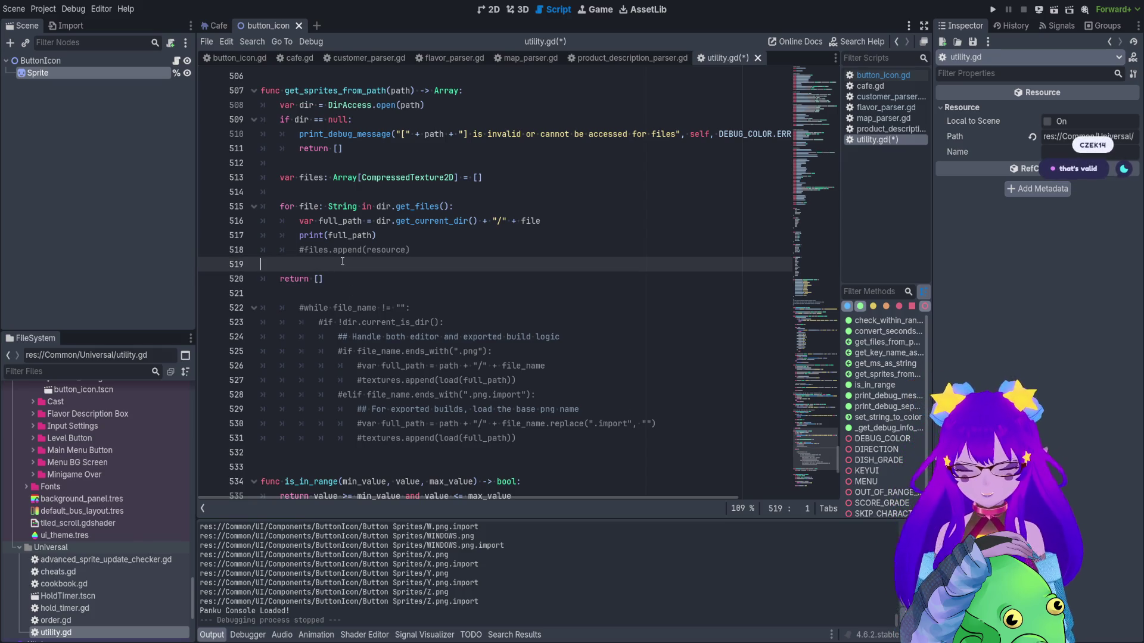
scroll(334, 264, "up", 2)
scroll(340, 253, "down", 2)
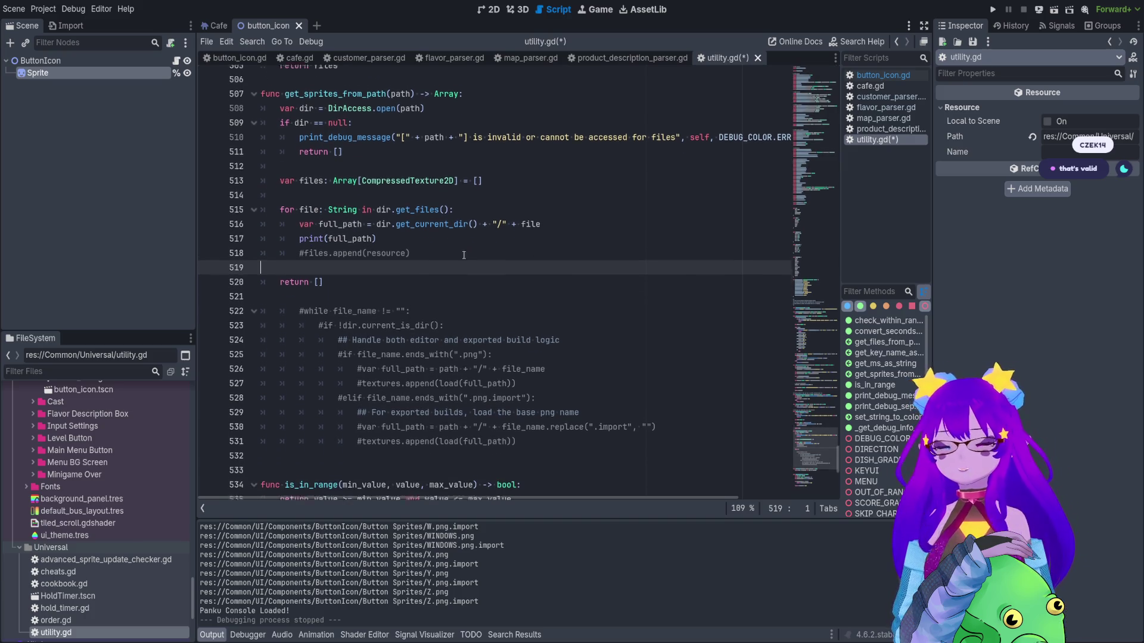
double_click(342, 241)
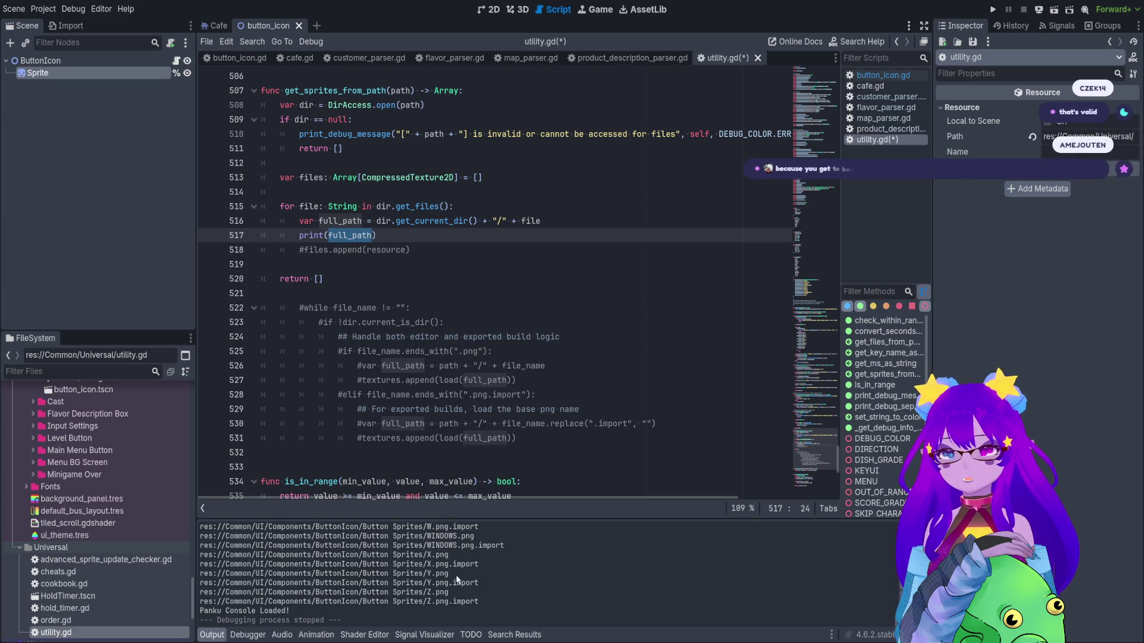
left_click(609, 424)
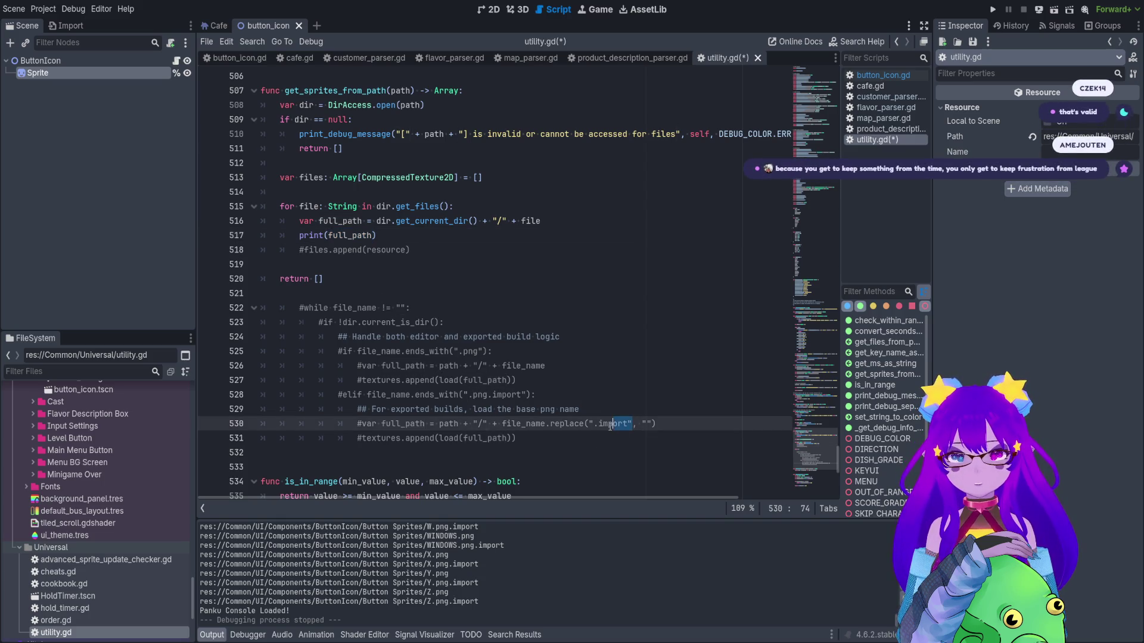
left_click_drag(656, 423, 636, 428)
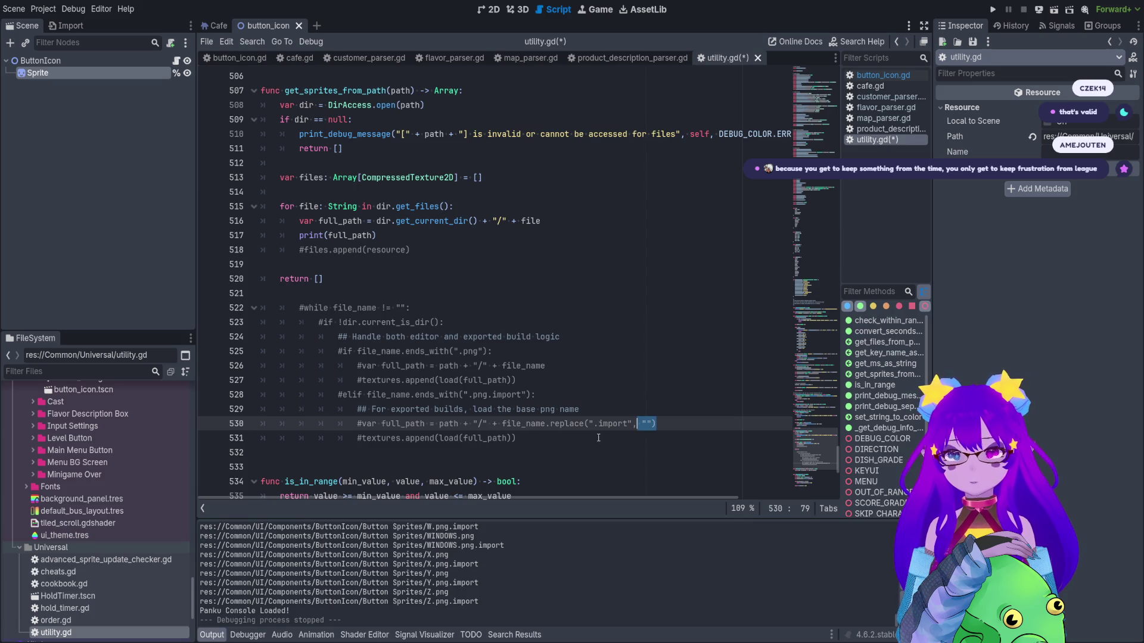
key("Up")
left_click_drag(458, 593, 424, 593)
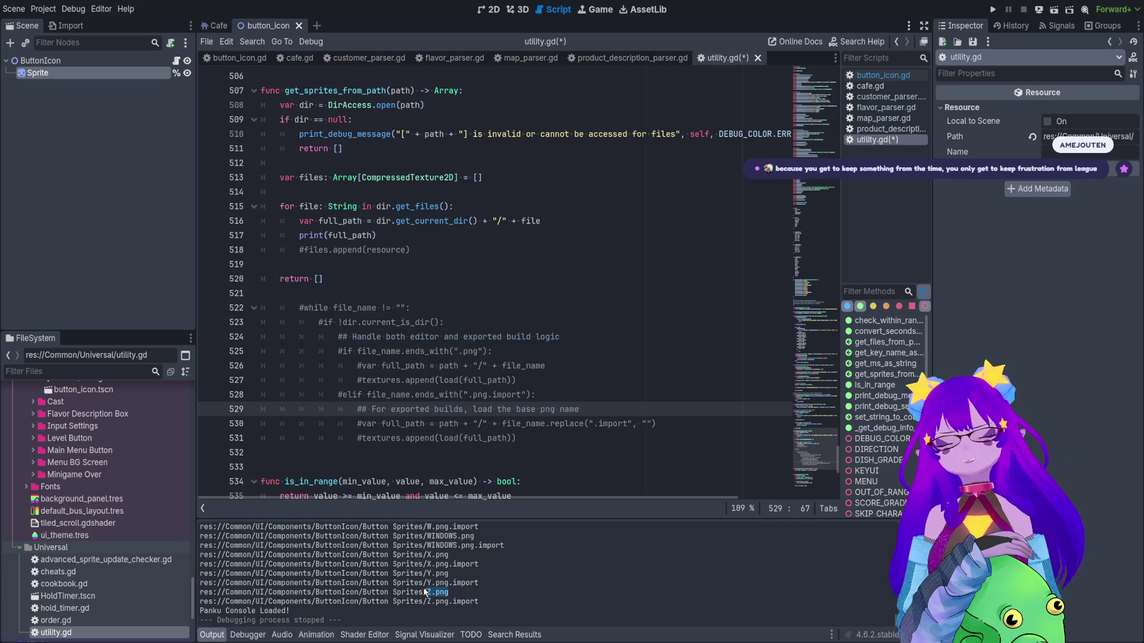
left_click(510, 365)
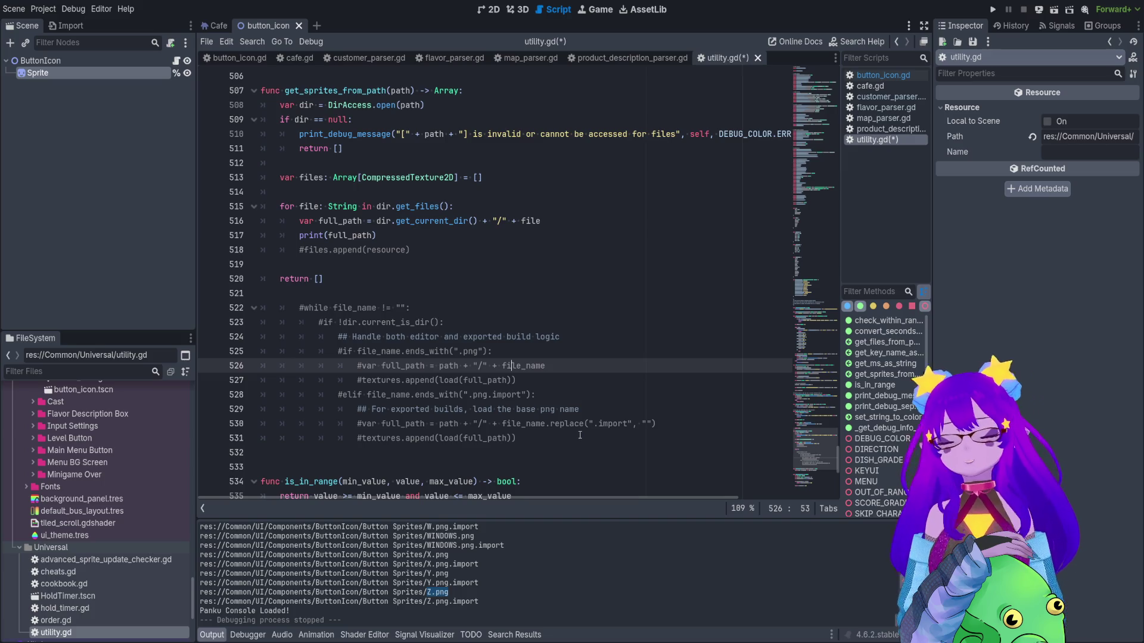
left_click(383, 250)
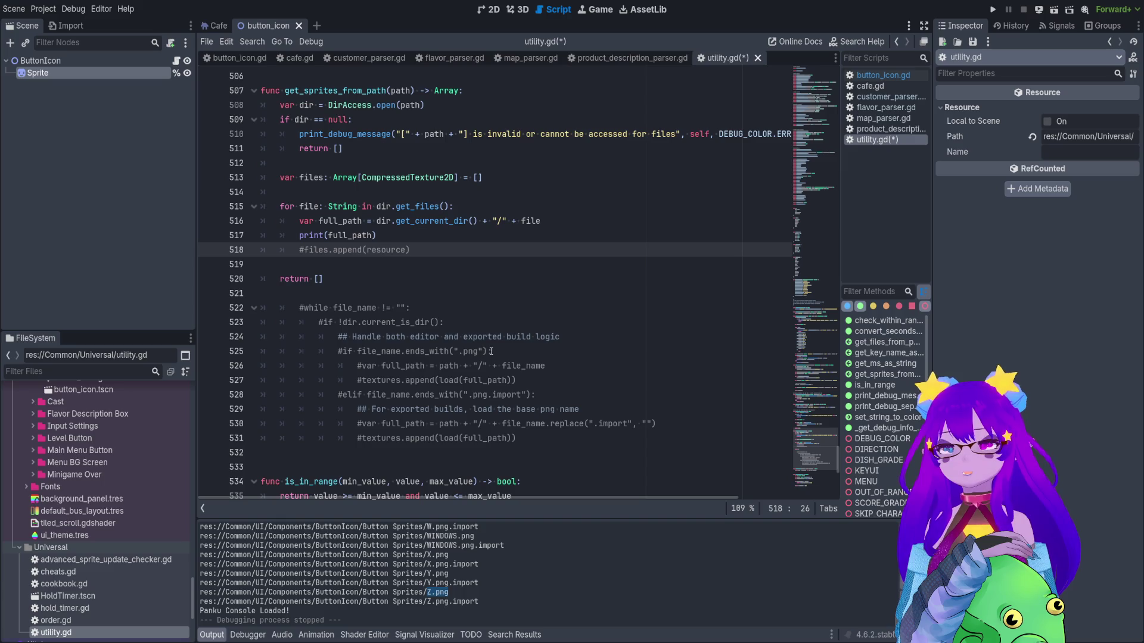
left_click_drag(493, 352, 344, 351)
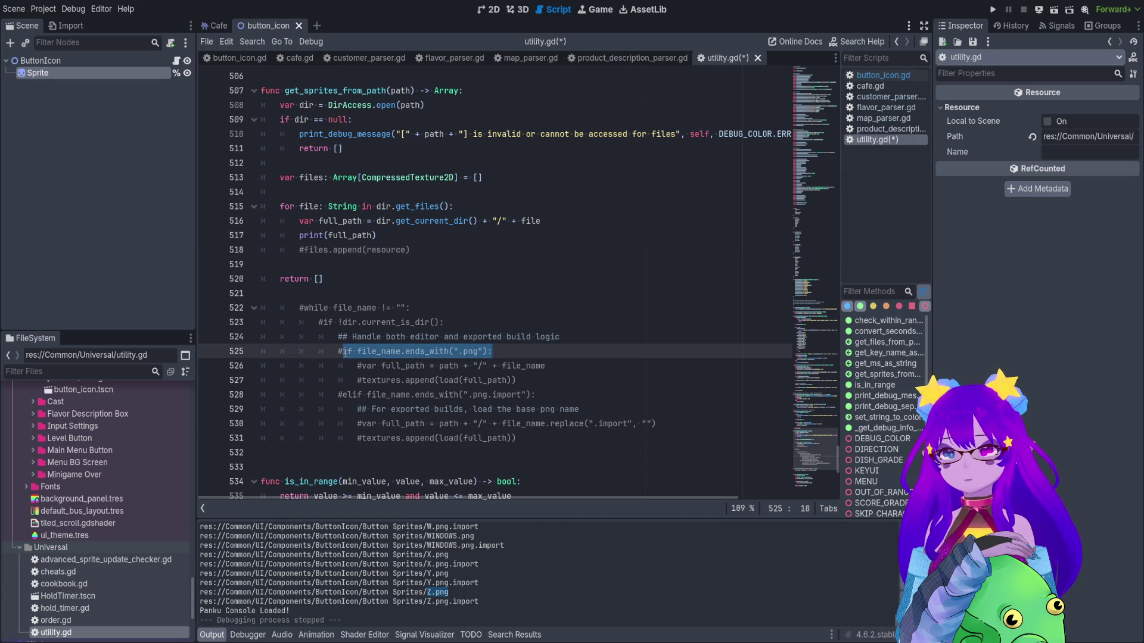
double_click(469, 536)
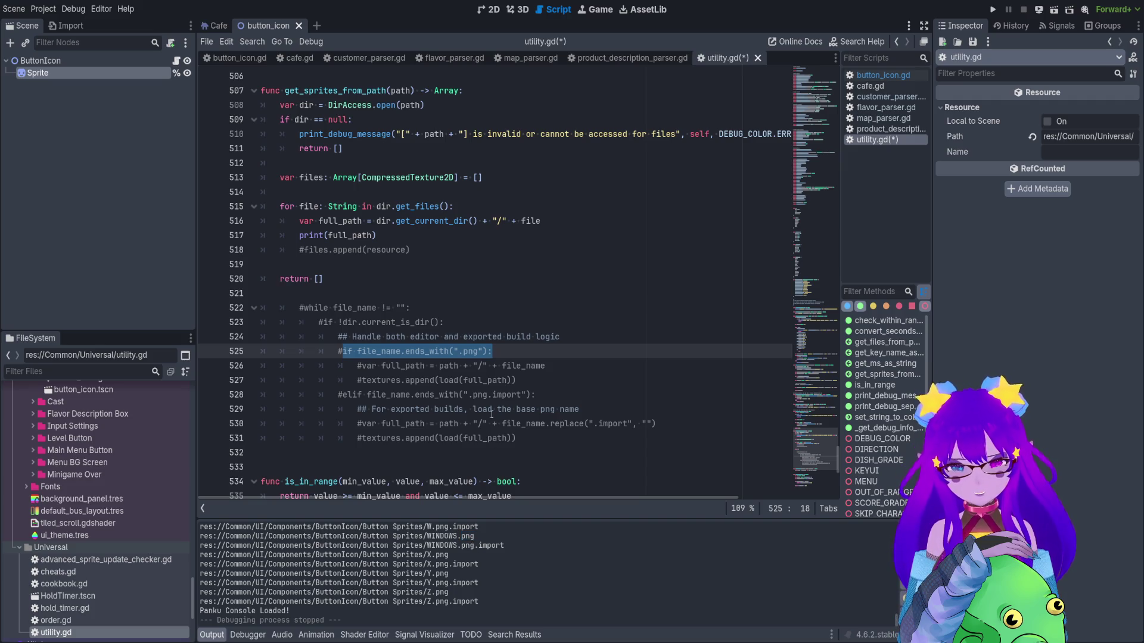
left_click(434, 366)
left_click_drag(516, 380, 383, 380)
scroll(417, 376, "up", 3)
scroll(447, 369, "down", 3)
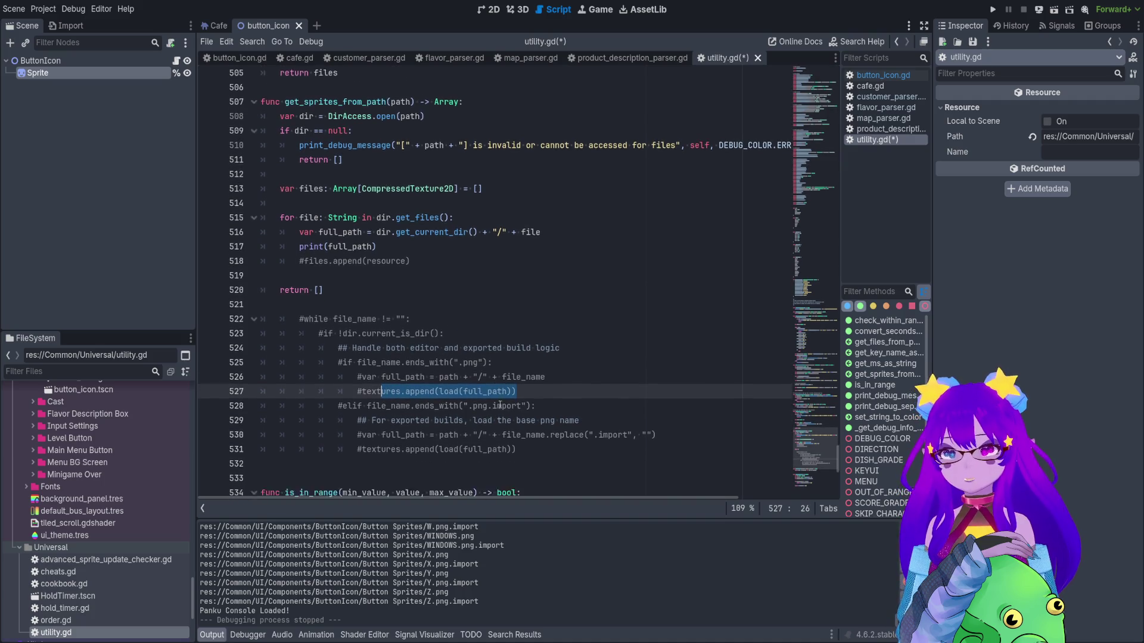
left_click(492, 365)
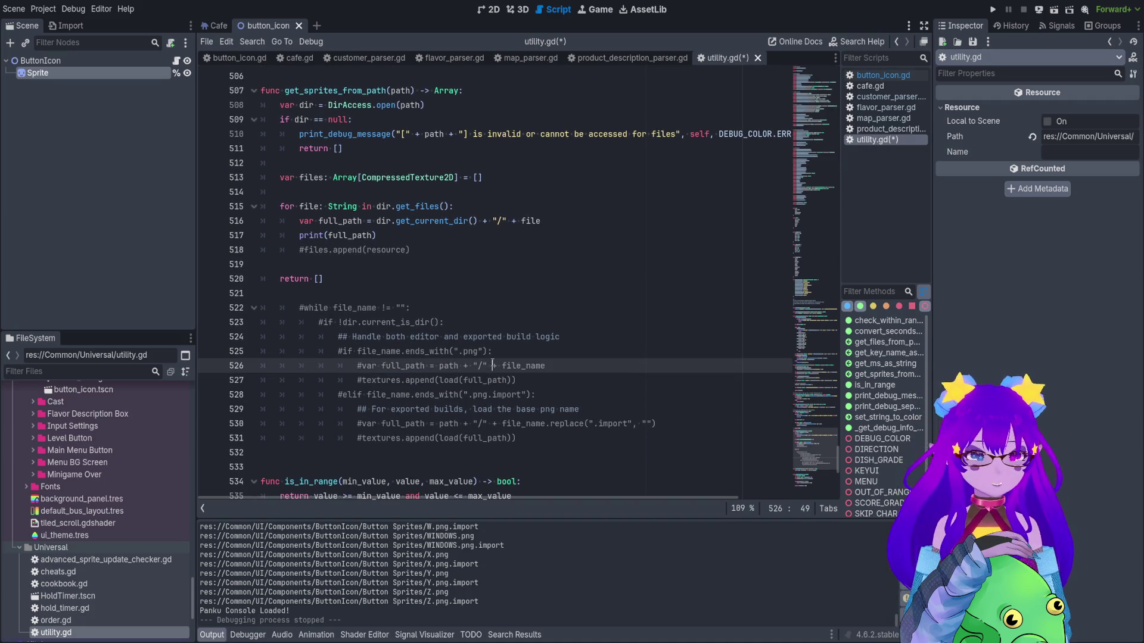
left_click(387, 237)
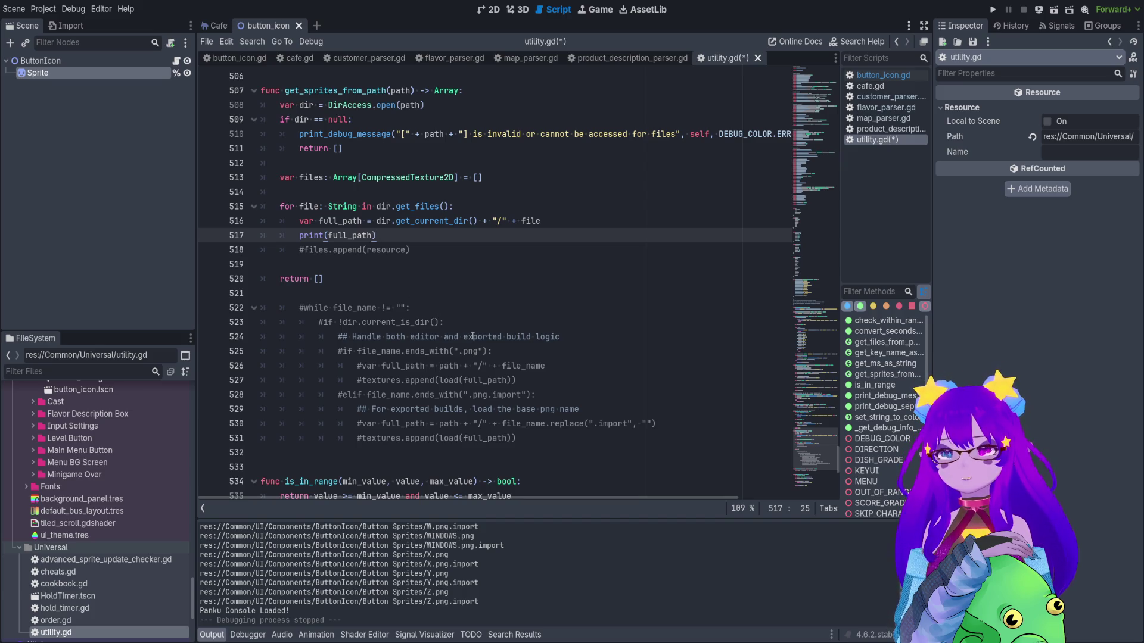
double_click(341, 220)
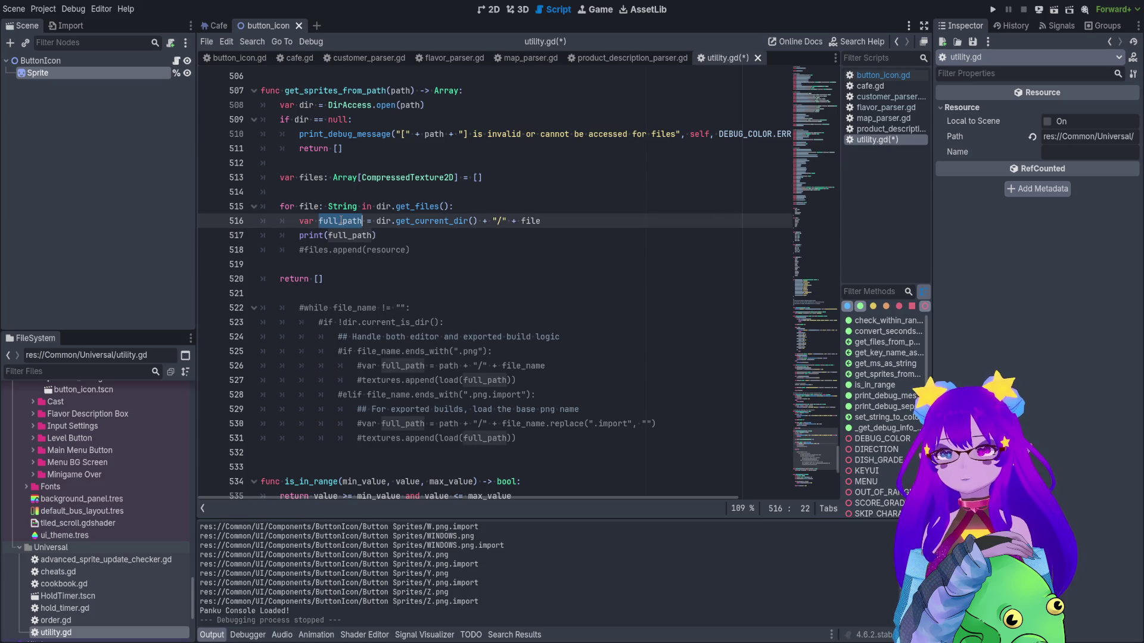
double_click(400, 351)
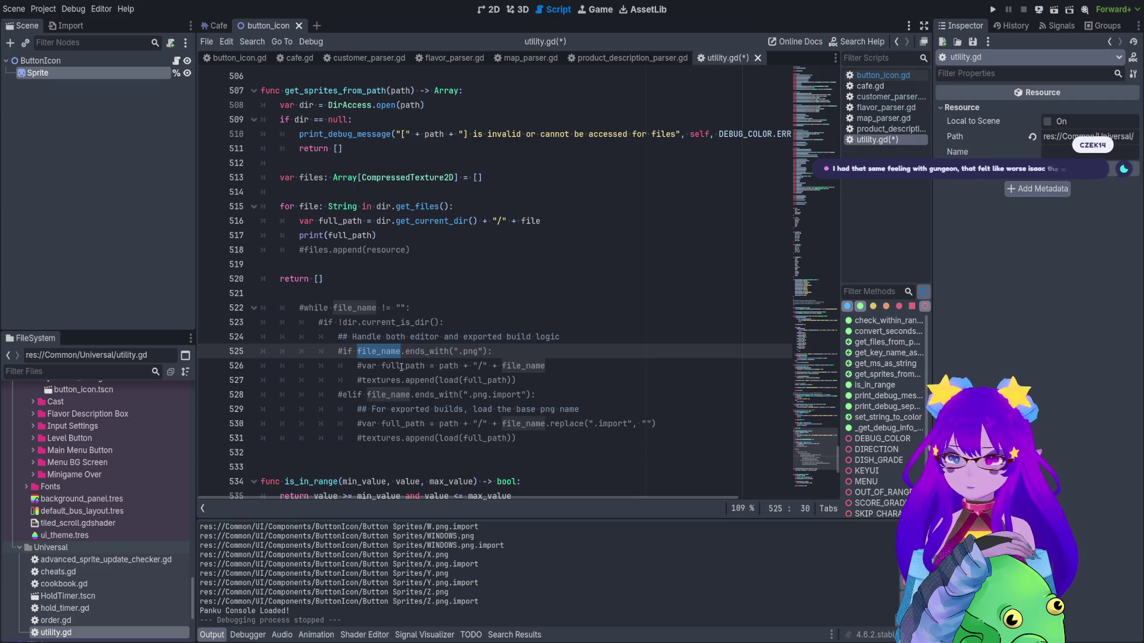
double_click(363, 308)
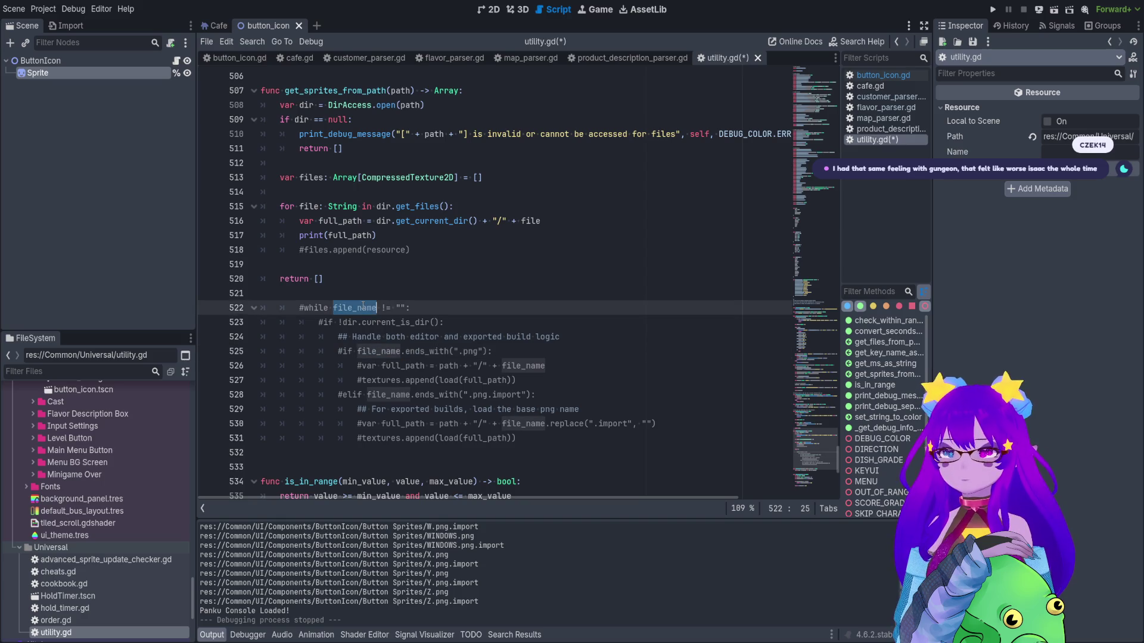
left_click(381, 236)
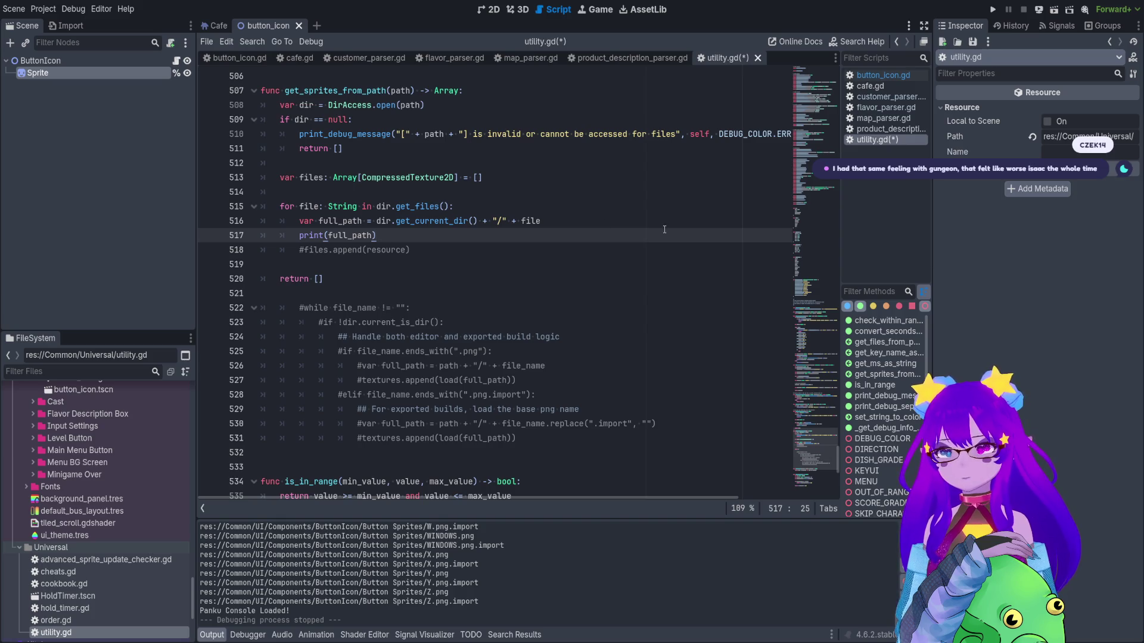
Add if full_path.ends_with(".png"): below the full_path line using autocomplete.
left_click(637, 220)
key("Return")
type("if ")
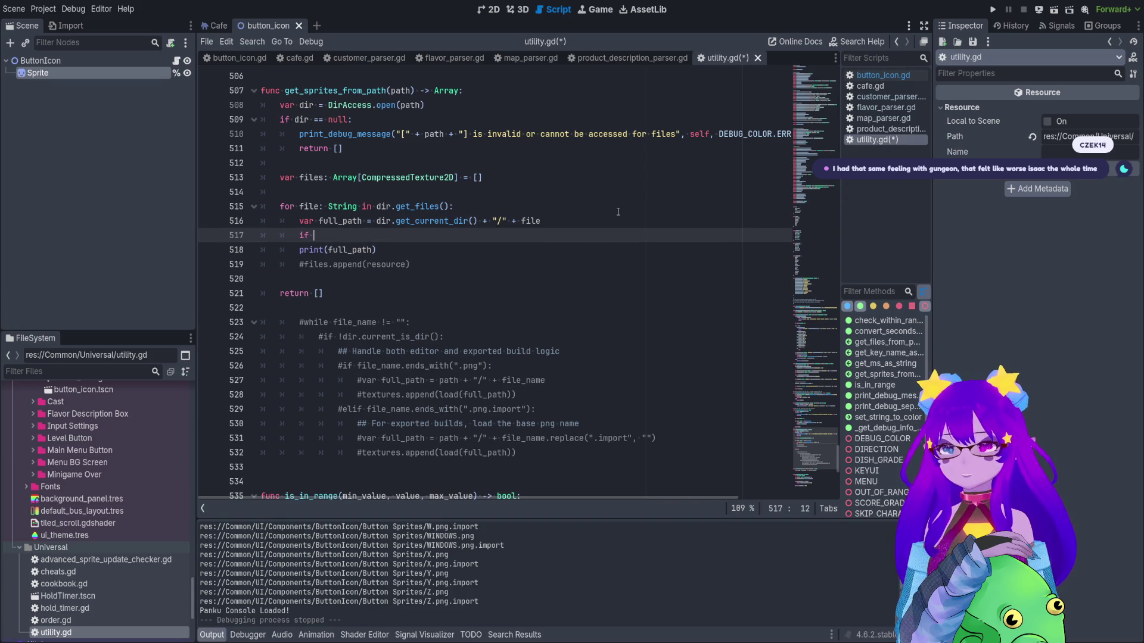
type("fu")
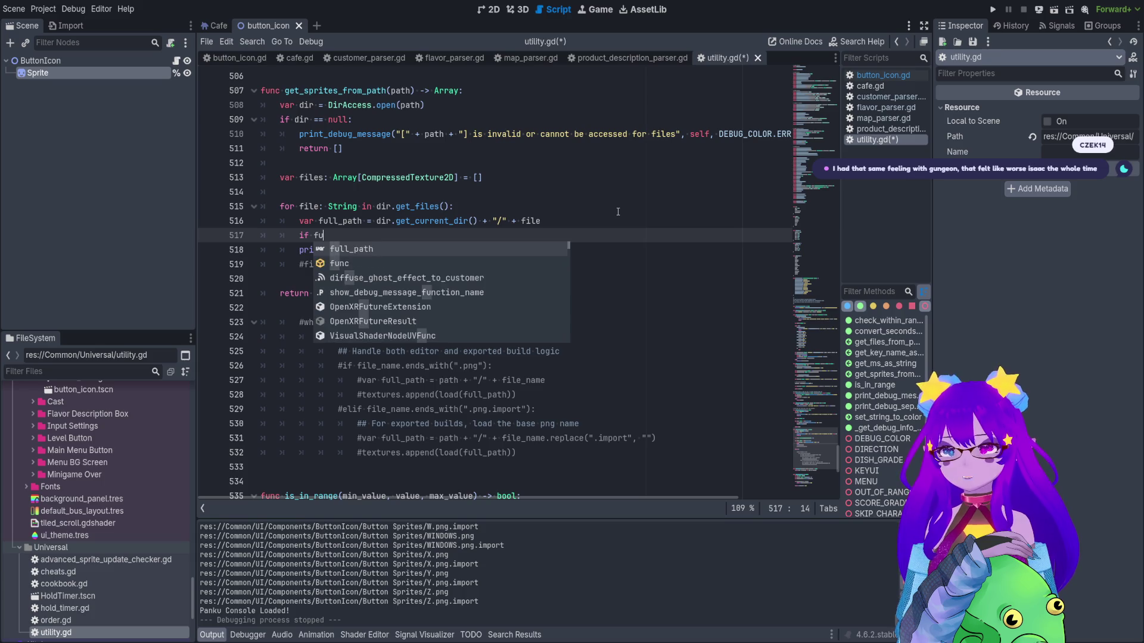
key("Return")
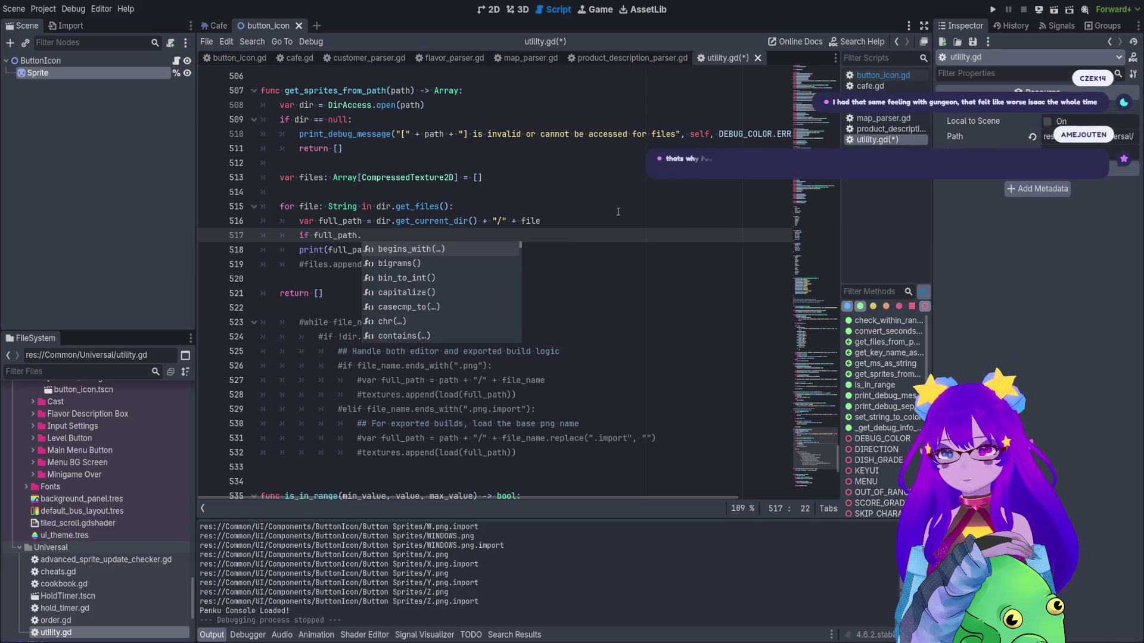
type("e")
key("Return")
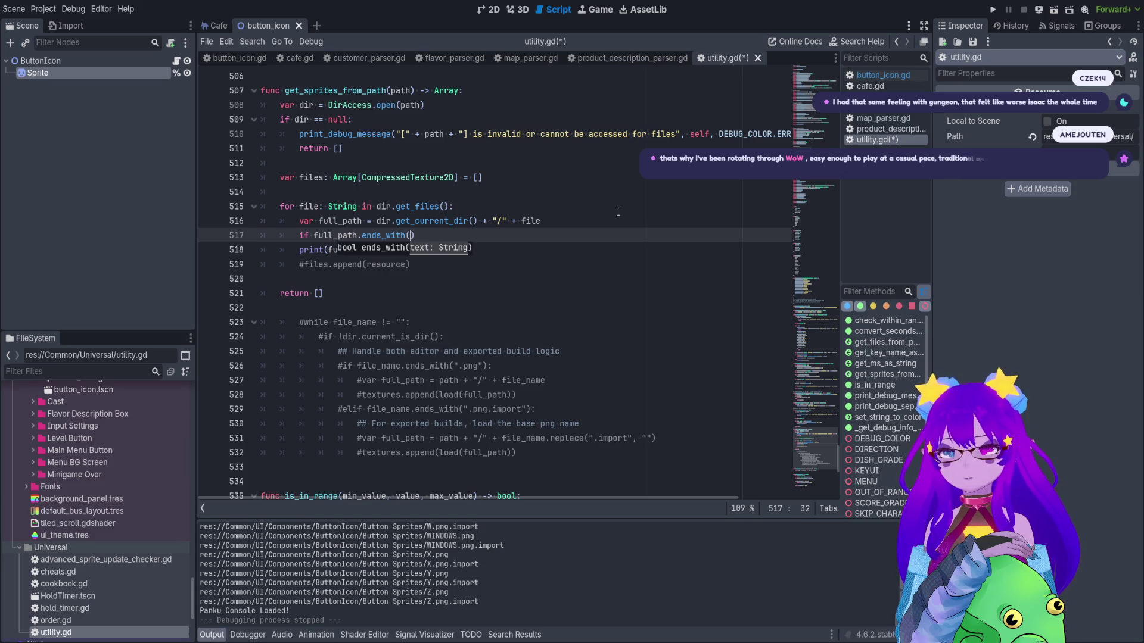
type("\"")
type(".png")
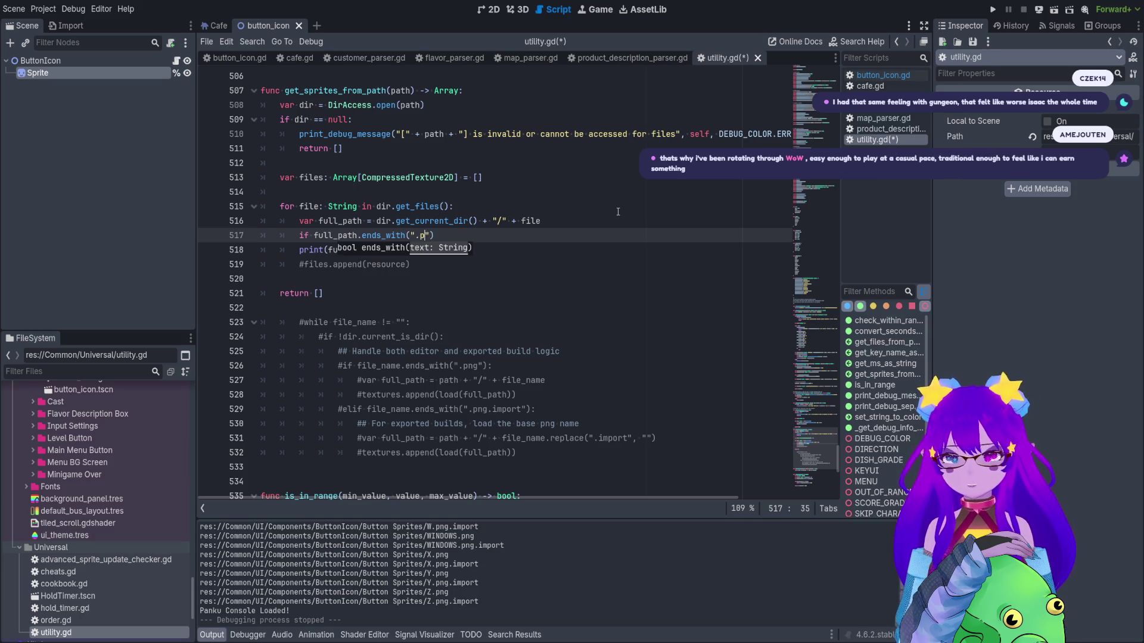
Open an empty indented body line under the .png check, removing a trial 'not' negation.
left_click(315, 236)
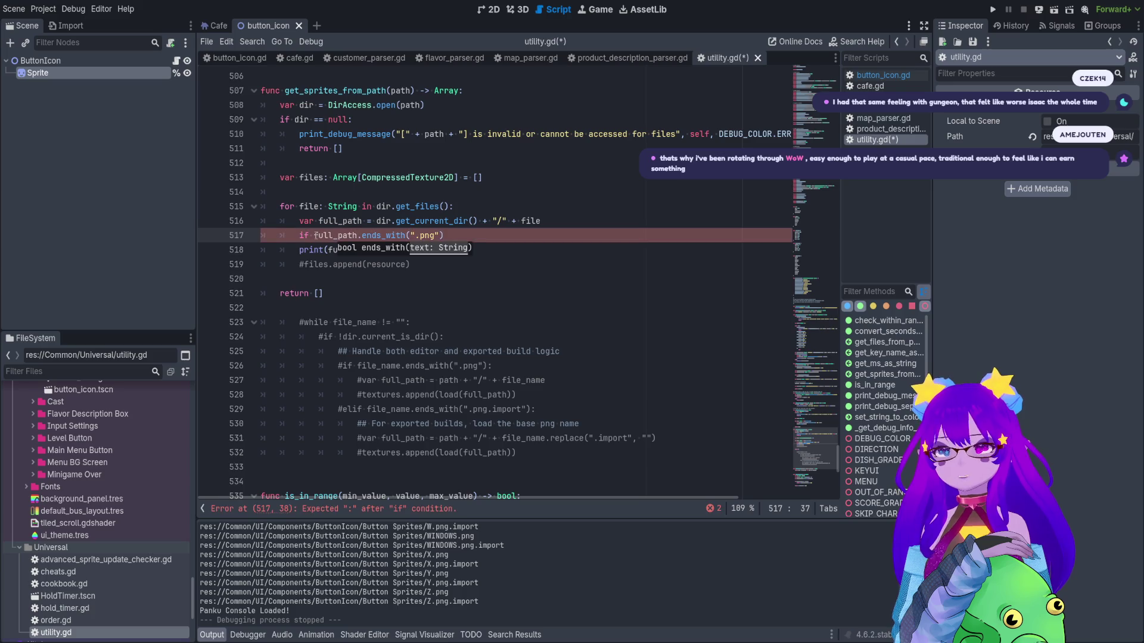
type("not")
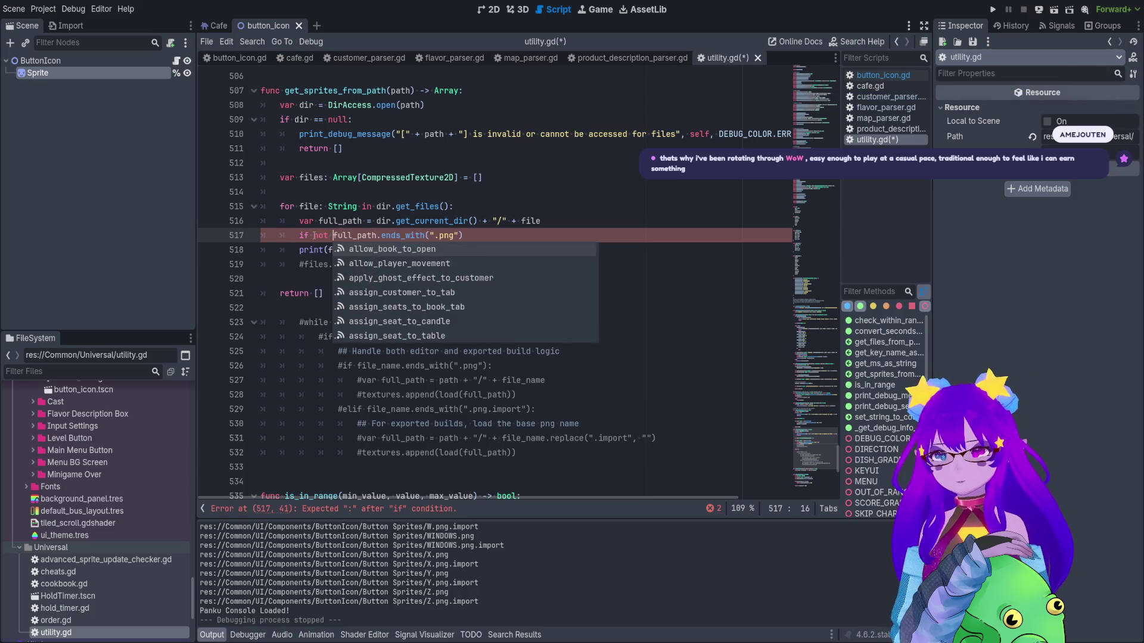
left_click(476, 234)
type(":")
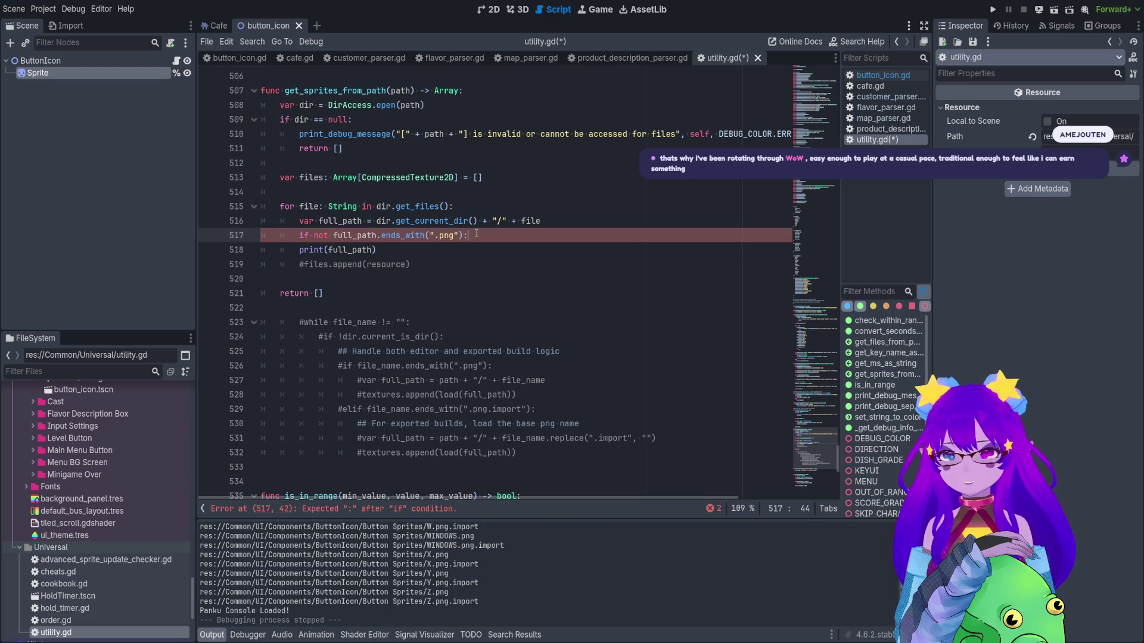
key("Return")
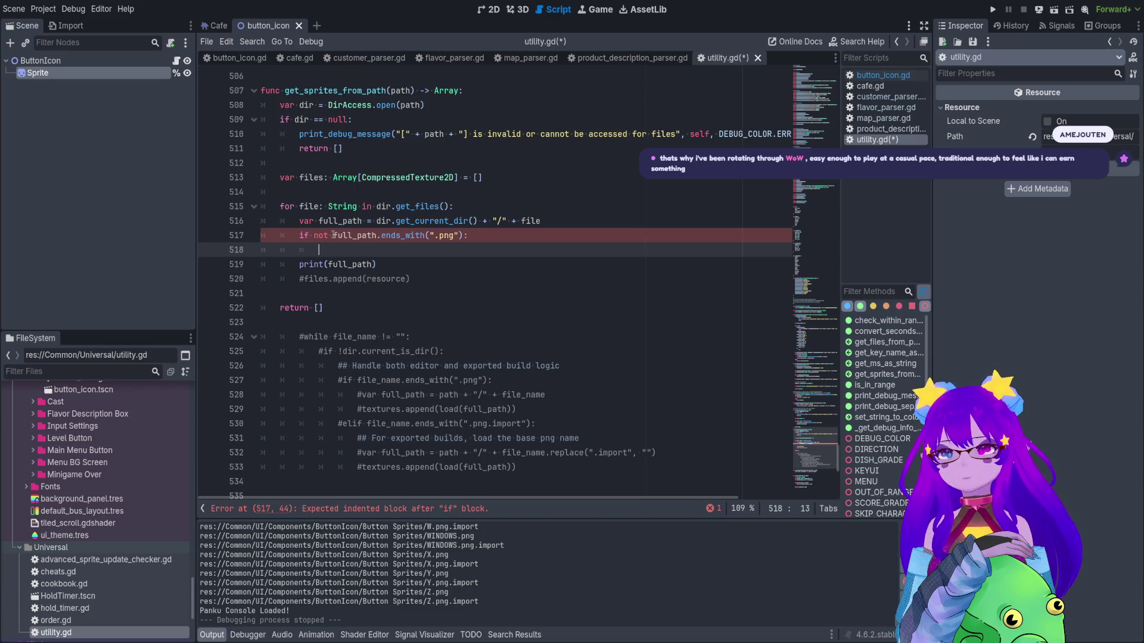
left_click(328, 235)
key("BackSpace")
key("BackSpace")
key("BackSpace")
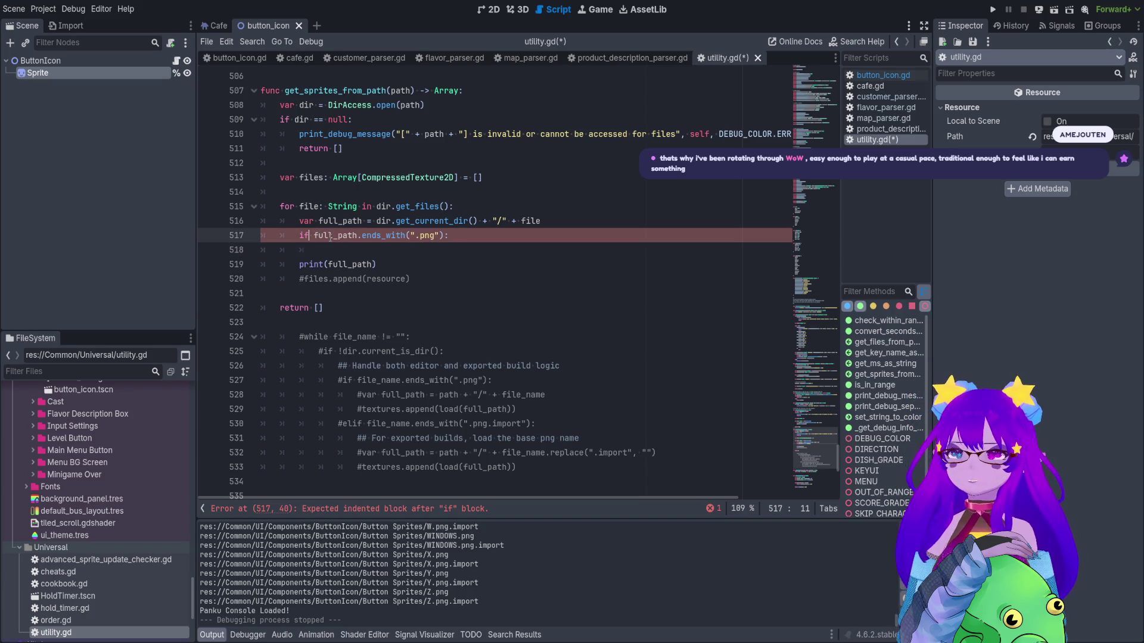
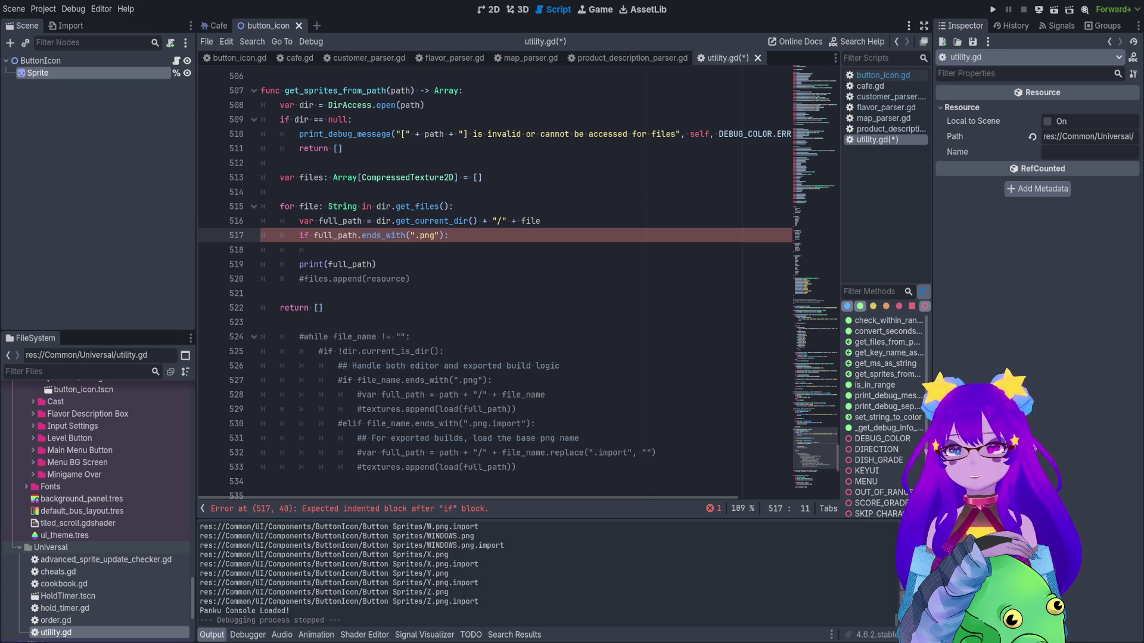
Insert 'not' before full_path.ends_with on line 517, add continue below it, and run with F5.
type("not")
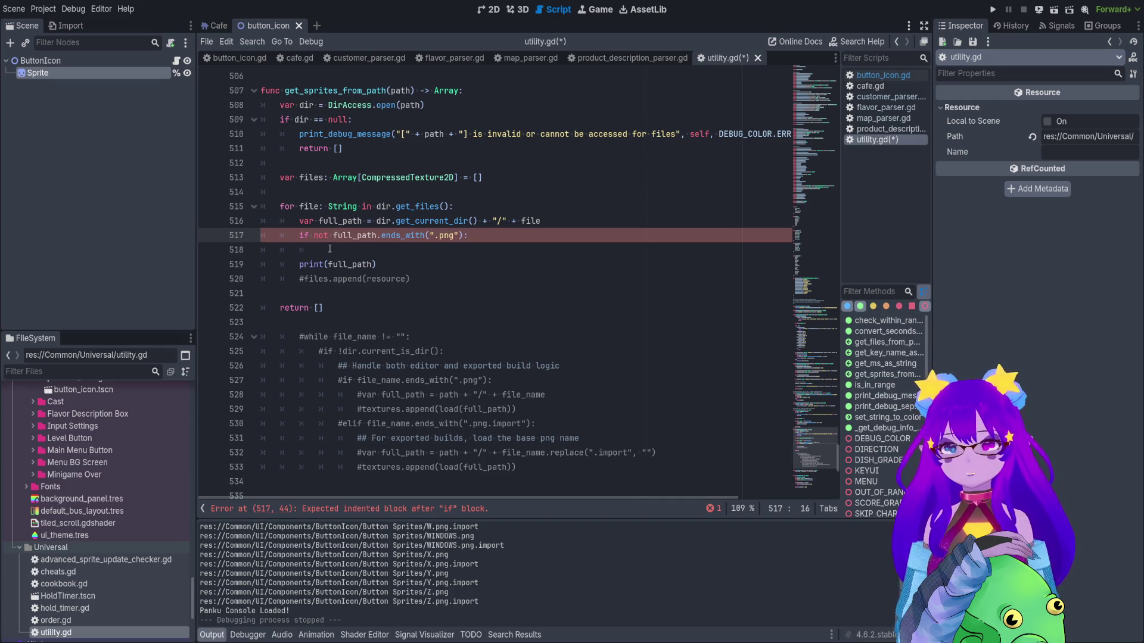
left_click(329, 249)
type("continue")
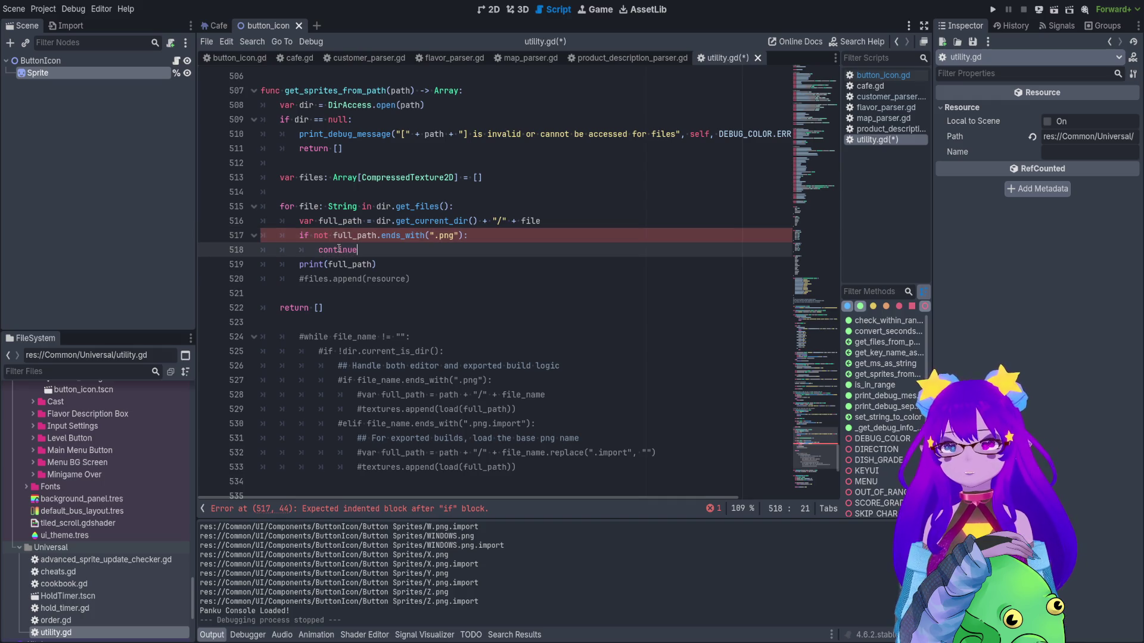
key("Return")
key("F5")
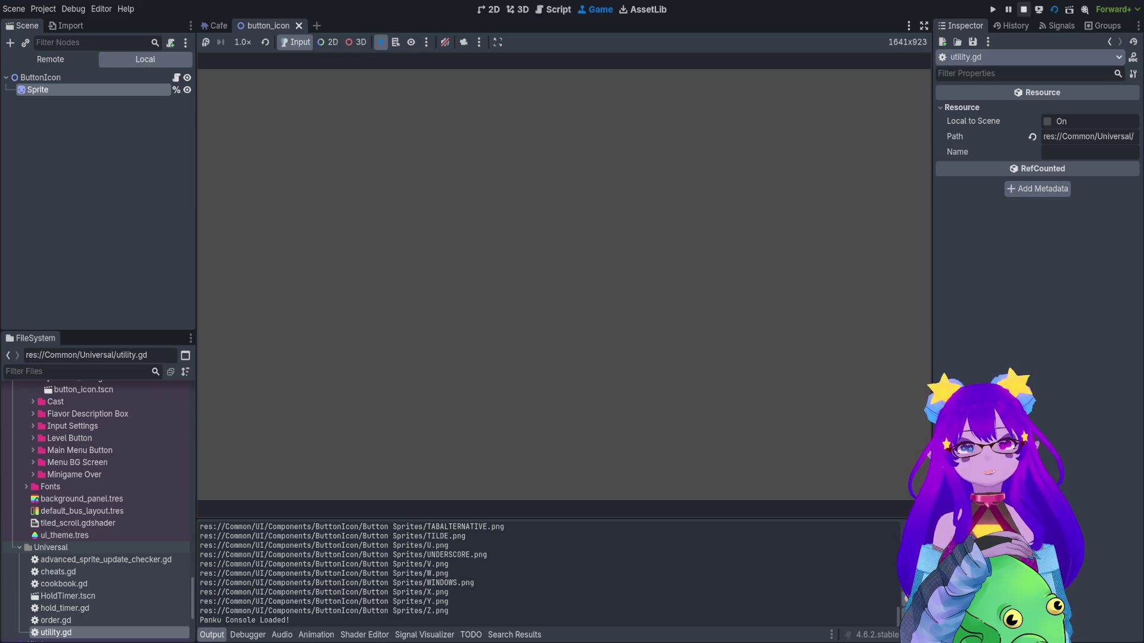
Stop the running game to return to utility.gd in the script editor.
left_click(1023, 10)
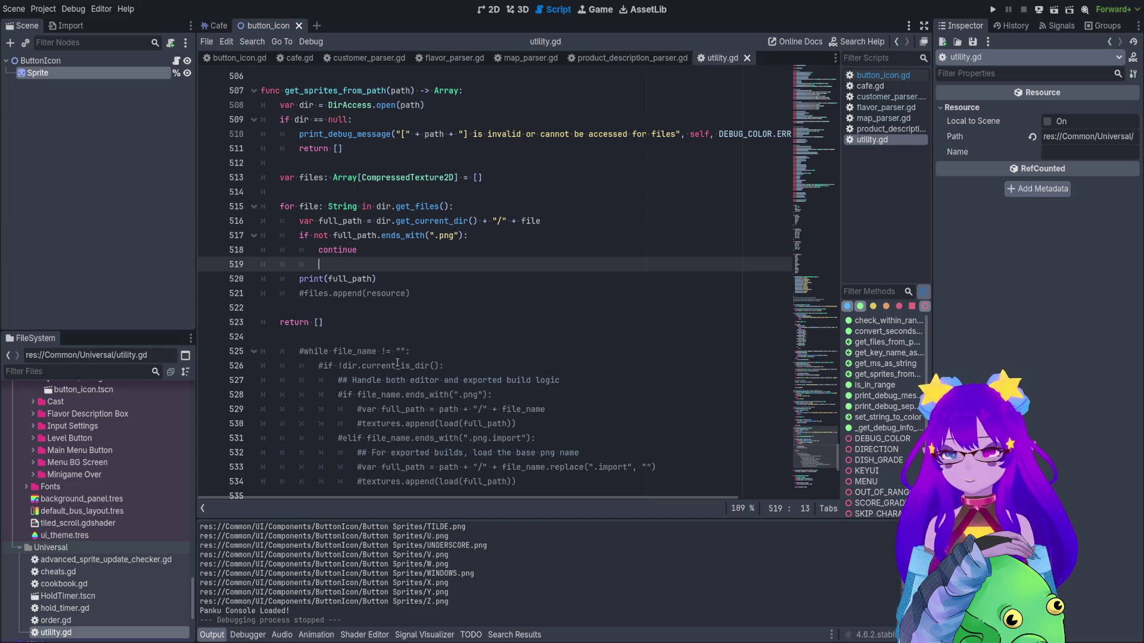
Rename the files array variable on line 513 to sprites.
mouse_move(469, 587)
left_mouse_down()
mouse_move(424, 602)
mouse_move(429, 550)
left_mouse_up()
left_click(430, 550)
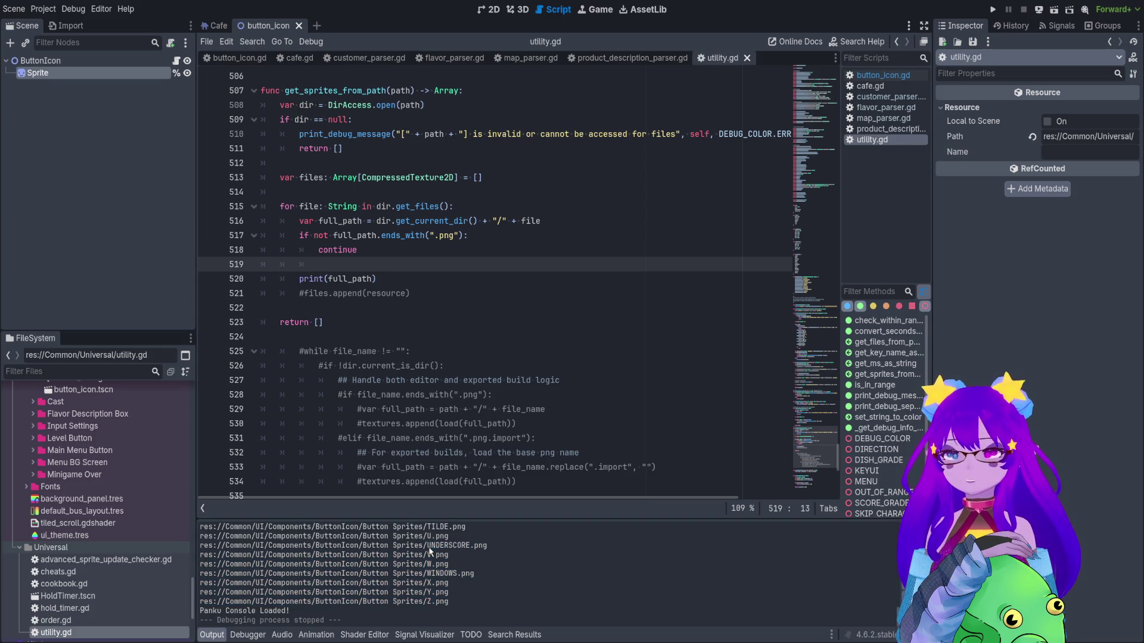
left_click(395, 278)
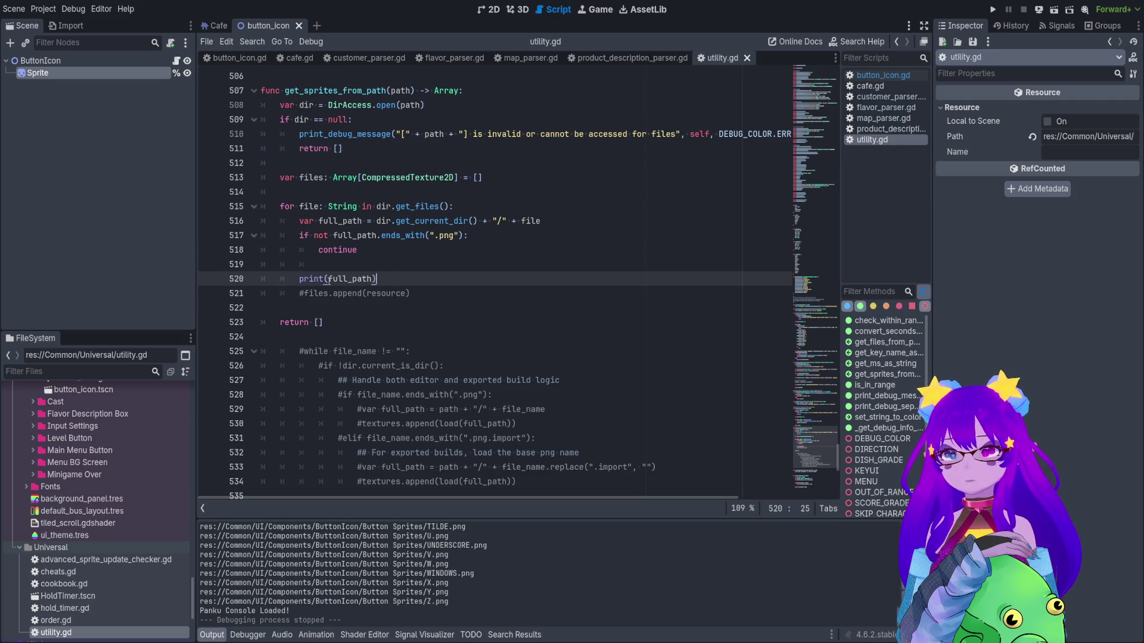
left_click_drag(517, 481, 361, 481)
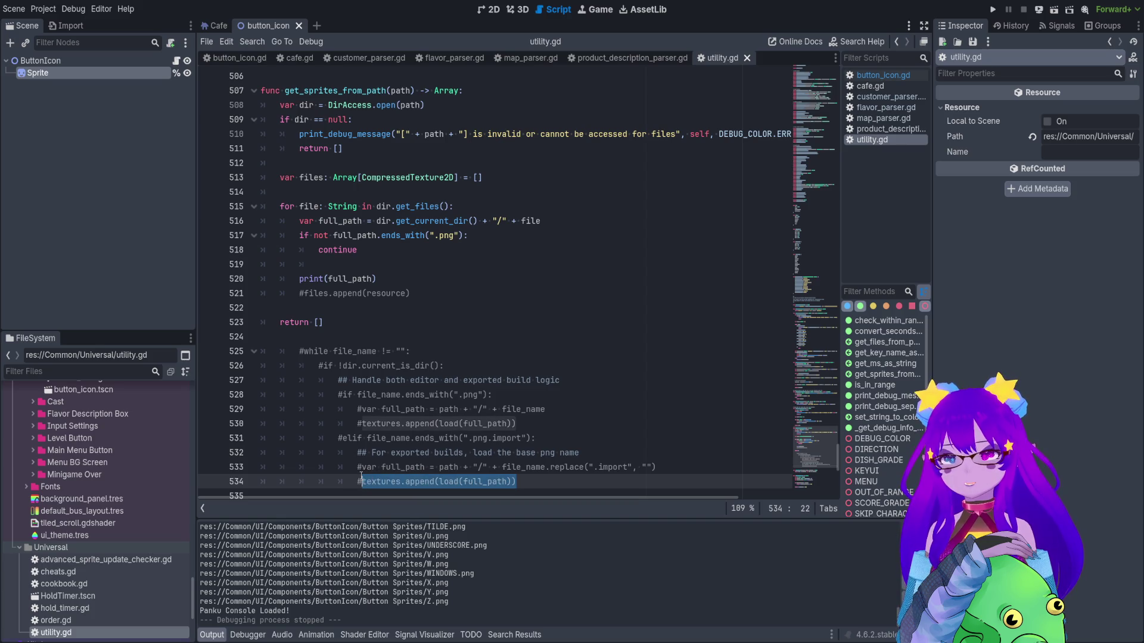
left_click(315, 176)
double_click(318, 178)
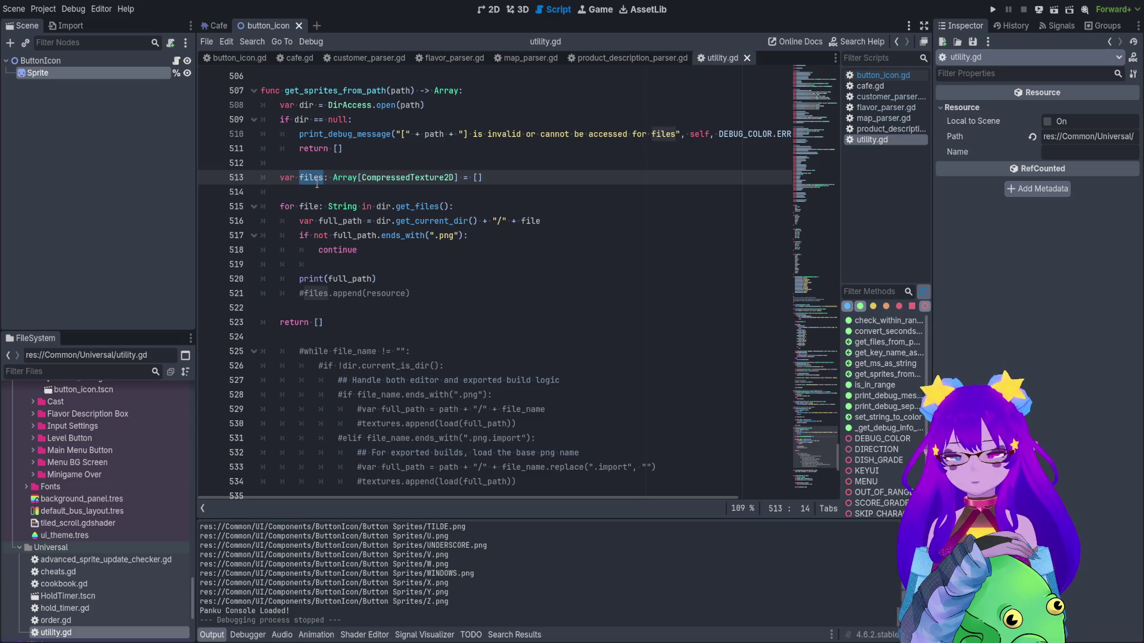
type("sprites")
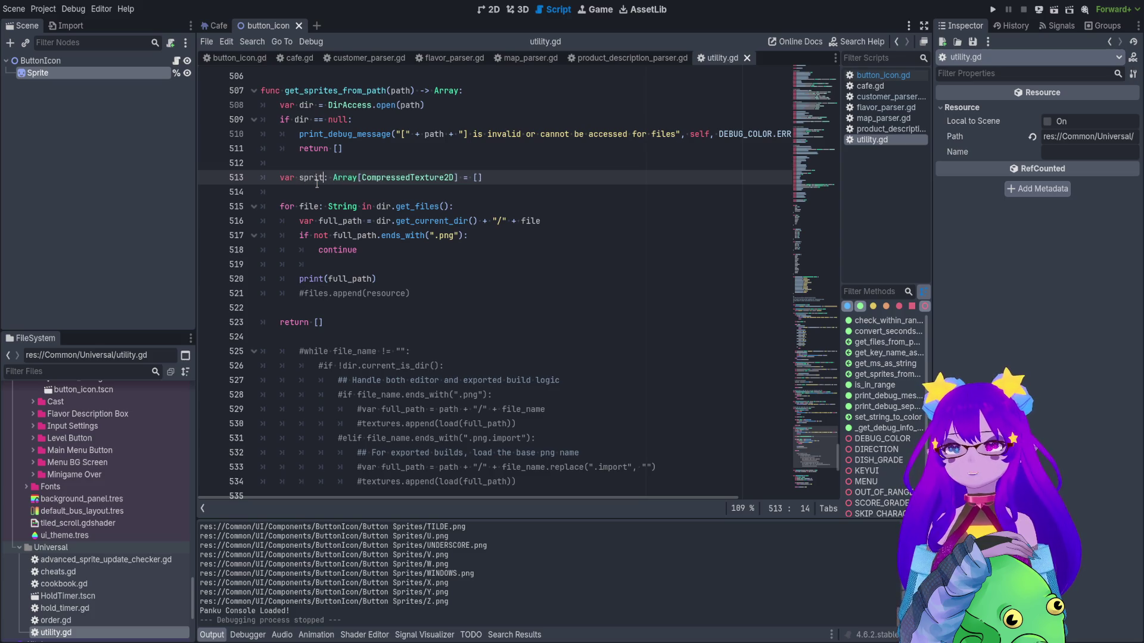
Add sprites.append(load(full_path)) below the print line in the loop and save.
left_click(404, 283)
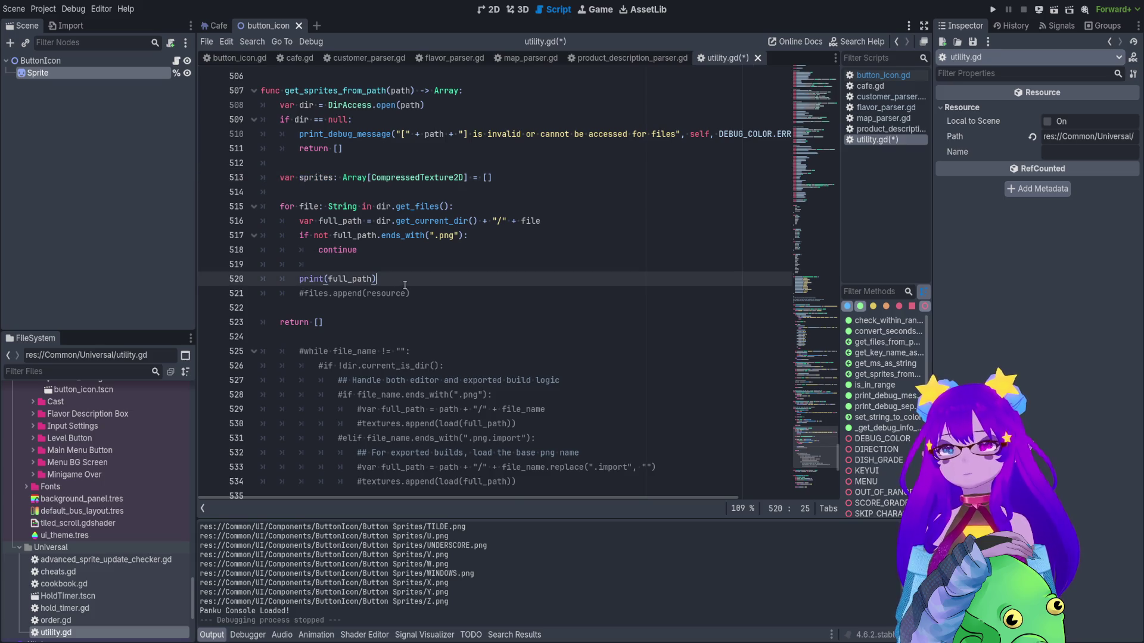
key("Return")
type("sprites")
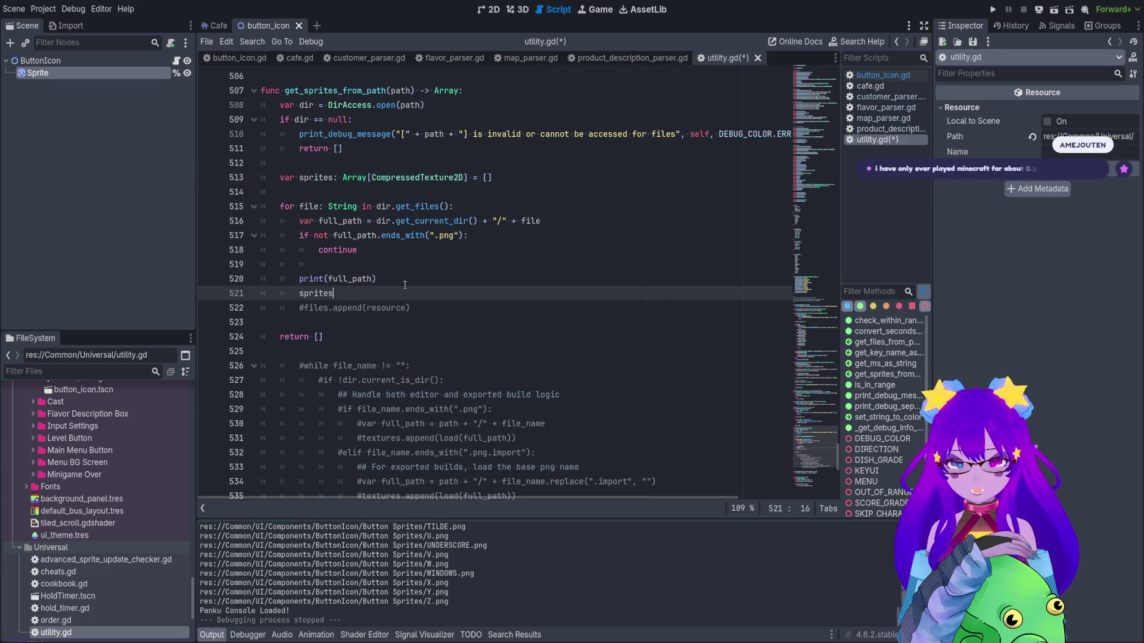
type(".app")
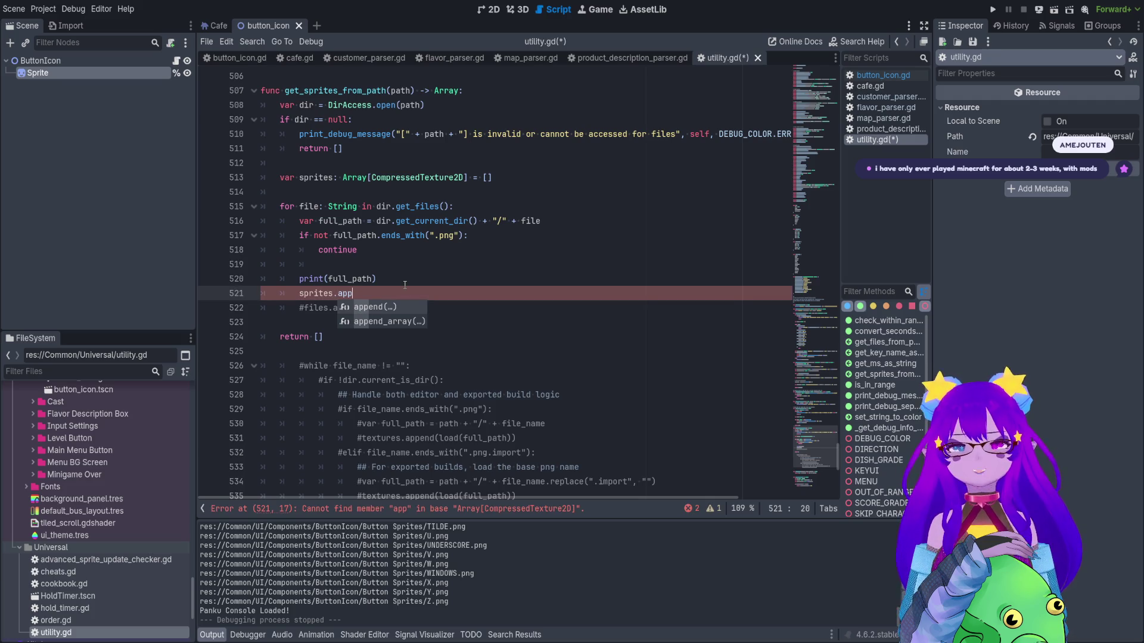
key("Return")
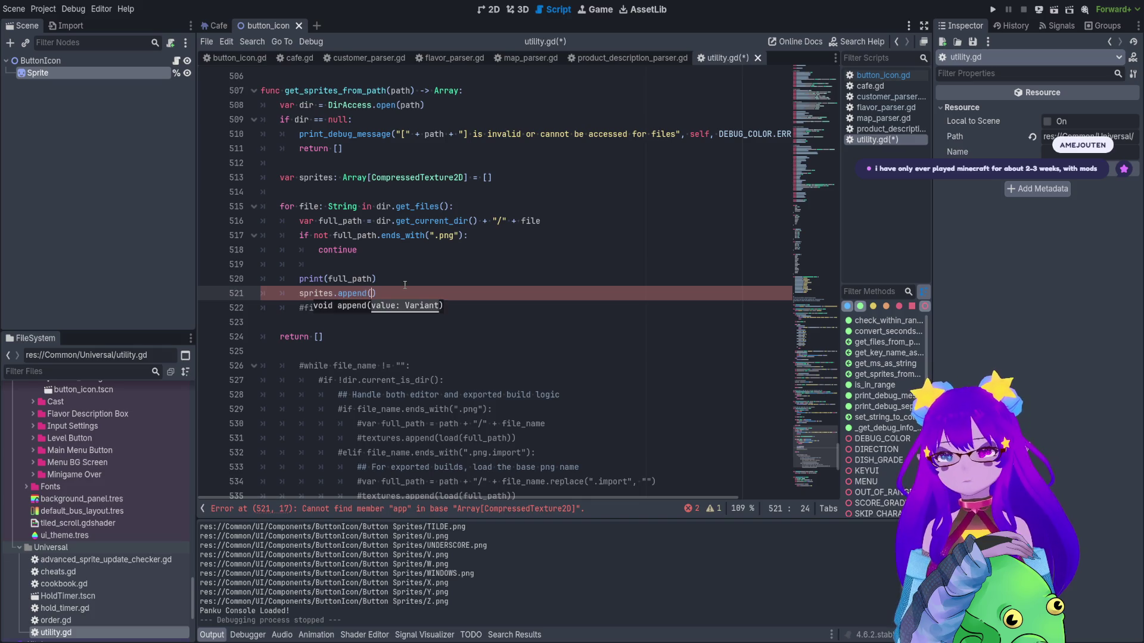
scroll(430, 204, "down", 3)
scroll(430, 202, "up", 3)
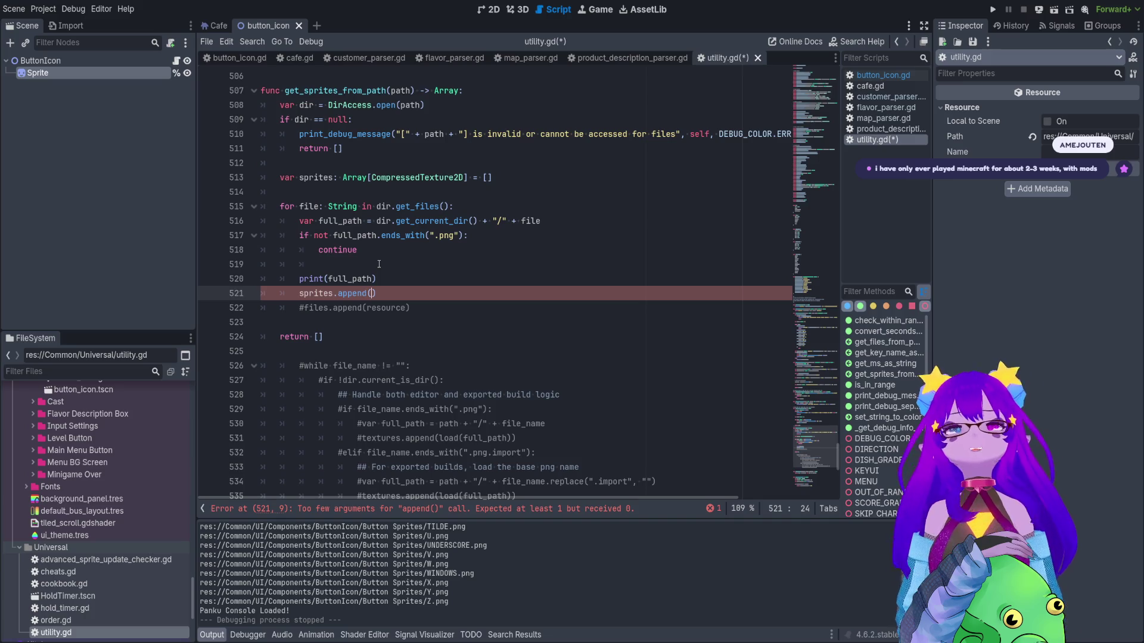
scroll(365, 238, "down", 1)
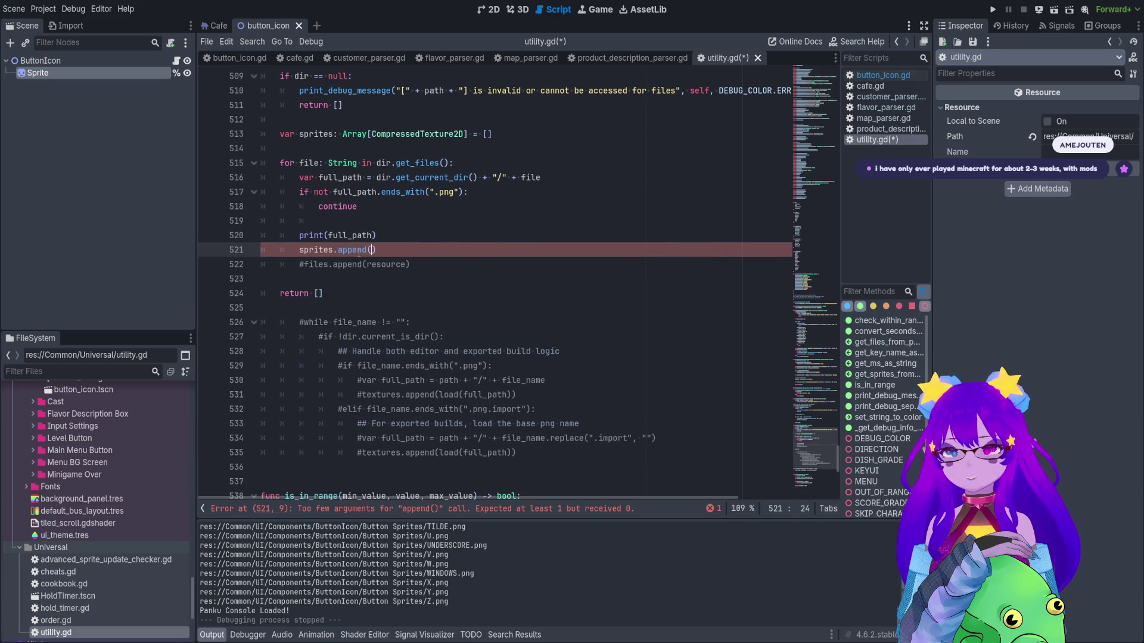
type("load(")
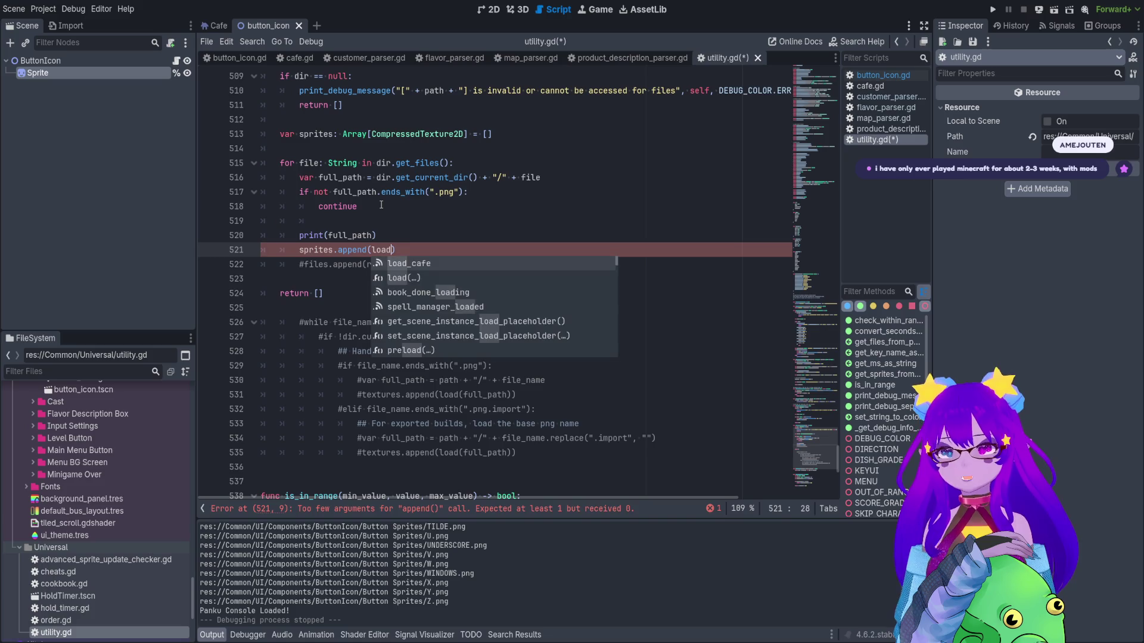
type("full")
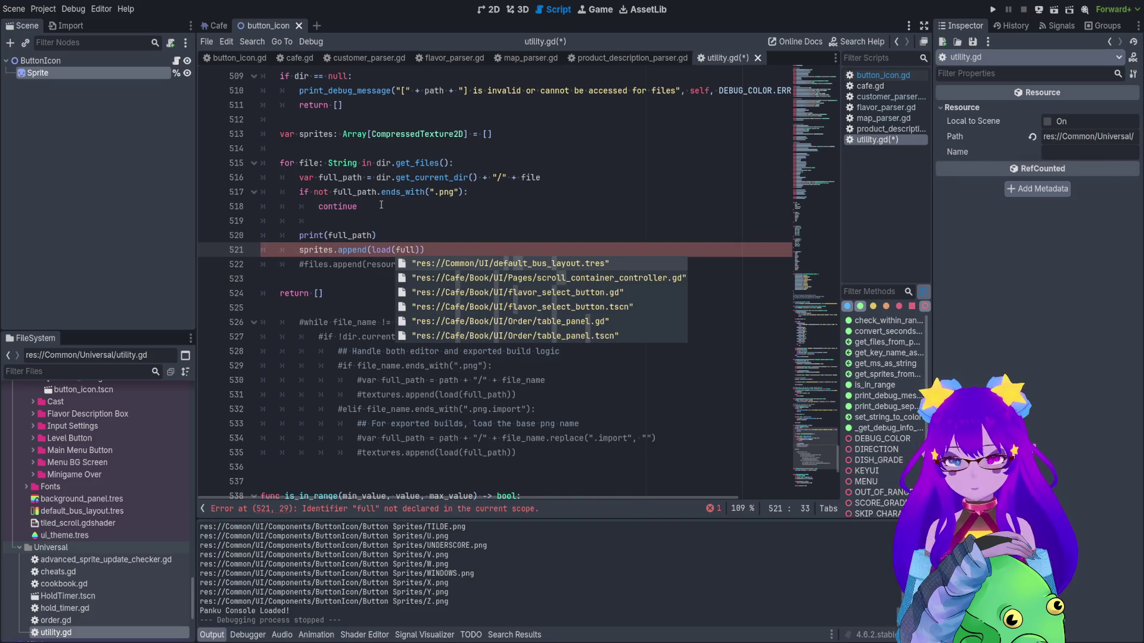
type("_path")
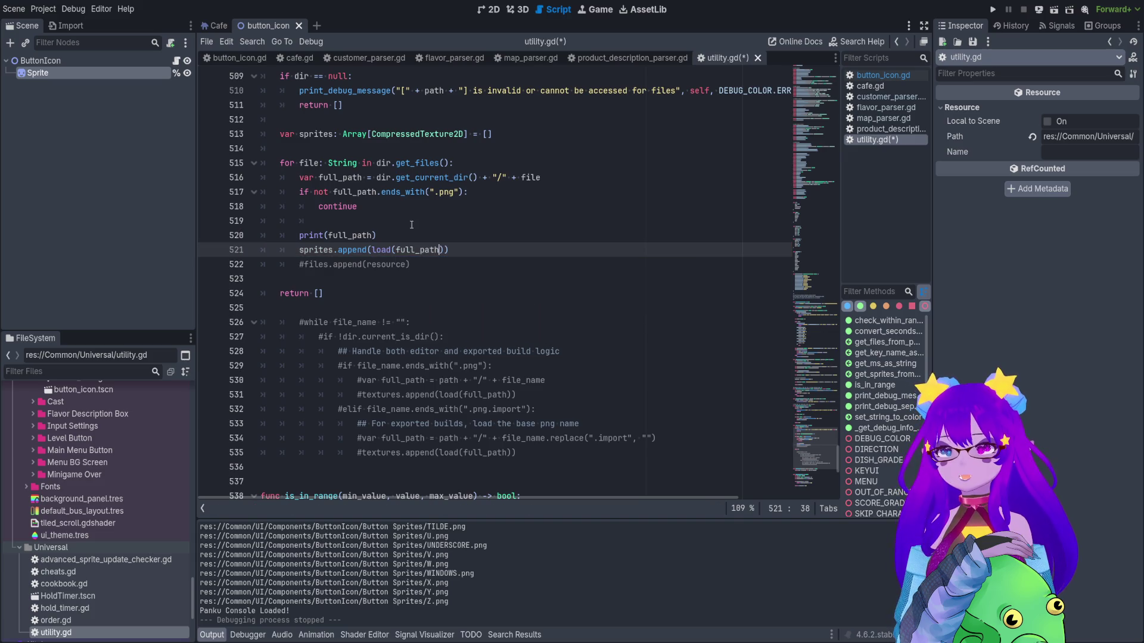
key("ctrl+s")
Move the print below the loop as print(sprites) at function level and run again.
left_click(403, 233)
triple_click(403, 233)
key("ctrl+c")
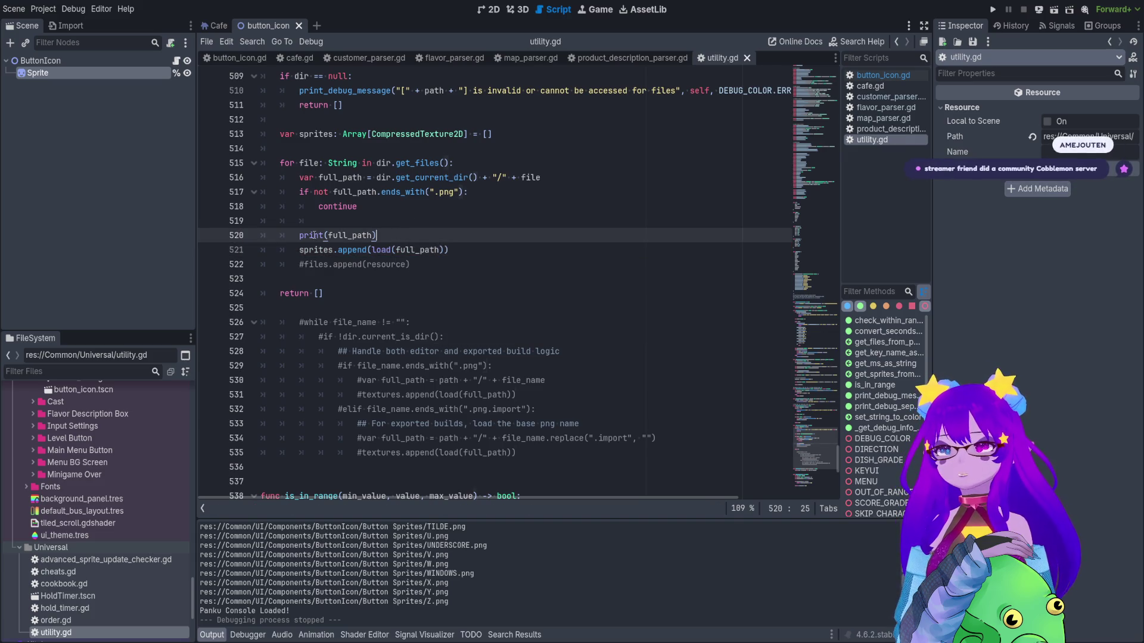
key("BackSpace")
key("BackSpace")
left_click(442, 255)
key("Return")
key("Return")
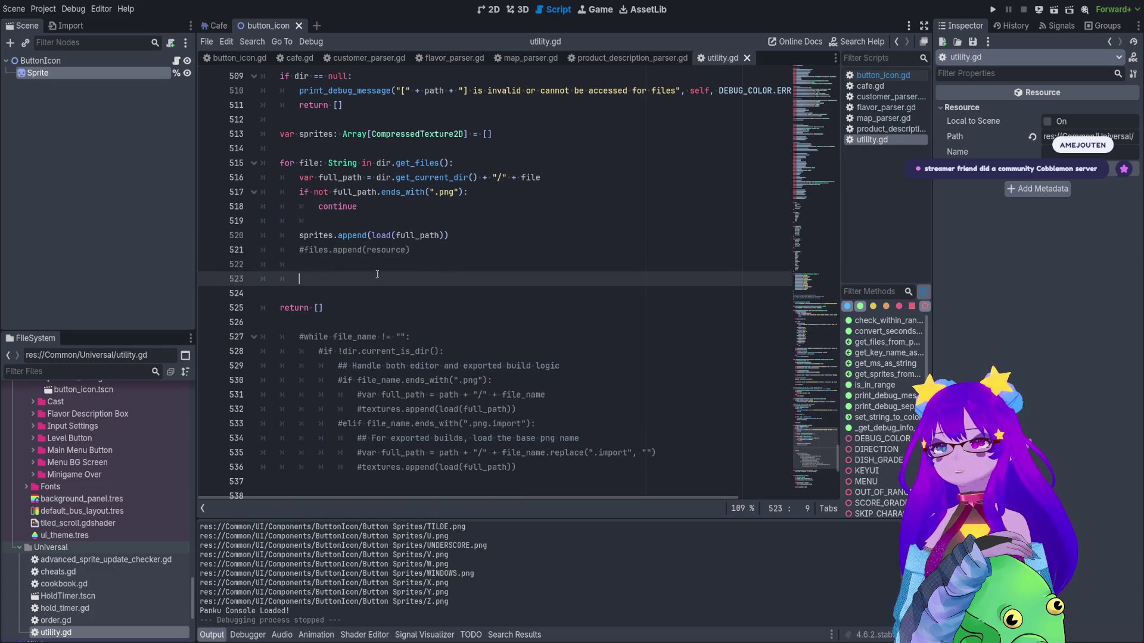
key("ctrl+v")
key("Home")
key("BackSpace")
key("BackSpace")
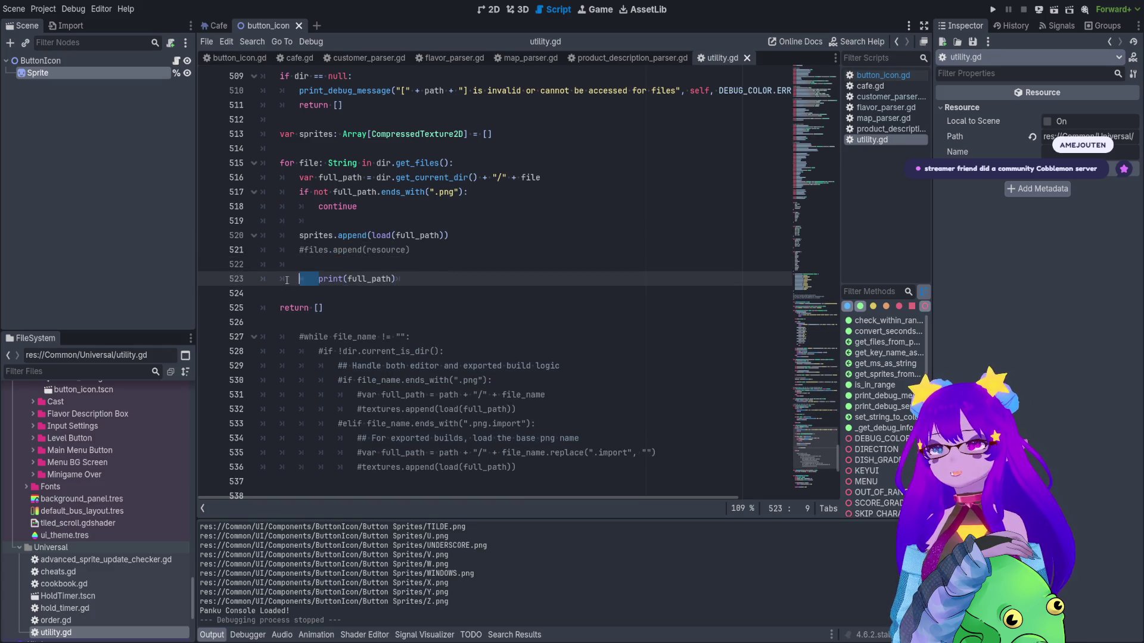
double_click(328, 277)
type("sprites")
key("F6")
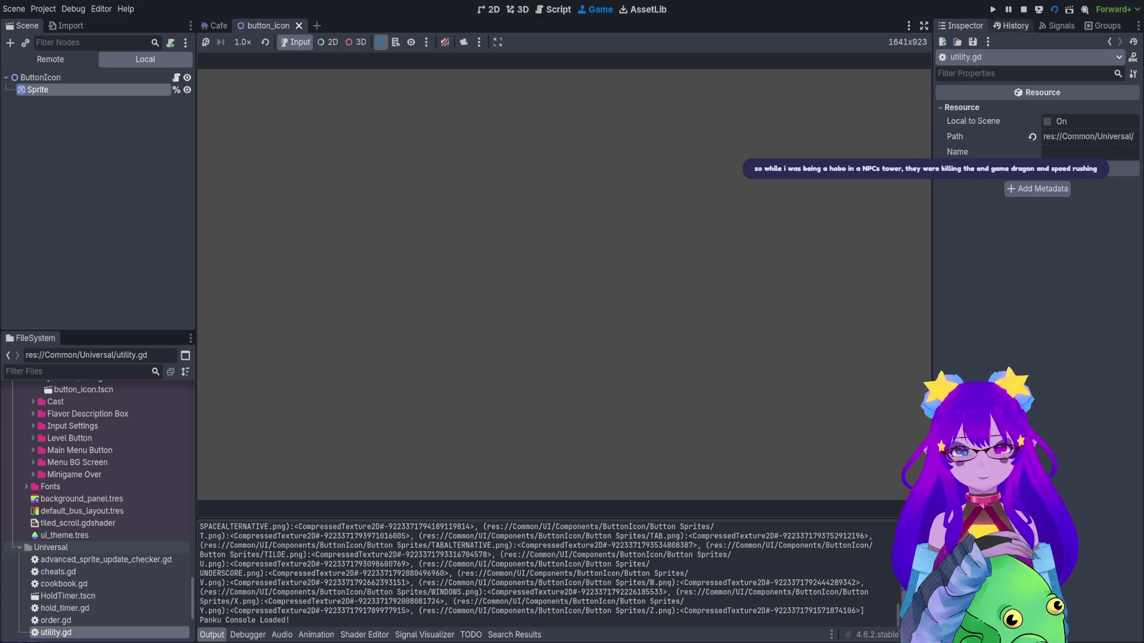
Stop the run and make get_sprites_from_path return sprites instead of an empty array.
left_click(1023, 9)
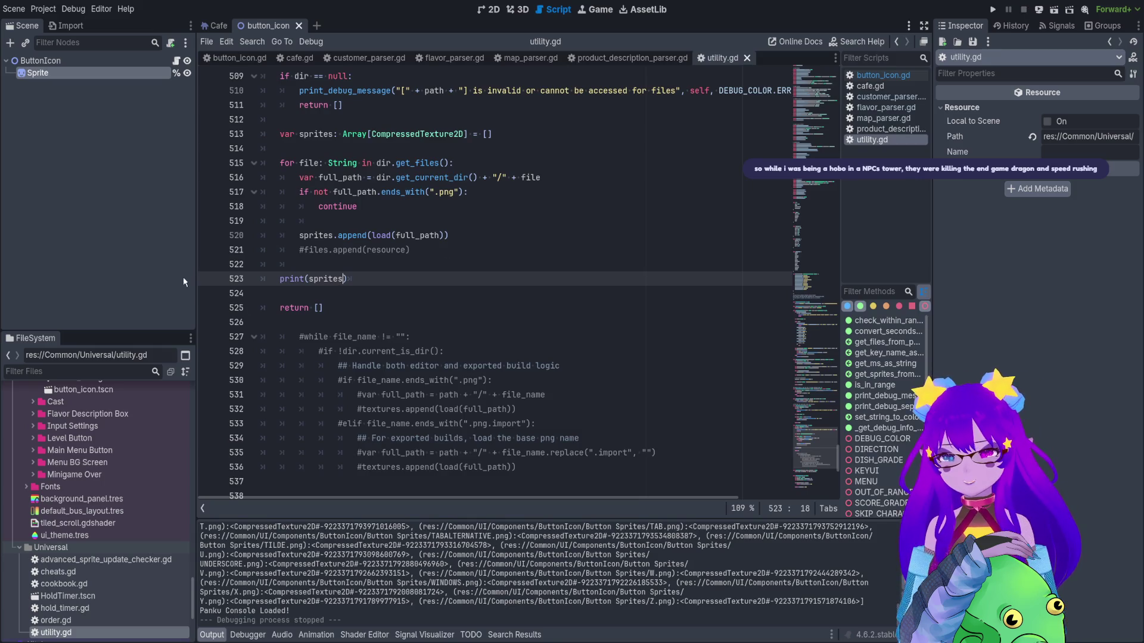
double_click(315, 278)
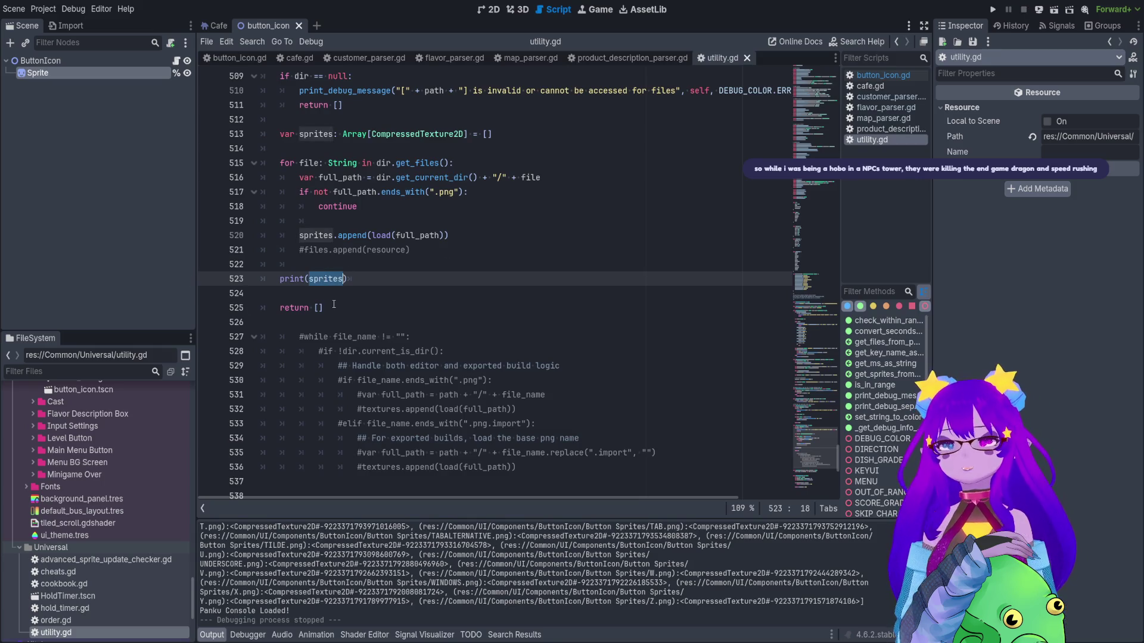
left_click(314, 307)
type("sprites")
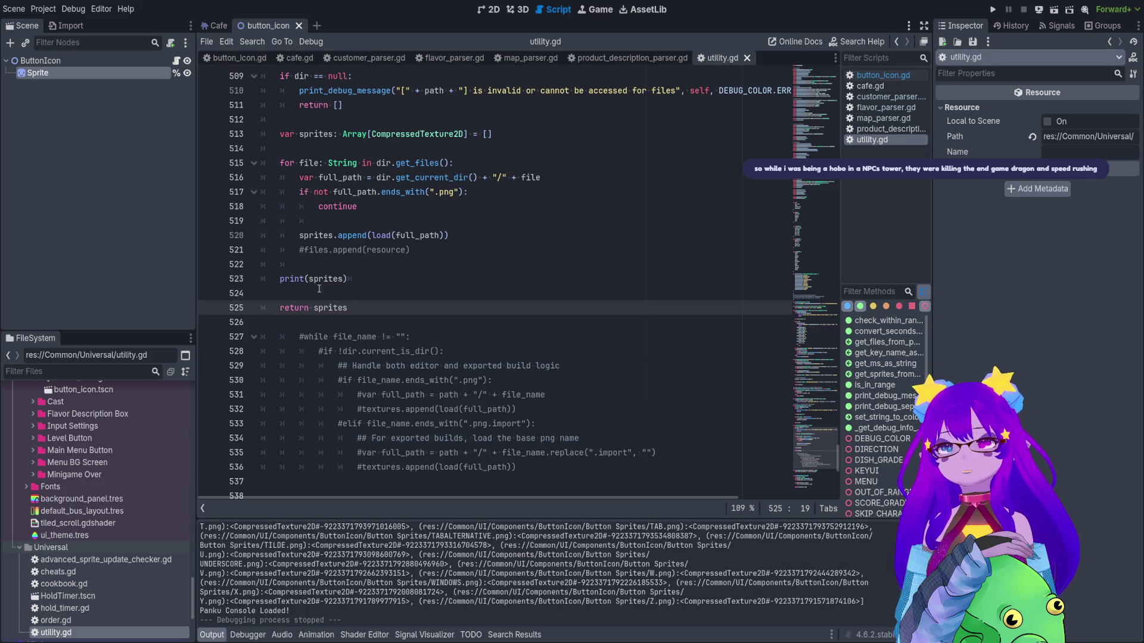
Delete the print(sprites) line and the commented #files.append line, then save utility.gd.
left_click_drag(327, 294, 263, 270)
key("BackSpace")
key("BackSpace")
key("Return")
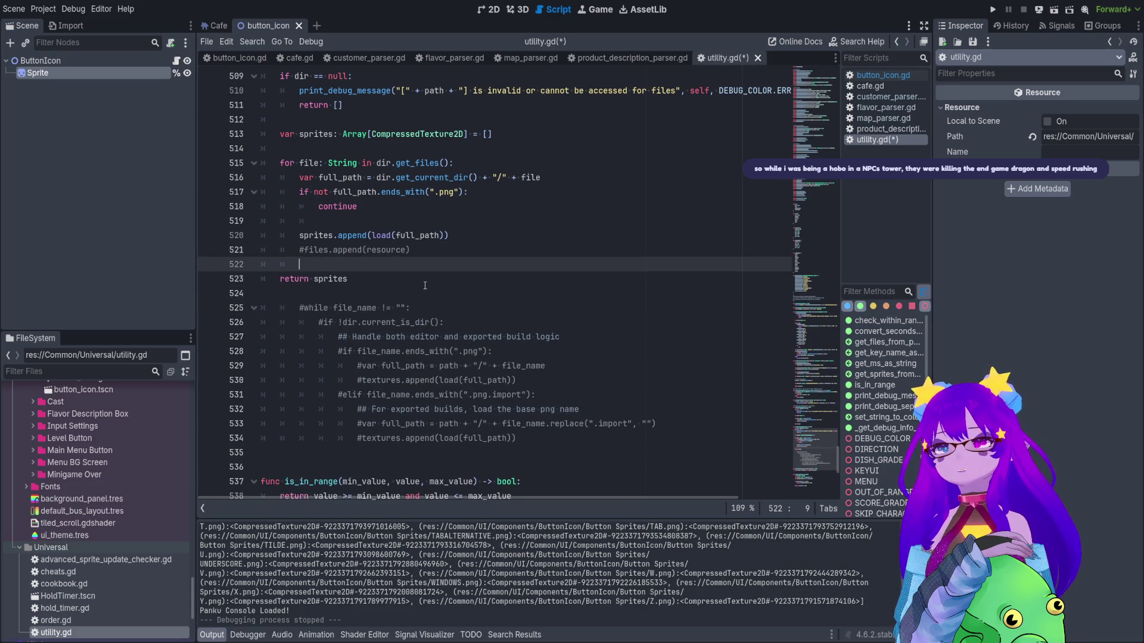
scroll(425, 285, "up", 3)
left_click_drag(424, 380, 249, 381)
key("BackSpace")
key("BackSpace")
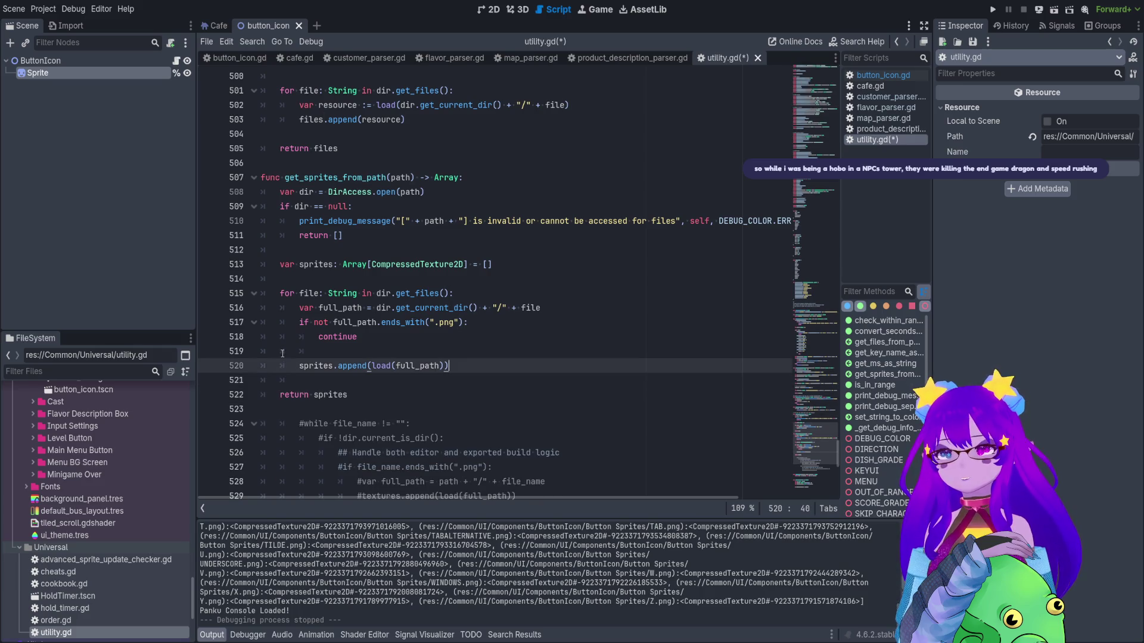
left_click(275, 347)
key("ctrl+s")
left_click(177, 62)
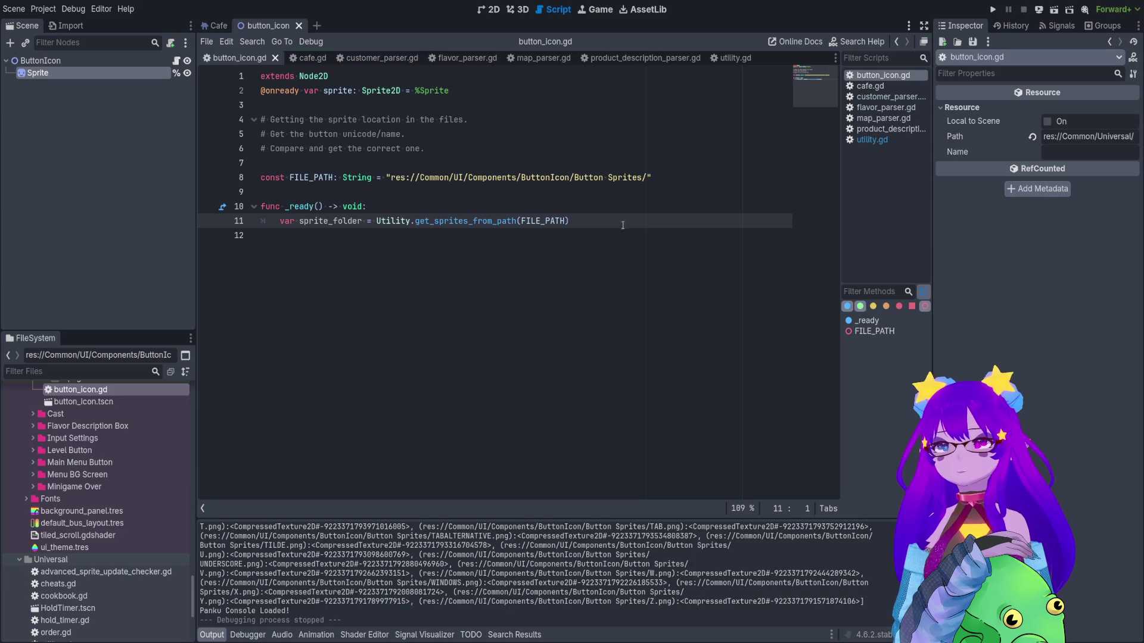
Declare line 11's variable as sprite_list: Array[CompressedTexture2D] using autocomplete.
left_click(668, 226)
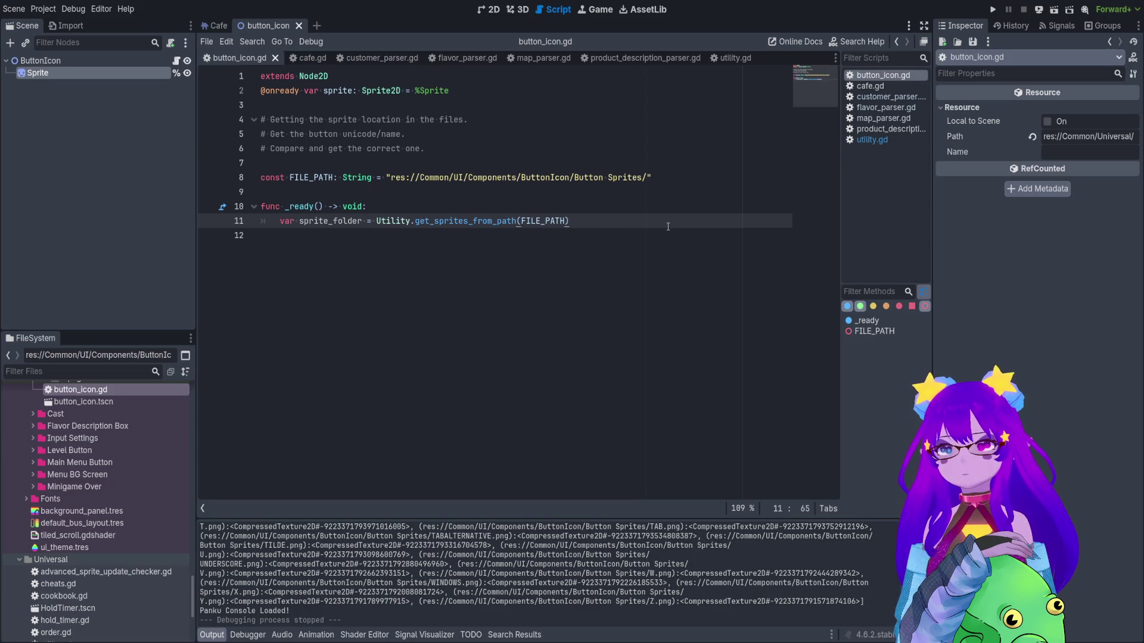
key("Return")
key("ctrl+s")
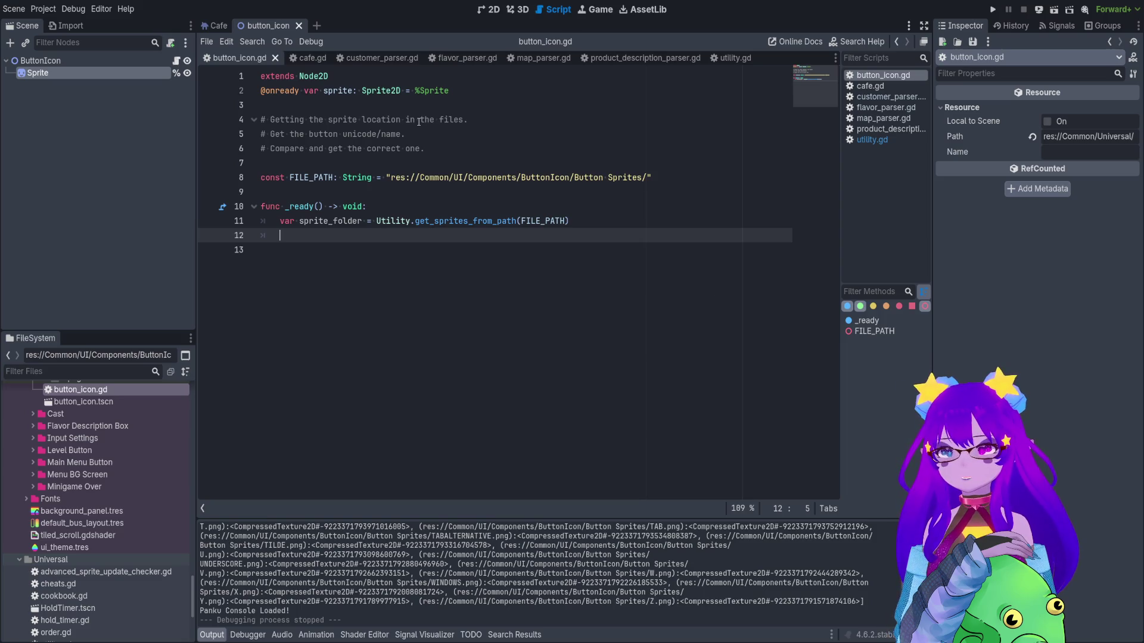
double_click(352, 221)
type("sprites")
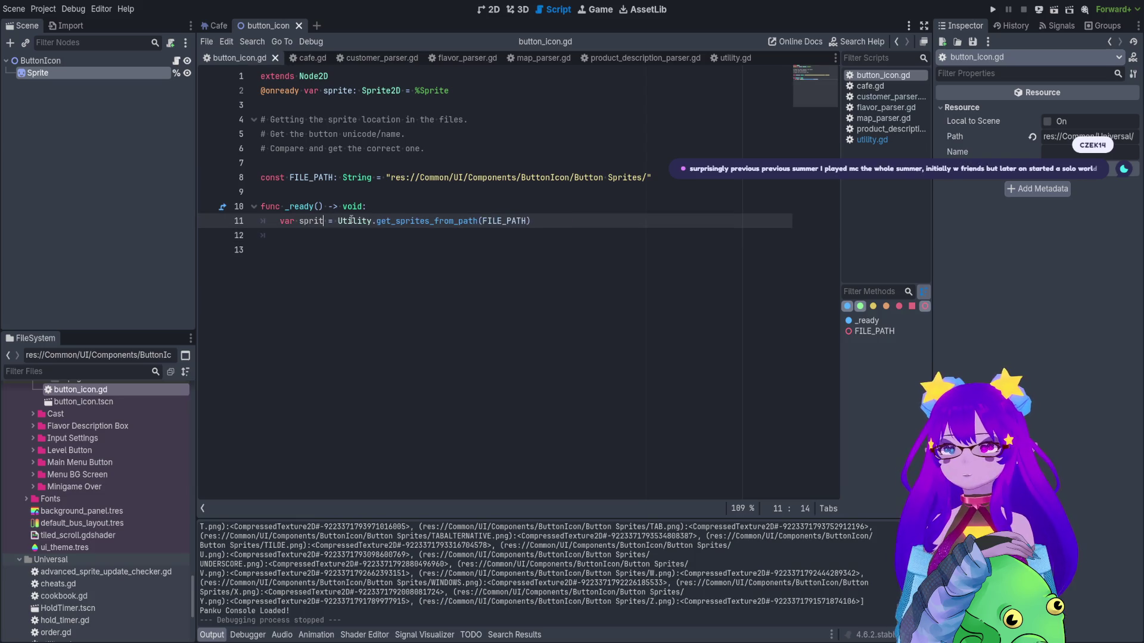
key("BackSpace")
type("_list")
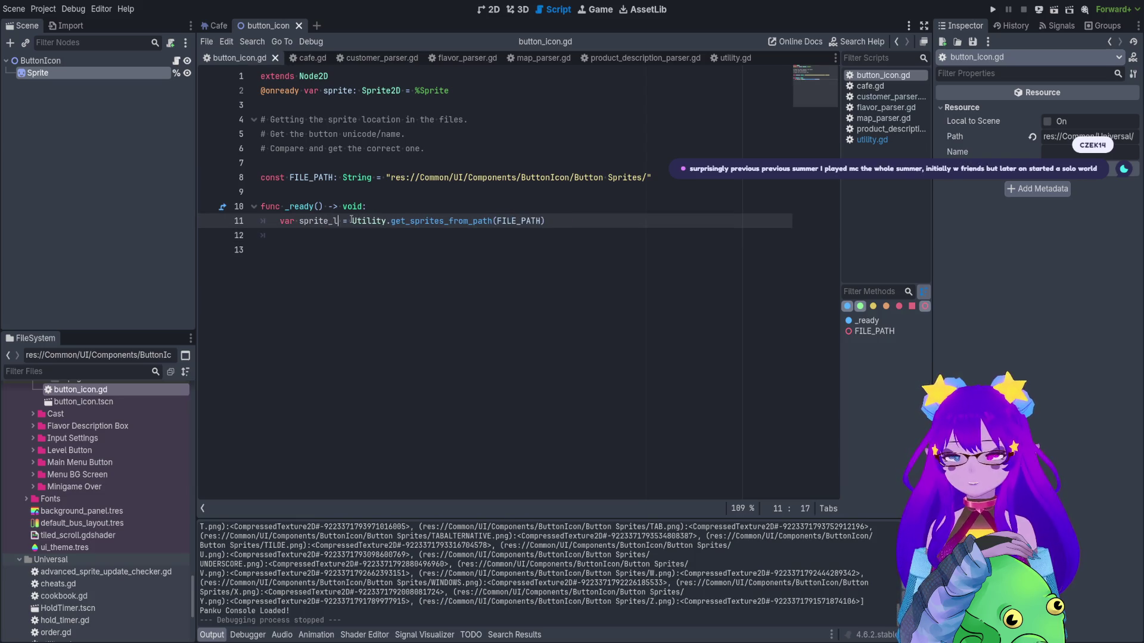
type(": Array[")
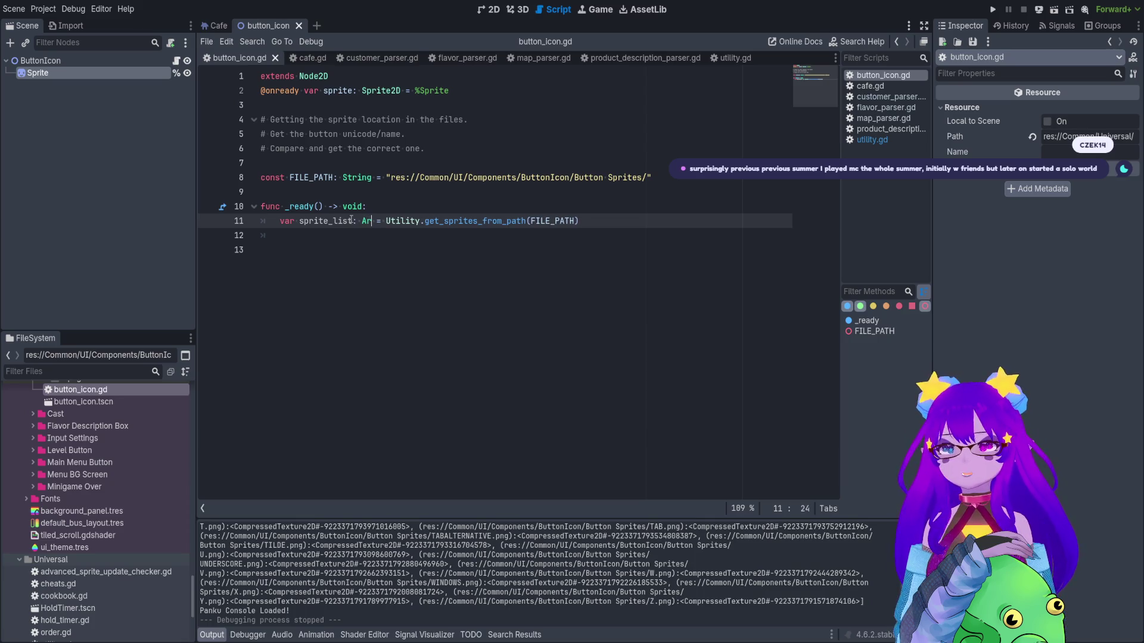
type("Texture")
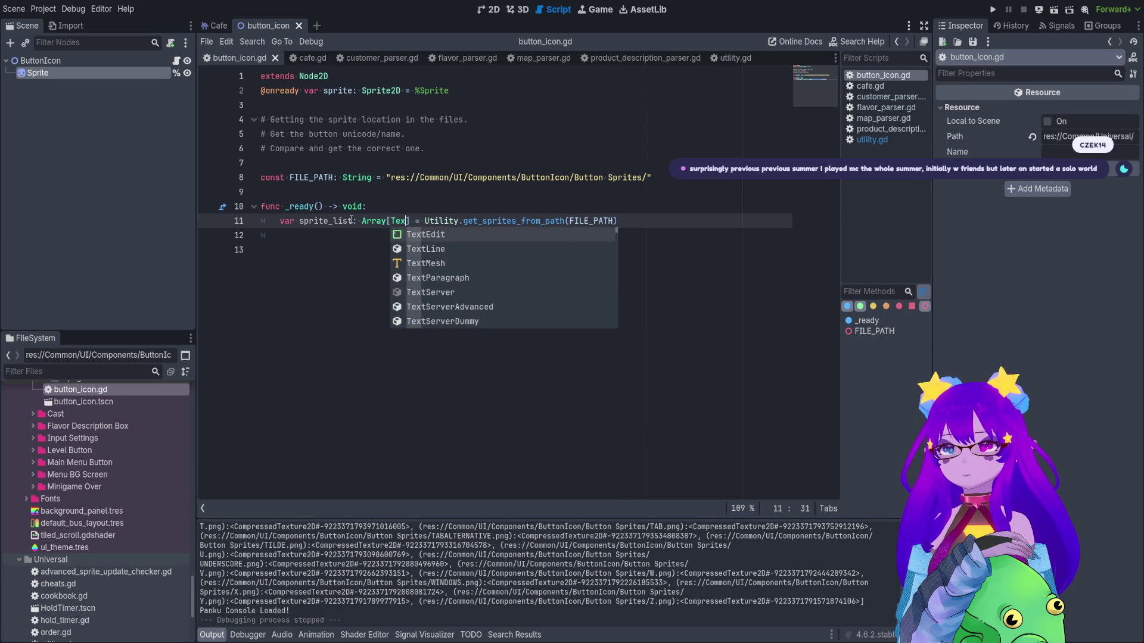
key("BackSpace")
key("BackSpace")
key("BackSpace")
type("Compr")
key("Down")
key("Down")
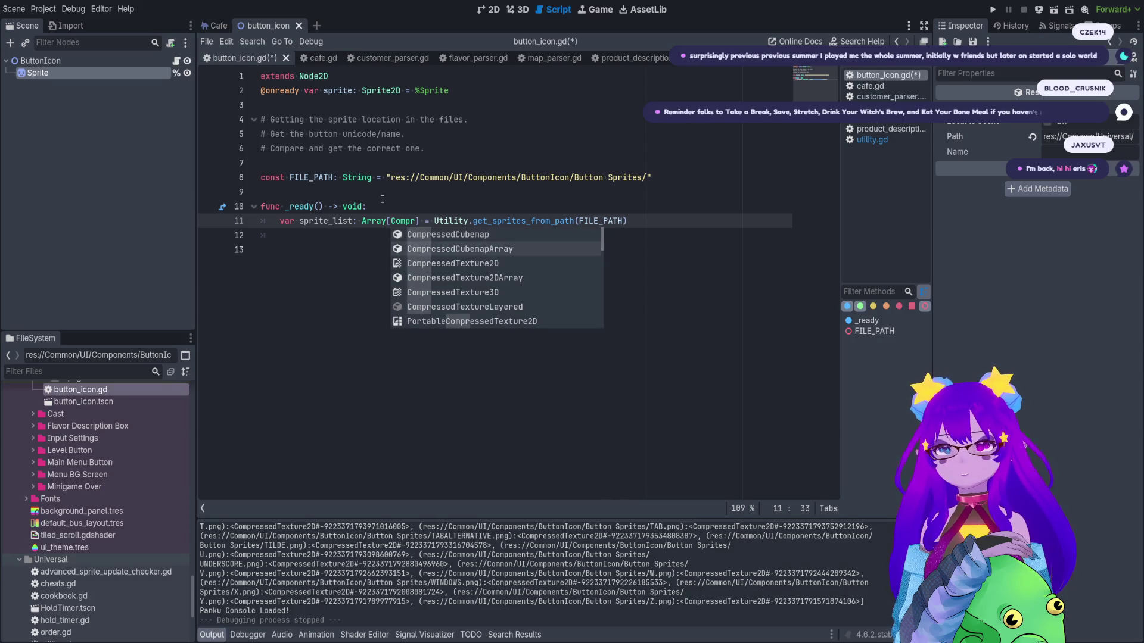
key("Return")
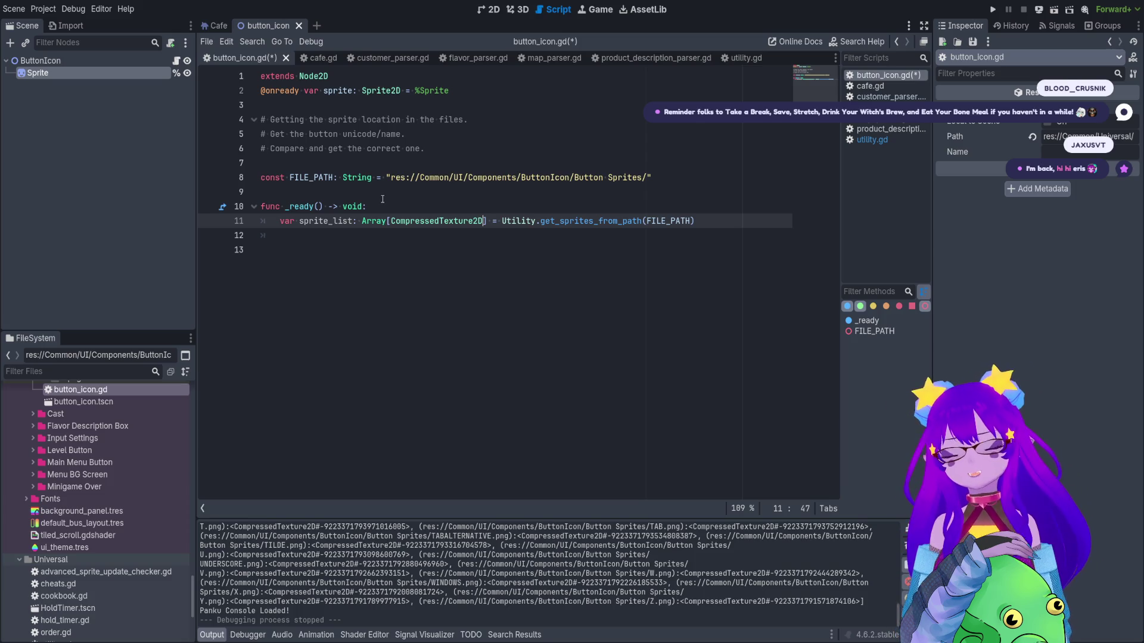
Indent line 13, inspect the Sprite node in the 2D view, and begin typing print(sp).
left_click(629, 268)
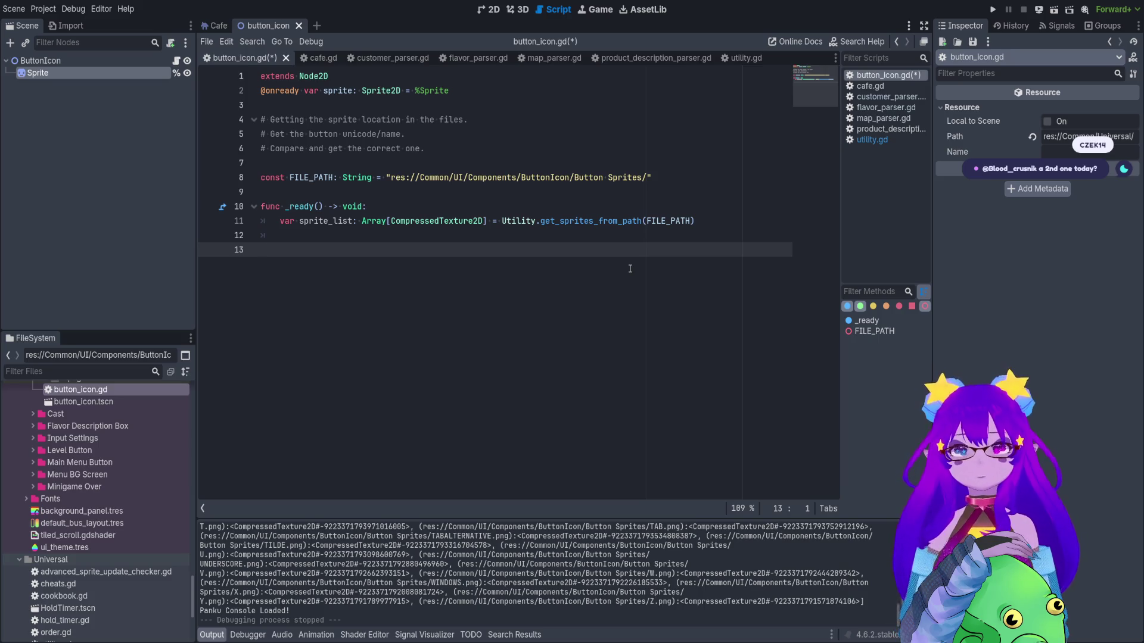
key("Tab")
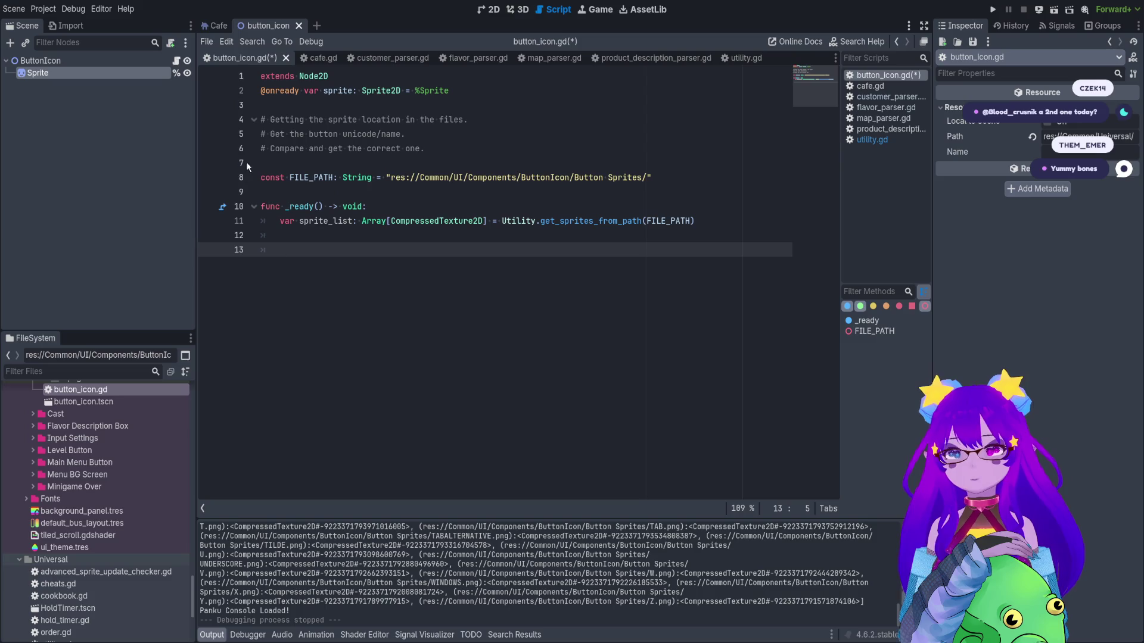
left_click(119, 61)
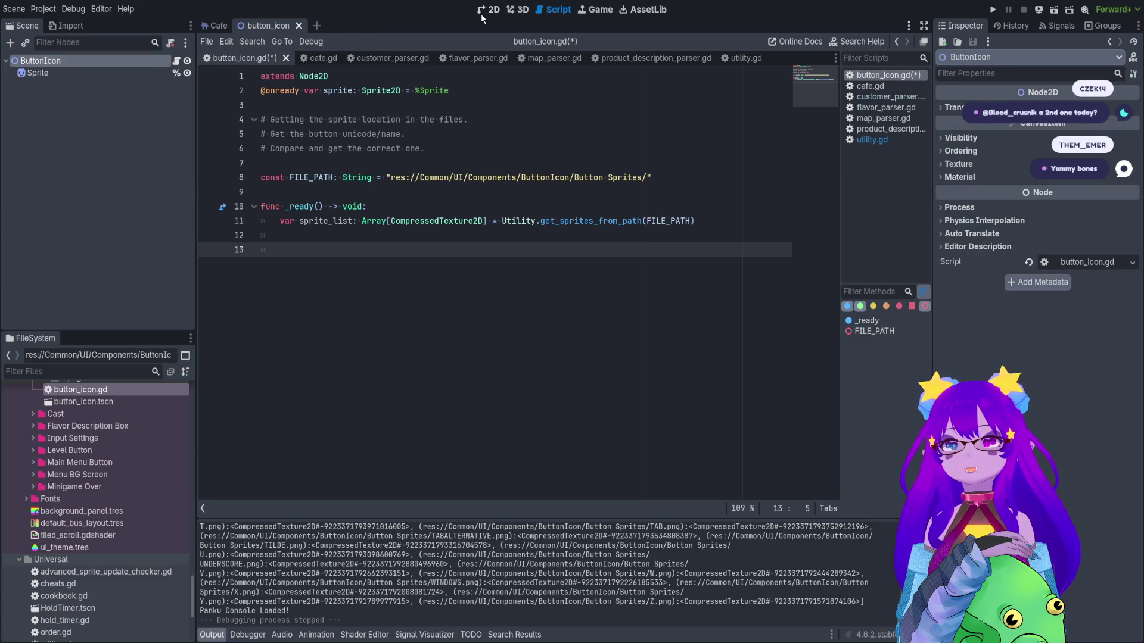
left_click(486, 9)
scroll(491, 326, "up", 4)
left_click(159, 76)
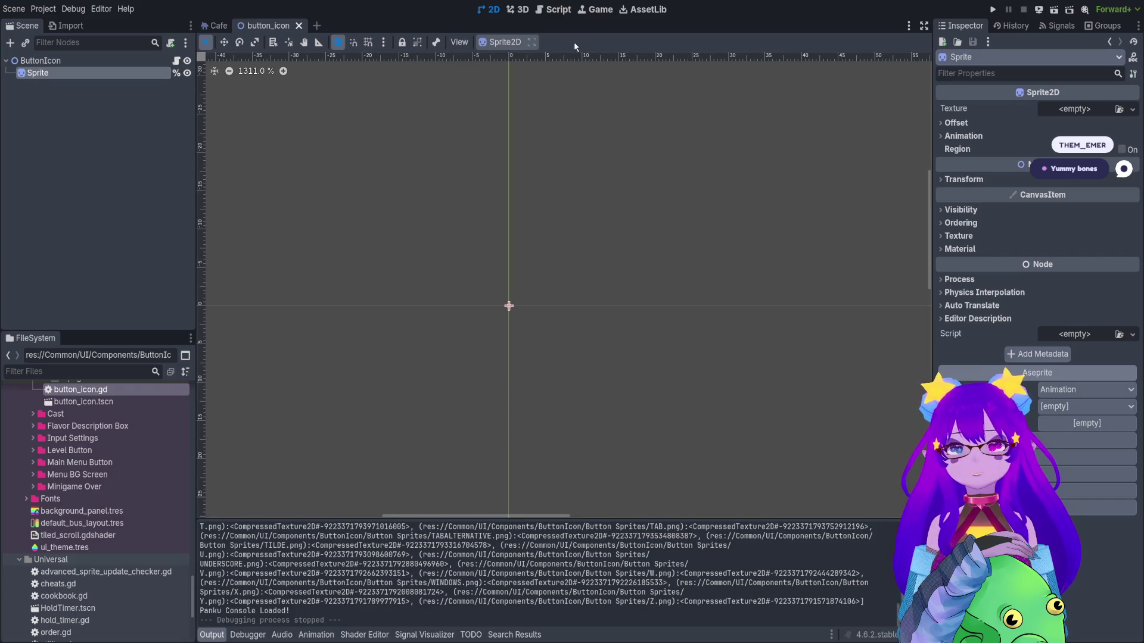
left_click(556, 14)
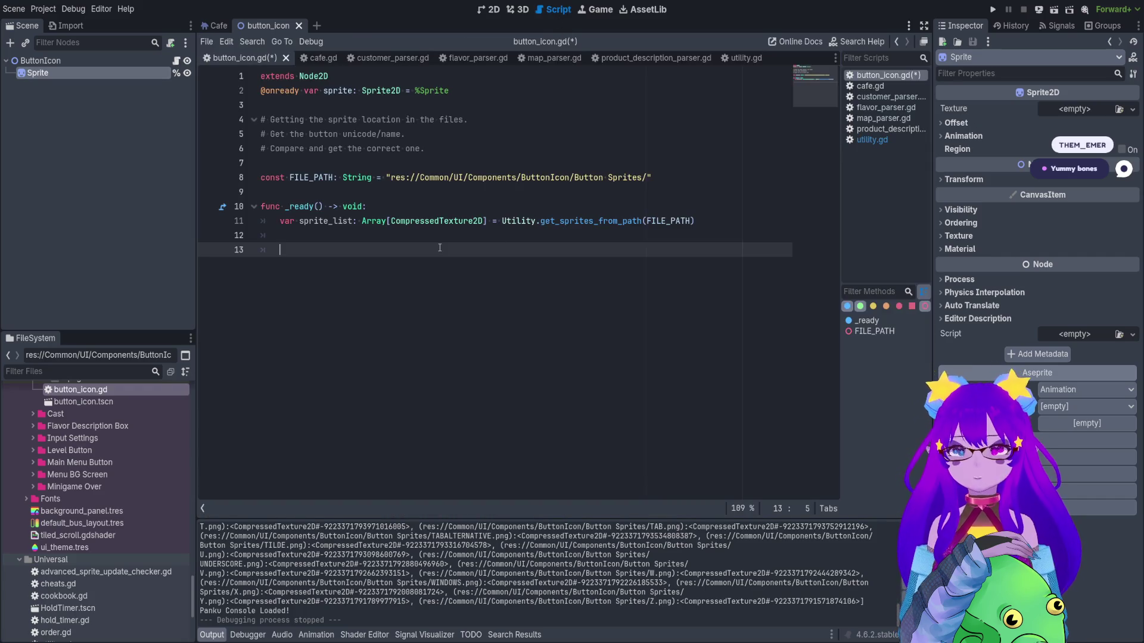
type("print")
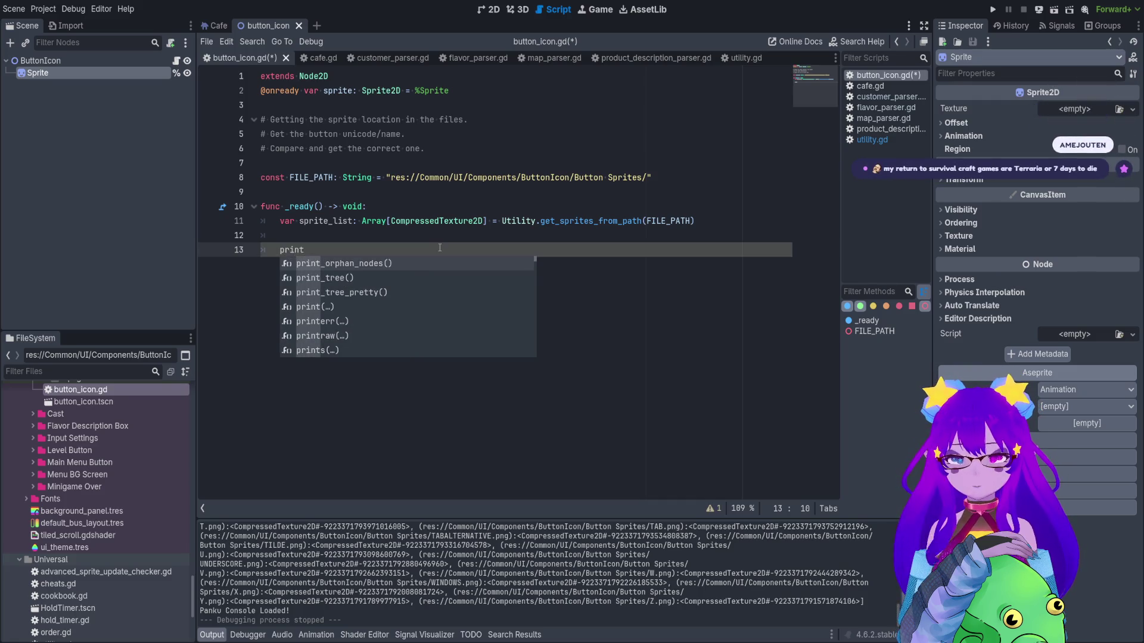
type("(sp")
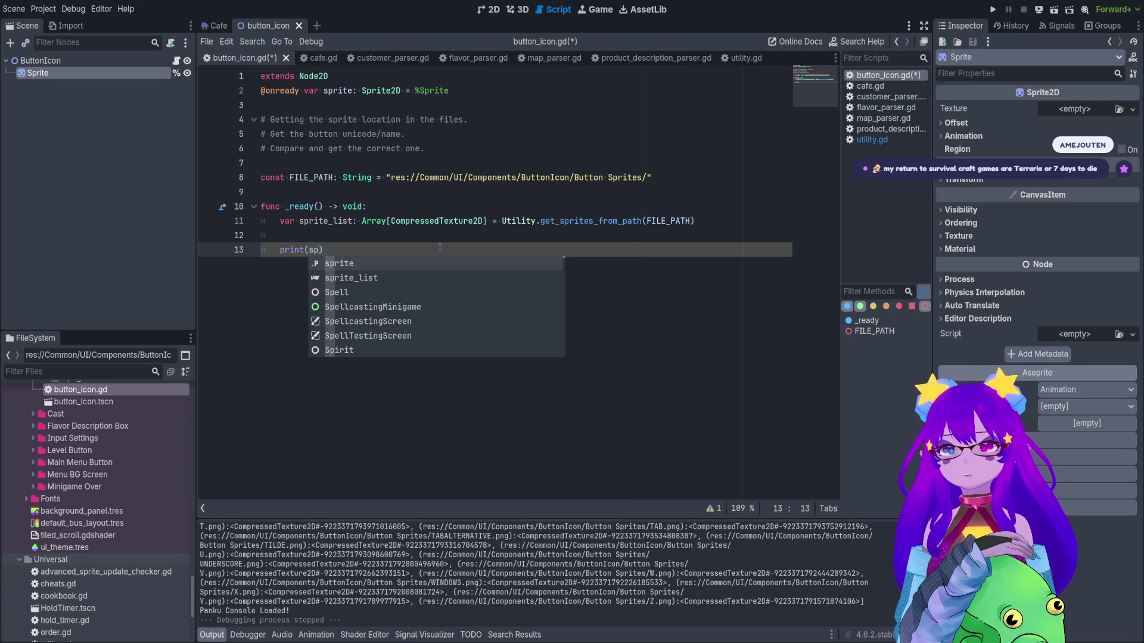
Complete print(sprite_list), save, and run the current scene to list the loaded textures.
key("Down")
key("Return")
key("ctrl+s")
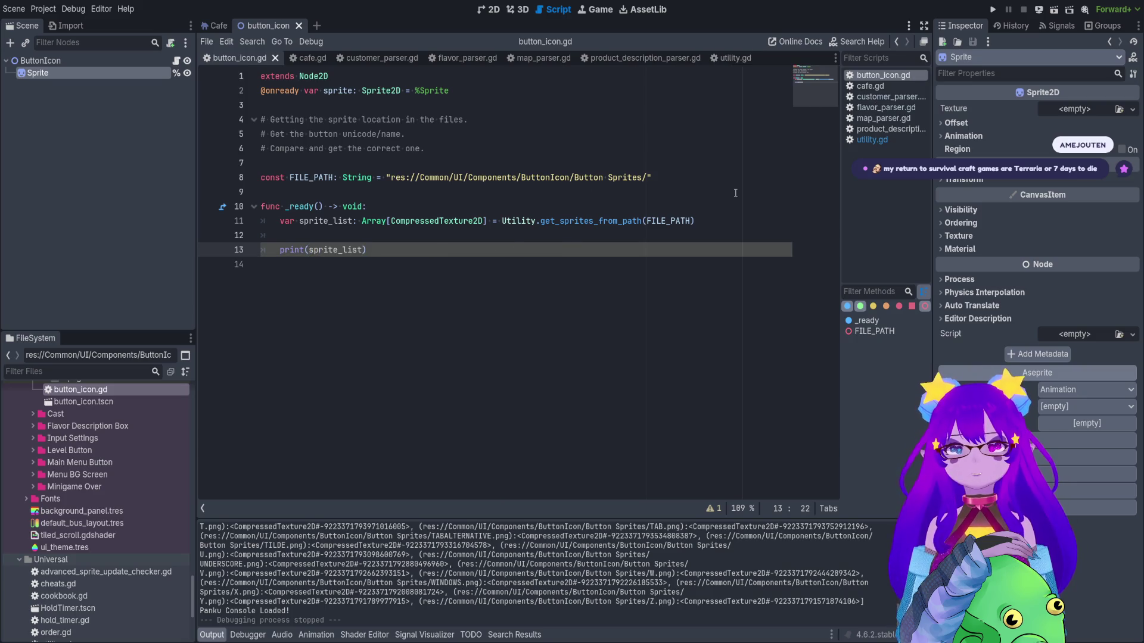
left_click(1053, 11)
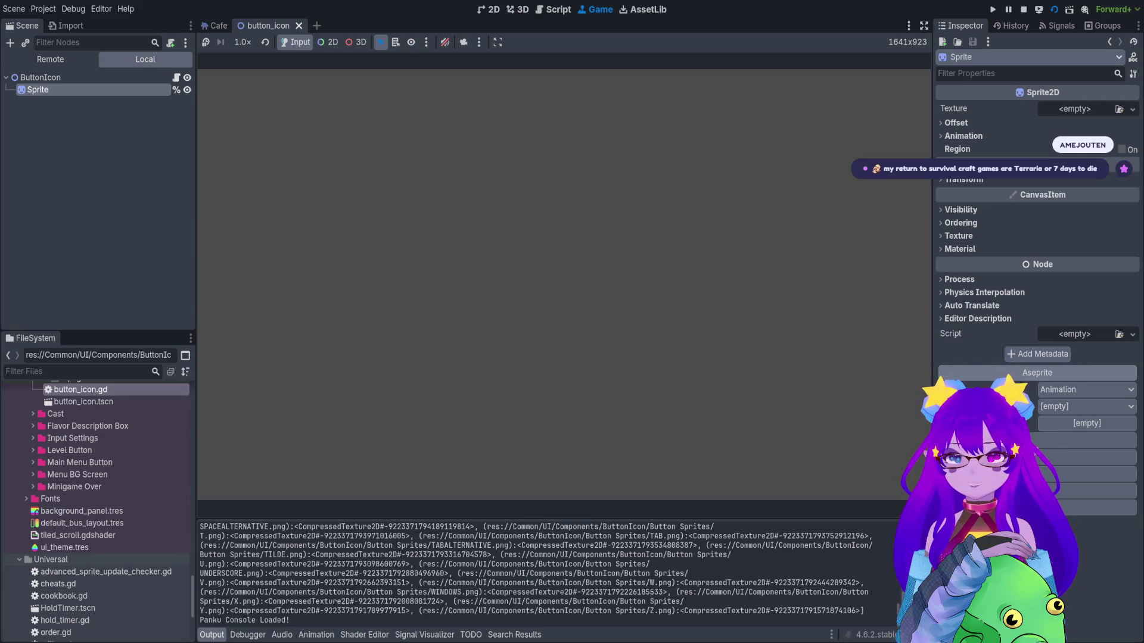
mouse_move(645, 611)
left_mouse_down()
mouse_move(200, 611)
mouse_move(881, 614)
left_mouse_up()
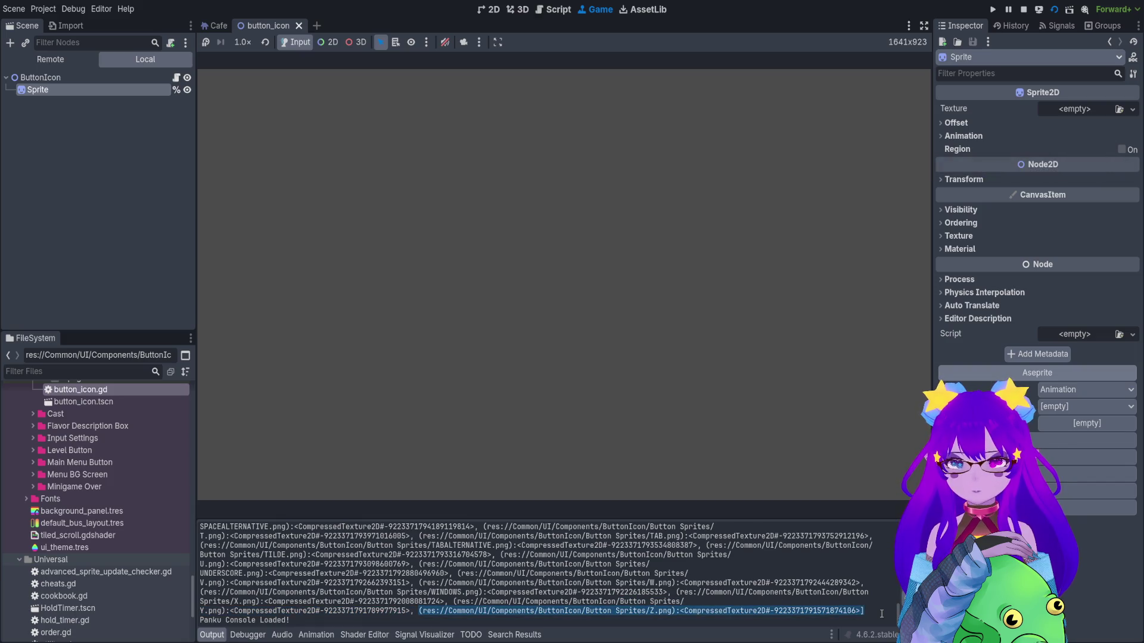
Stop the scene with F8 and remove a stray dot typed after sprite_list.
key("F8")
type(".")
key("BackSpace")
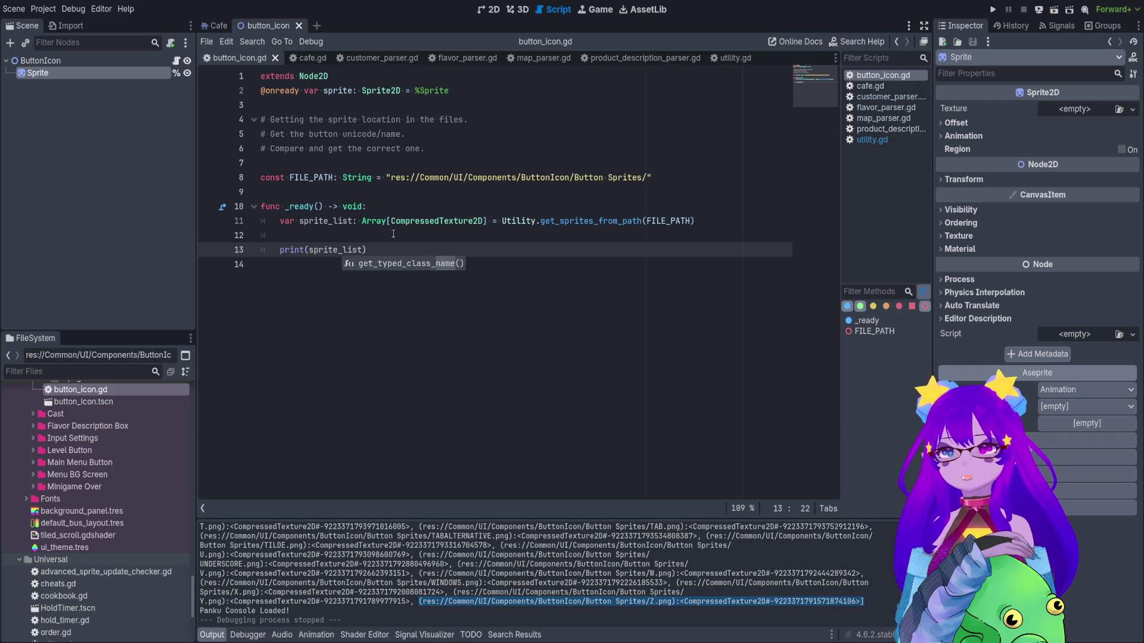
Select the Z.png sprite path in the Output log to inspect it.
left_click(425, 221)
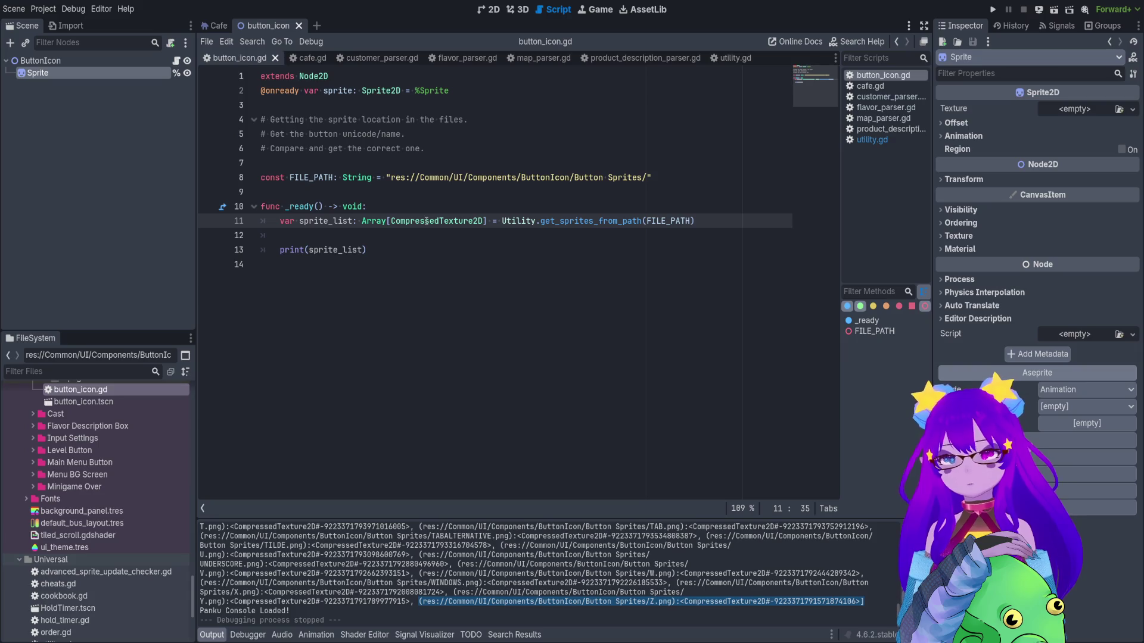
left_click(671, 605)
double_click(651, 601)
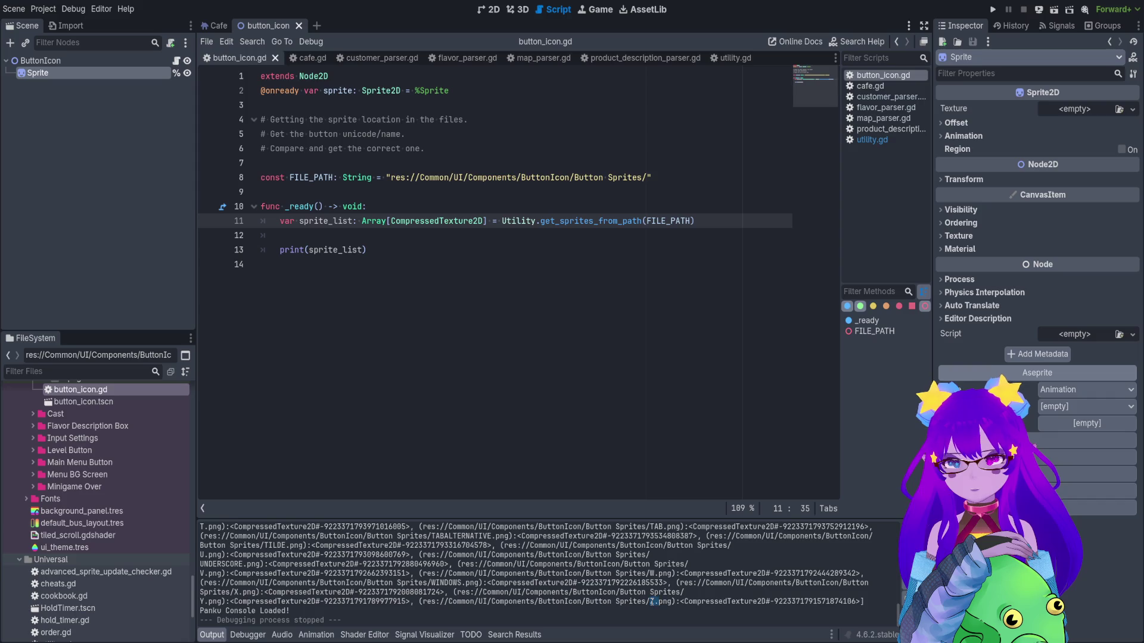
mouse_move(420, 603)
left_mouse_down()
mouse_move(291, 611)
mouse_move(678, 603)
left_mouse_up()
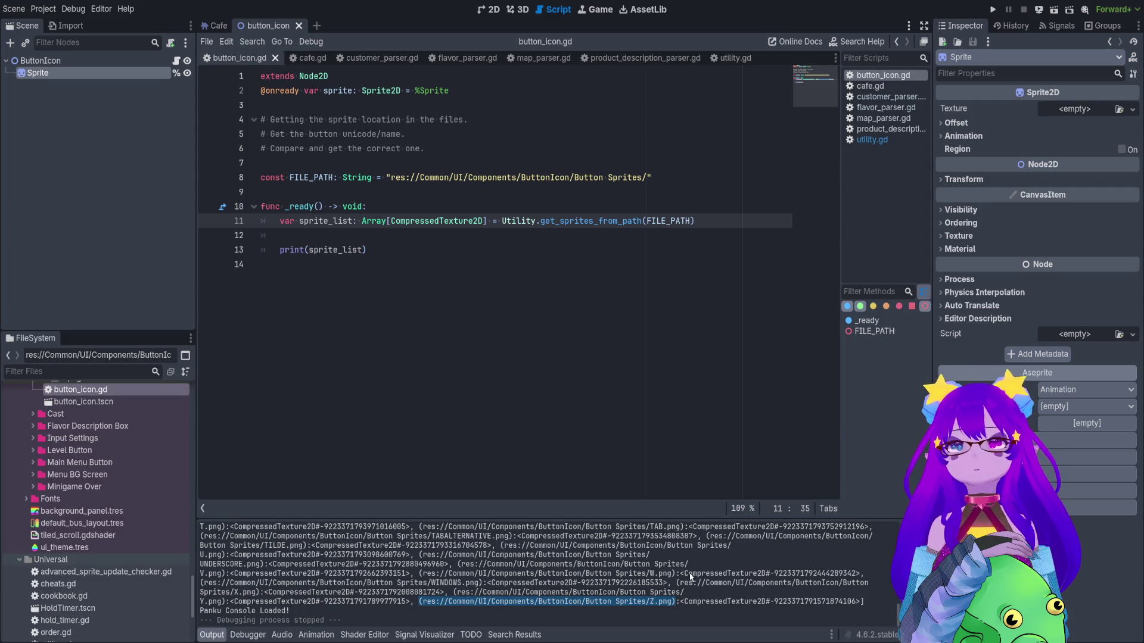
Change line 11's type to Dictionary[String, CompressedTexture2D].
left_click(484, 221)
left_click(389, 221)
type("String")
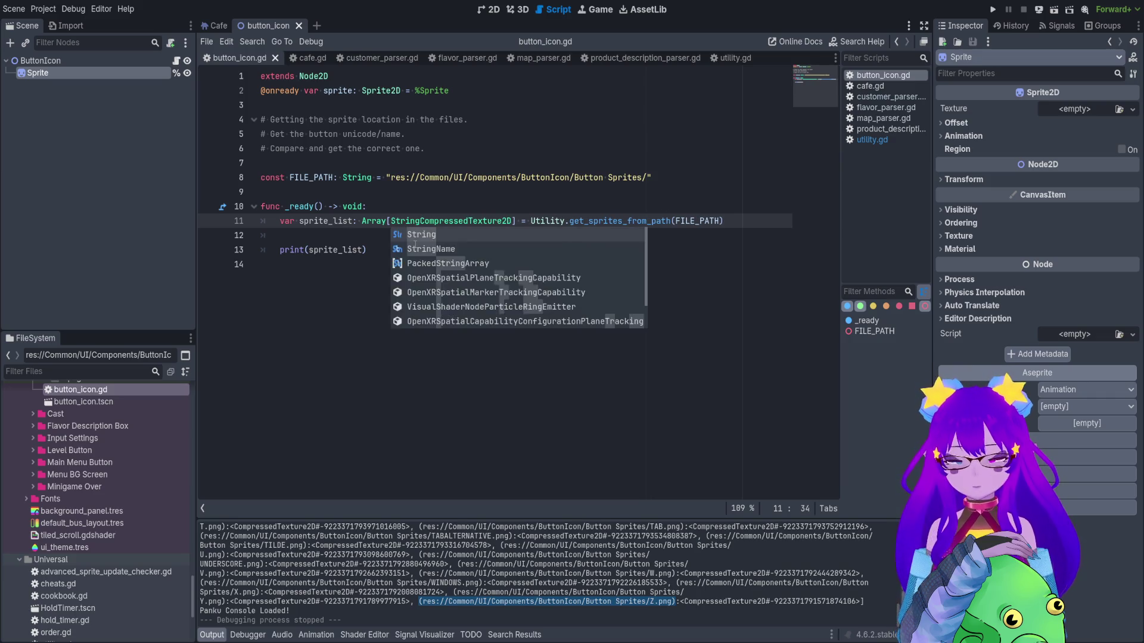
type(",")
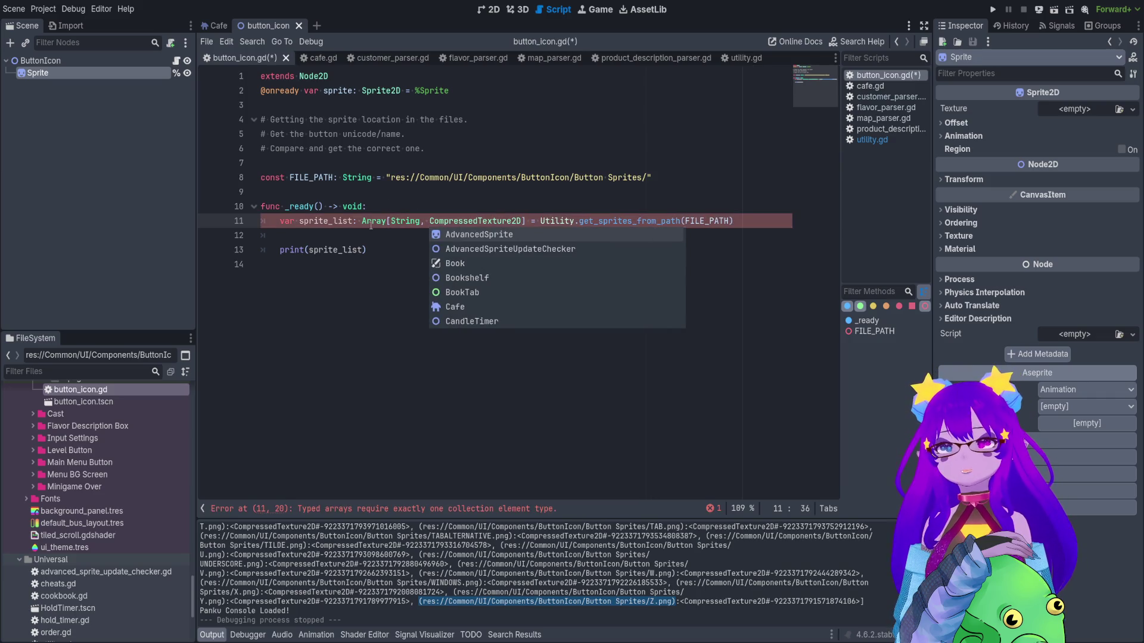
double_click(366, 221)
type("Dic")
left_click(405, 231)
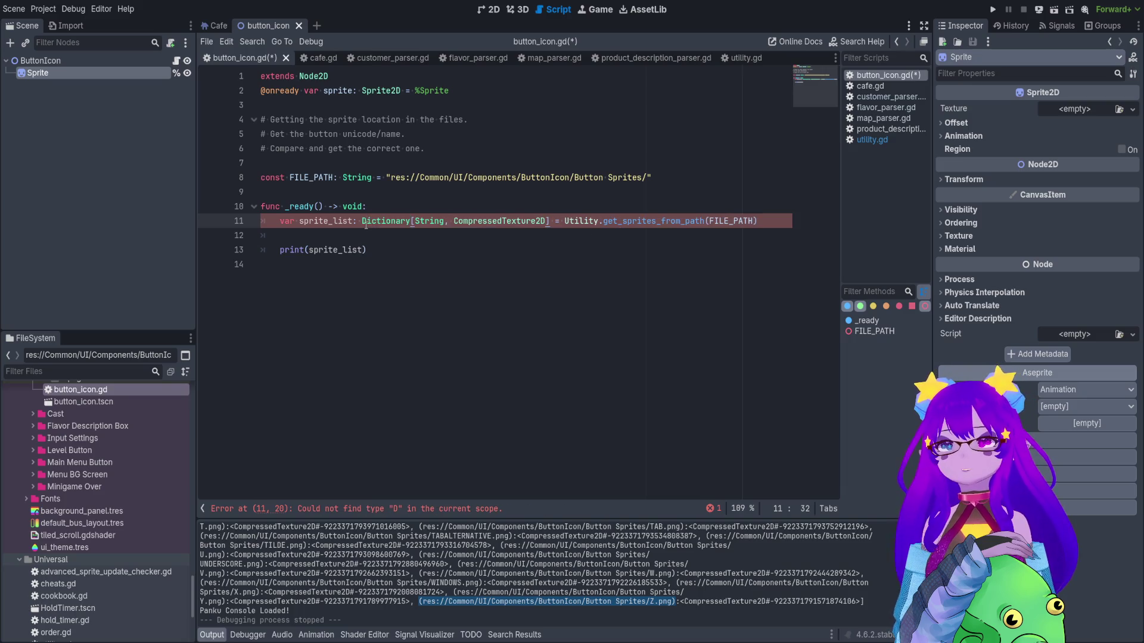
Save to check for errors, then comment out the sprite_list declaration with Ctrl+K.
left_click(516, 222)
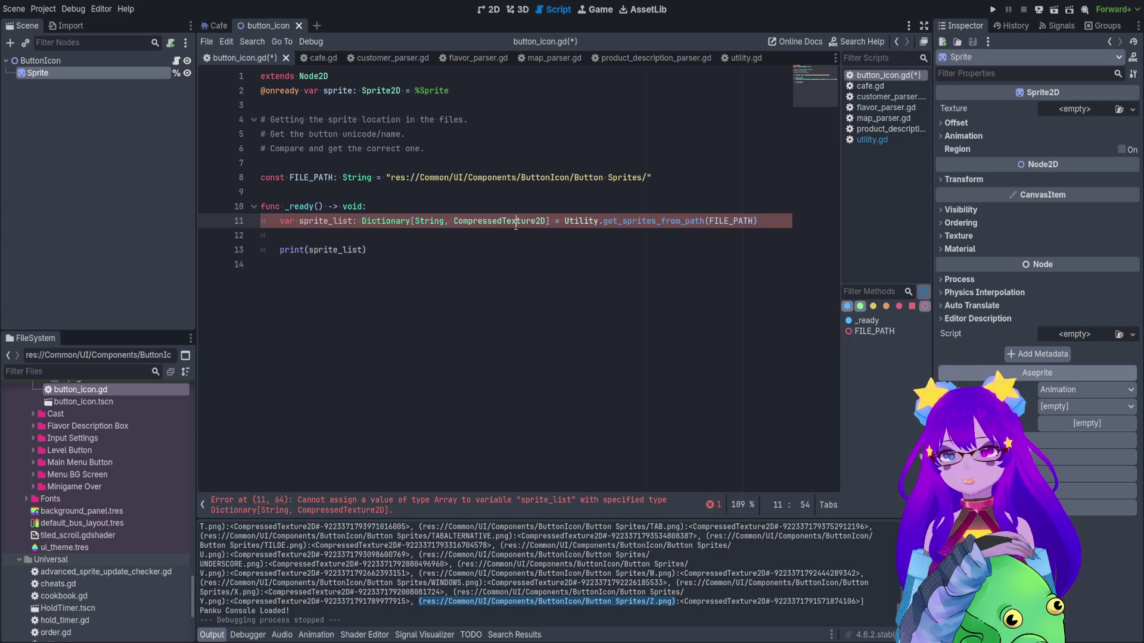
left_click_drag(548, 221, 362, 221)
key("ctrl+s")
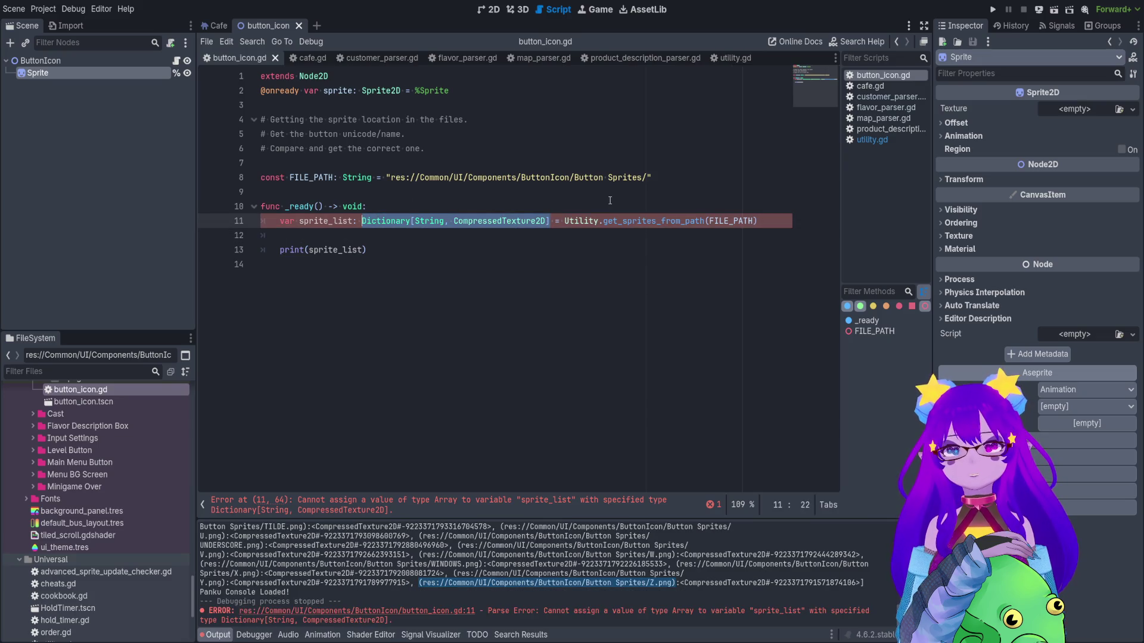
left_click(275, 219)
key("ctrl+k")
left_click_drag(367, 250, 258, 237)
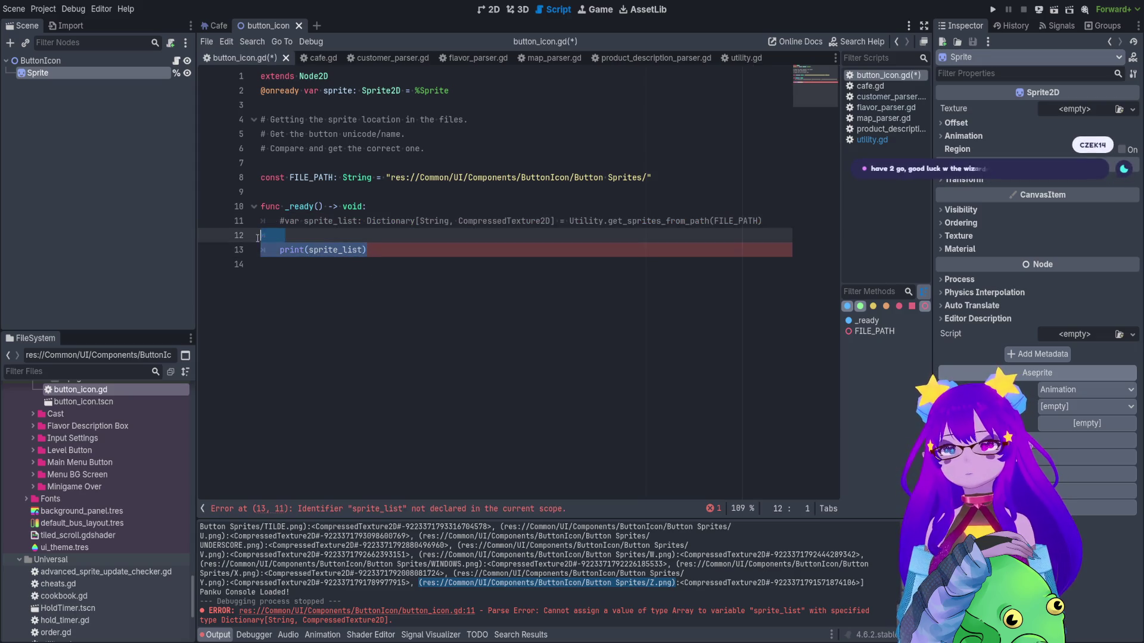
Put pass on line 12 of _ready, delete the print(sprite_list) line, and save button_icon.gd.
left_click(285, 236)
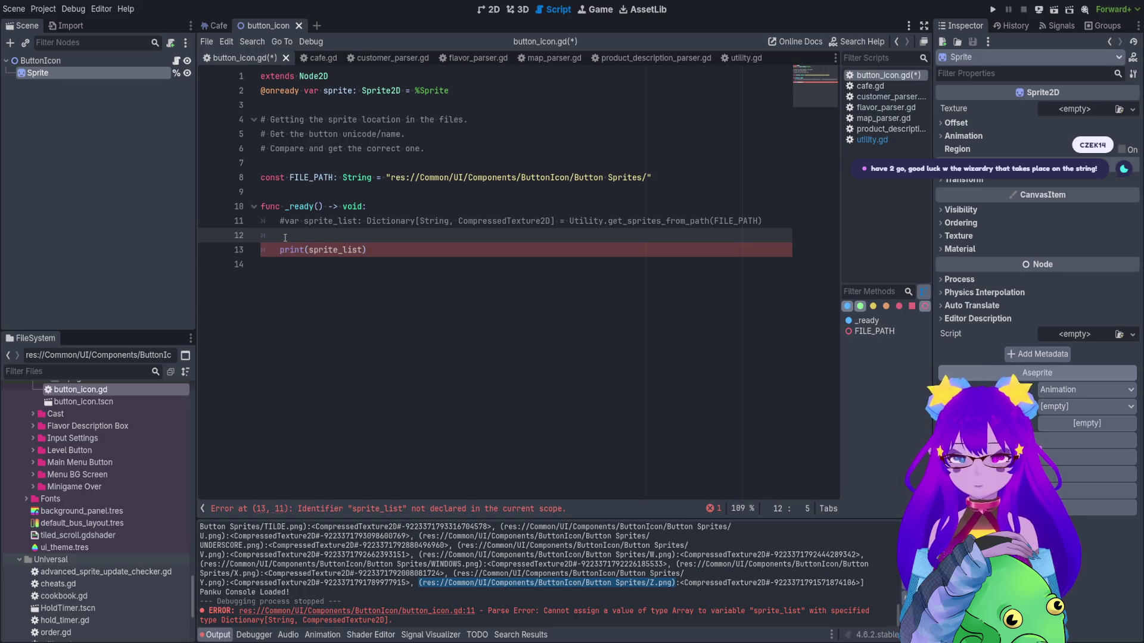
type("pass")
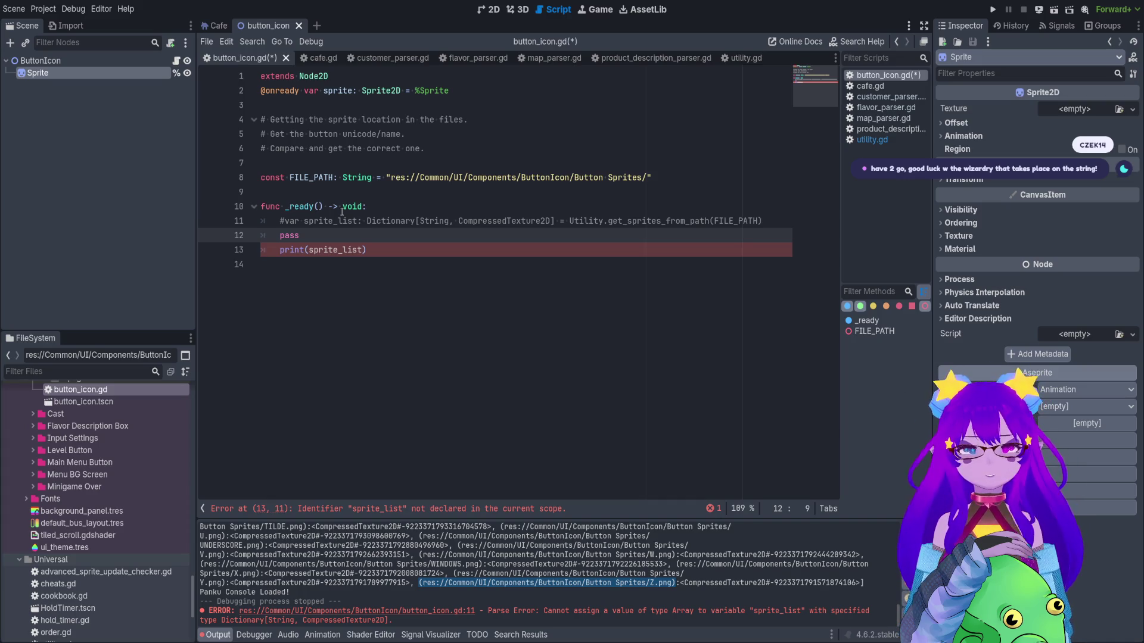
left_click(239, 251)
key("BackSpace")
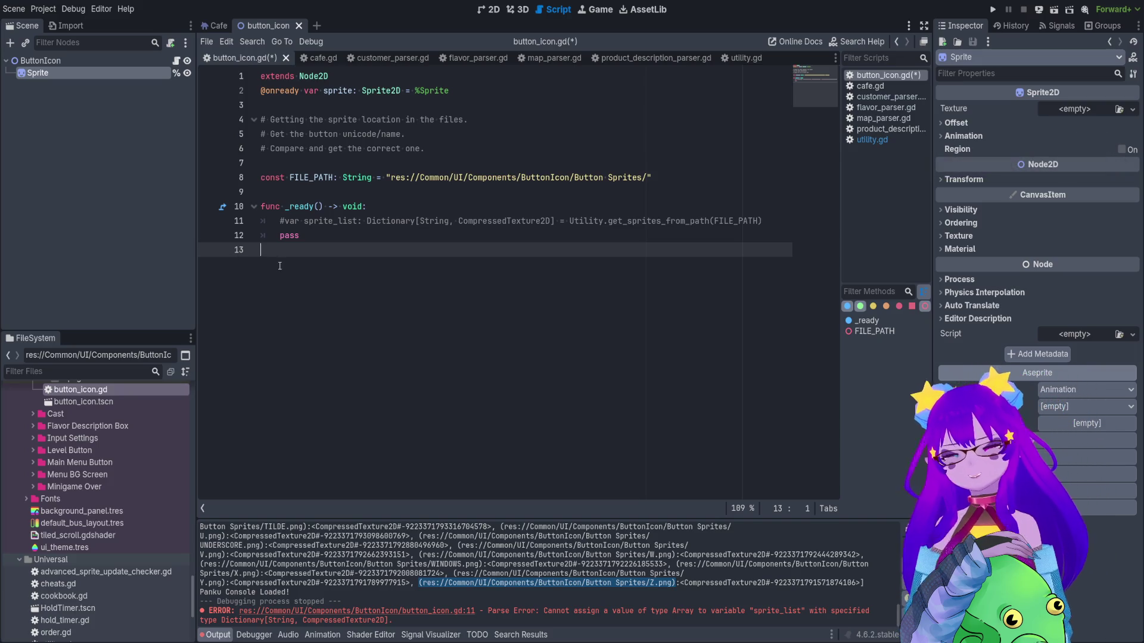
key("BackSpace")
key("ctrl+s")
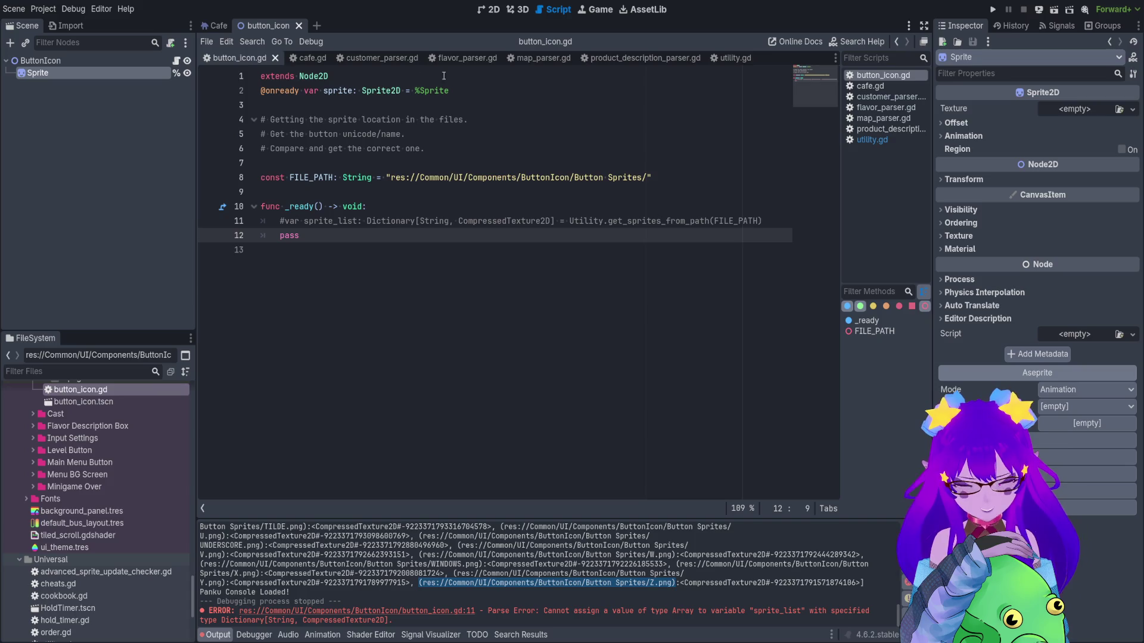
left_click(725, 59)
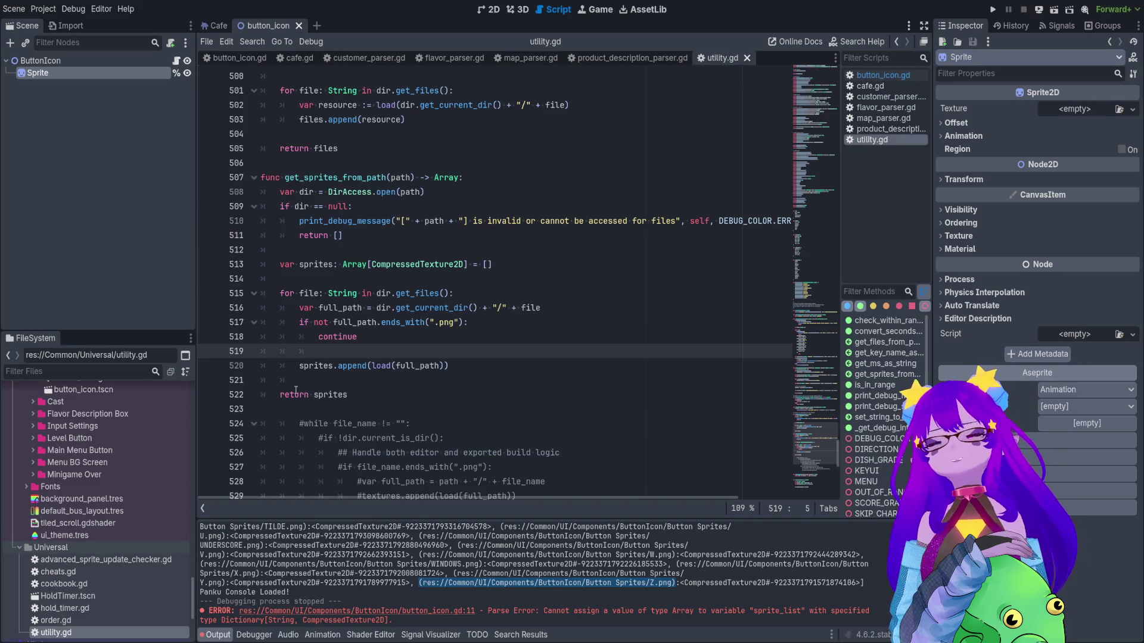
Delete the old commented-out while loop block in utility.gd.
scroll(384, 176, "down", 4)
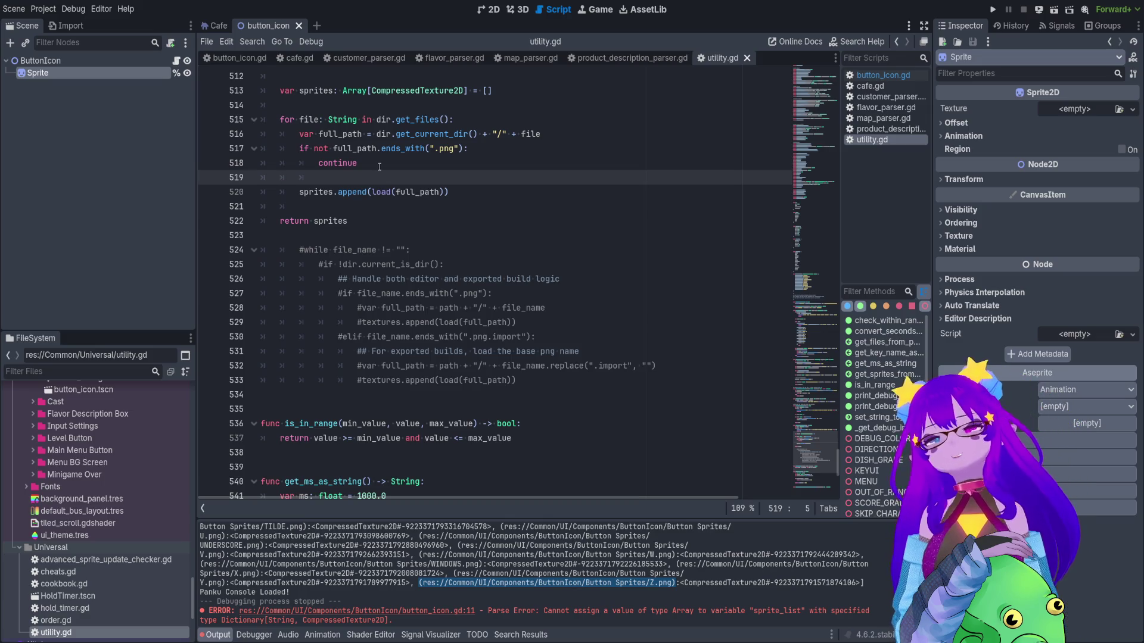
scroll(390, 256, "up", 1)
mouse_move(528, 426)
left_mouse_down()
mouse_move(417, 424)
mouse_move(268, 352)
mouse_move(225, 290)
left_mouse_up()
key("BackSpace")
key("BackSpace")
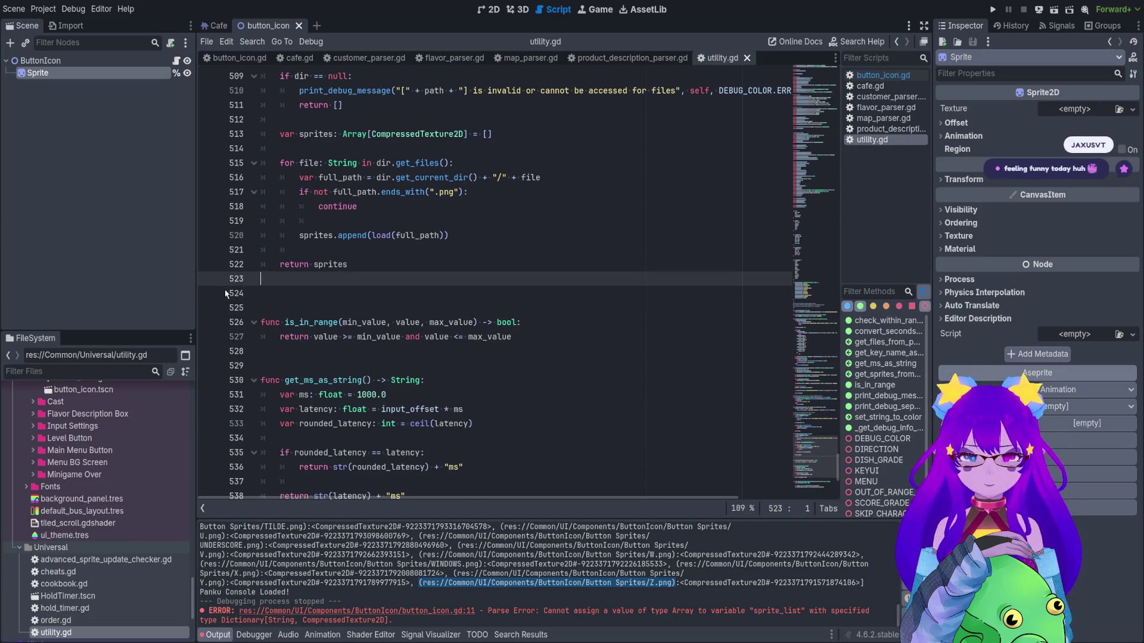
Replace the Array return type on line 507 with Dictionary[String, CompressedTexture2D] and save.
scroll(618, 291, "up", 3)
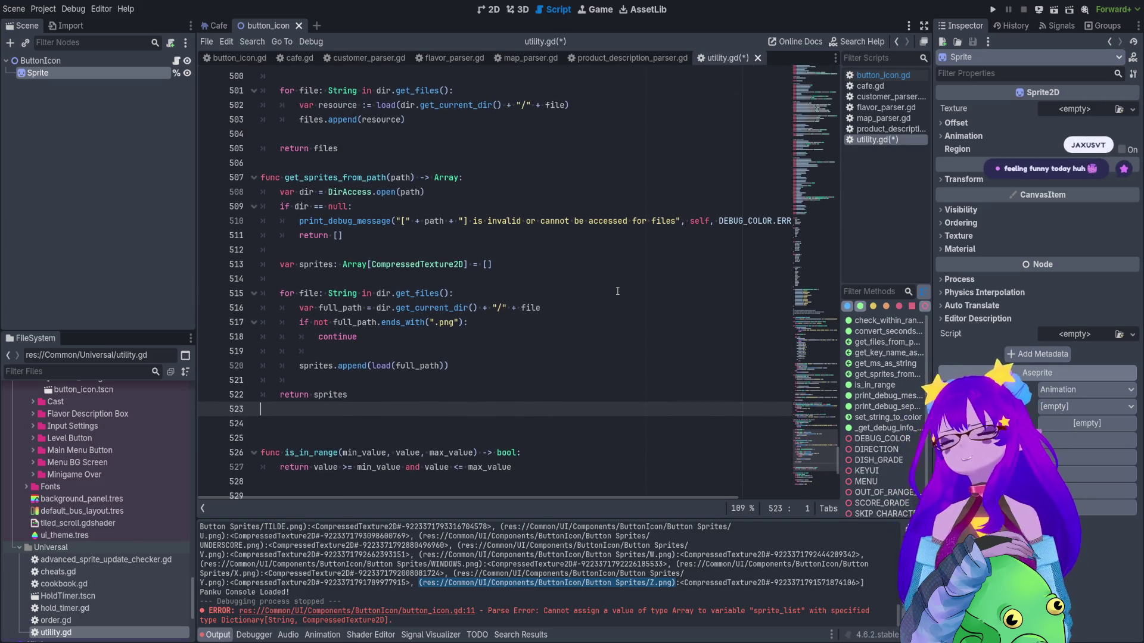
double_click(446, 178)
type("Dictionary[String, CompressedTexture2D]")
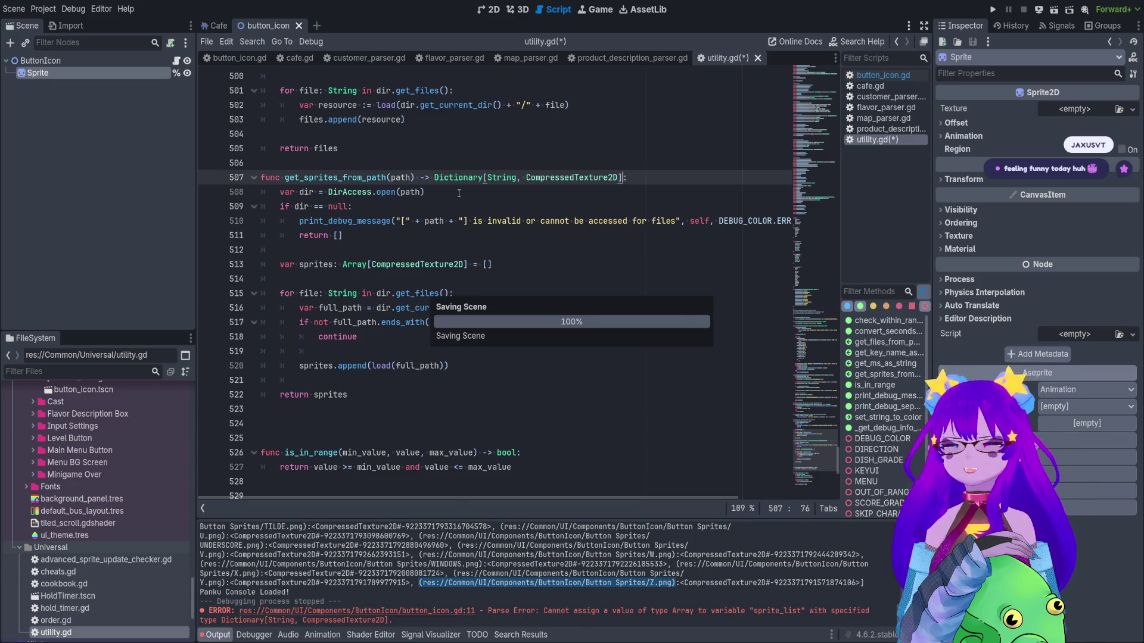
key("ctrl+s")
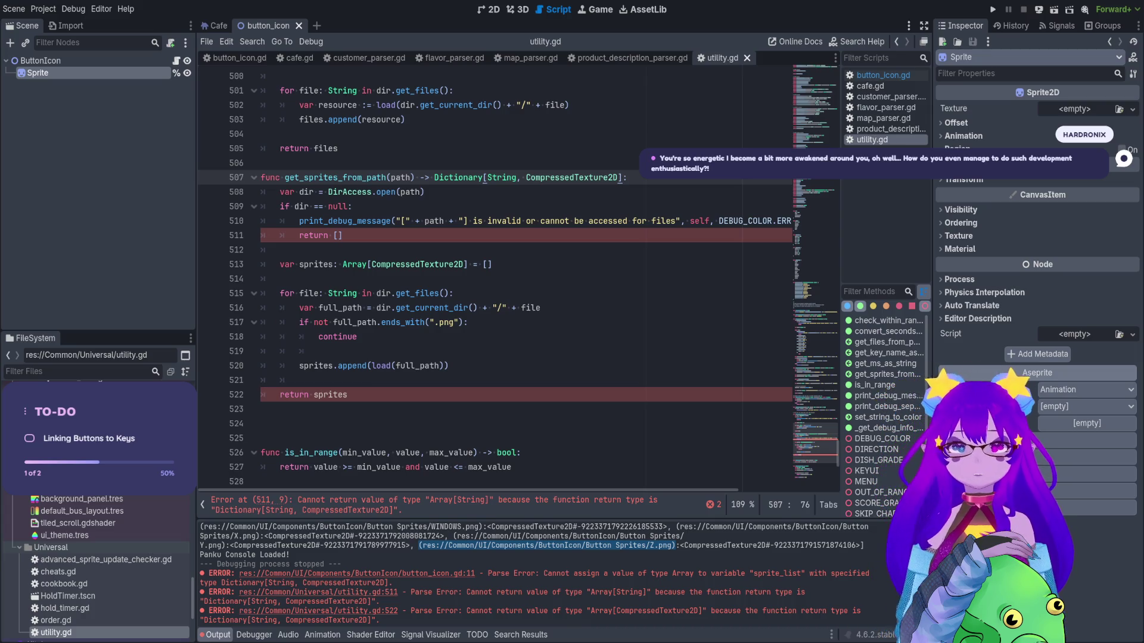
mouse_move(395, 221)
left_mouse_down()
mouse_move(470, 265)
mouse_move(472, 428)
left_mouse_up()
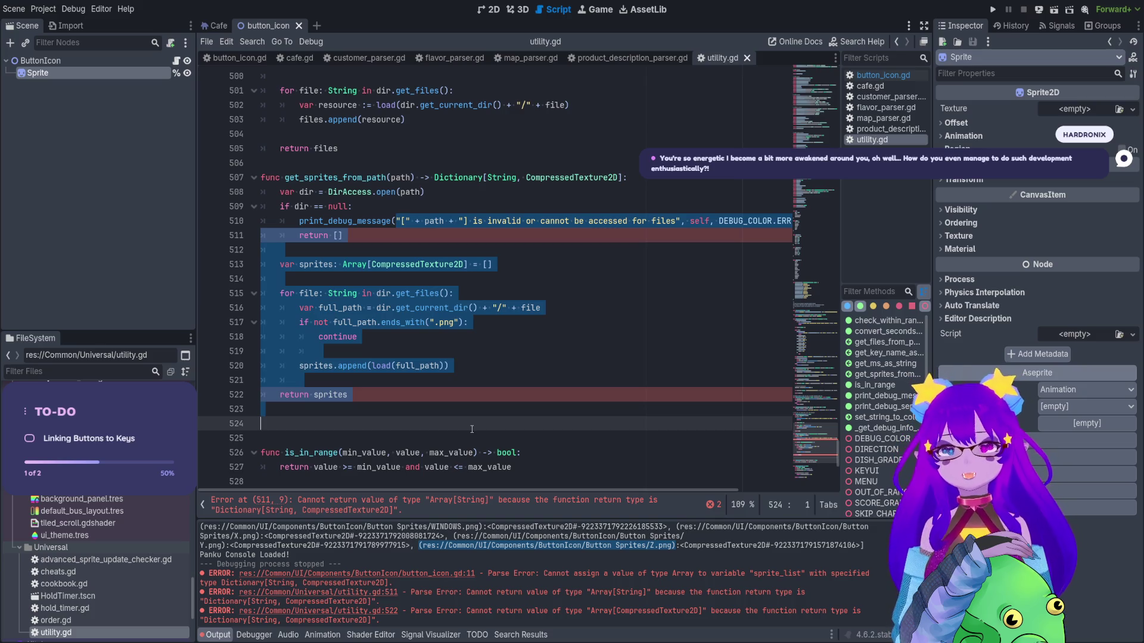
Compare the WINDOWS.png path in Output with WINDOWS.png and V.png in Button Sprites.
left_click(457, 253)
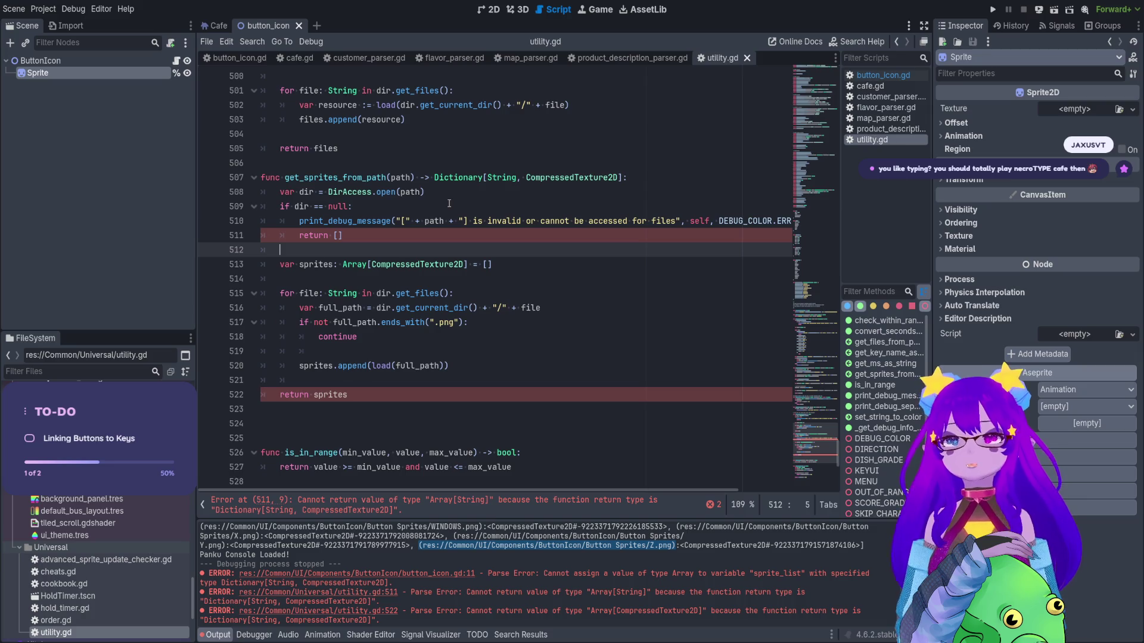
scroll(663, 575, "up", 3)
mouse_move(664, 575)
left_mouse_down()
mouse_move(372, 594)
mouse_move(330, 584)
mouse_move(462, 576)
mouse_move(207, 572)
left_mouse_up()
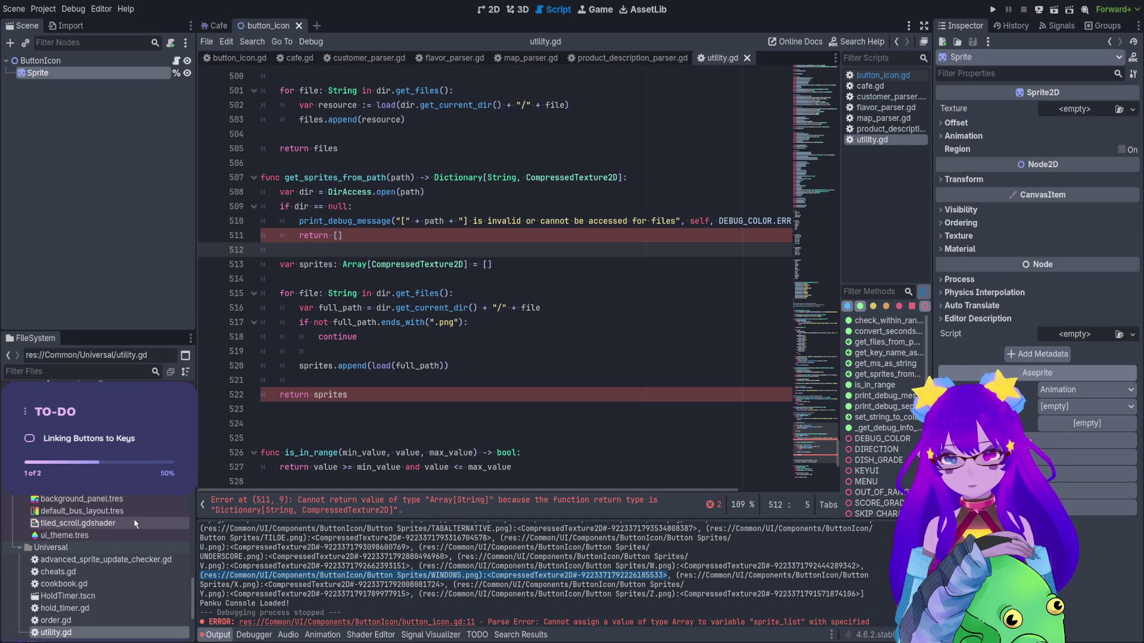
scroll(133, 523, "up", 5)
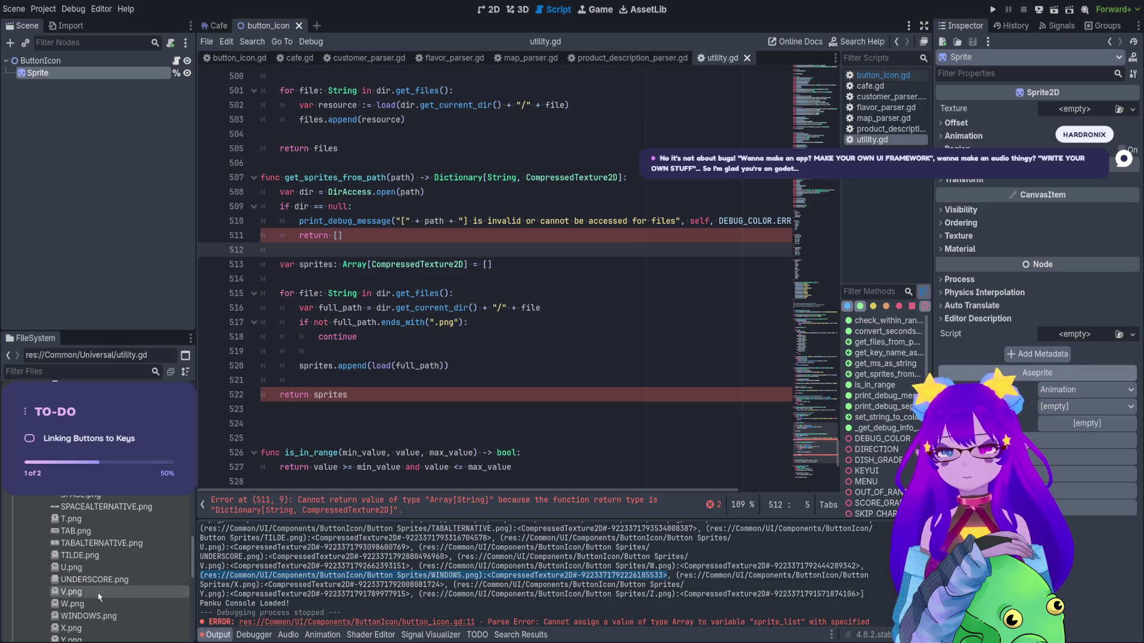
left_click(85, 616)
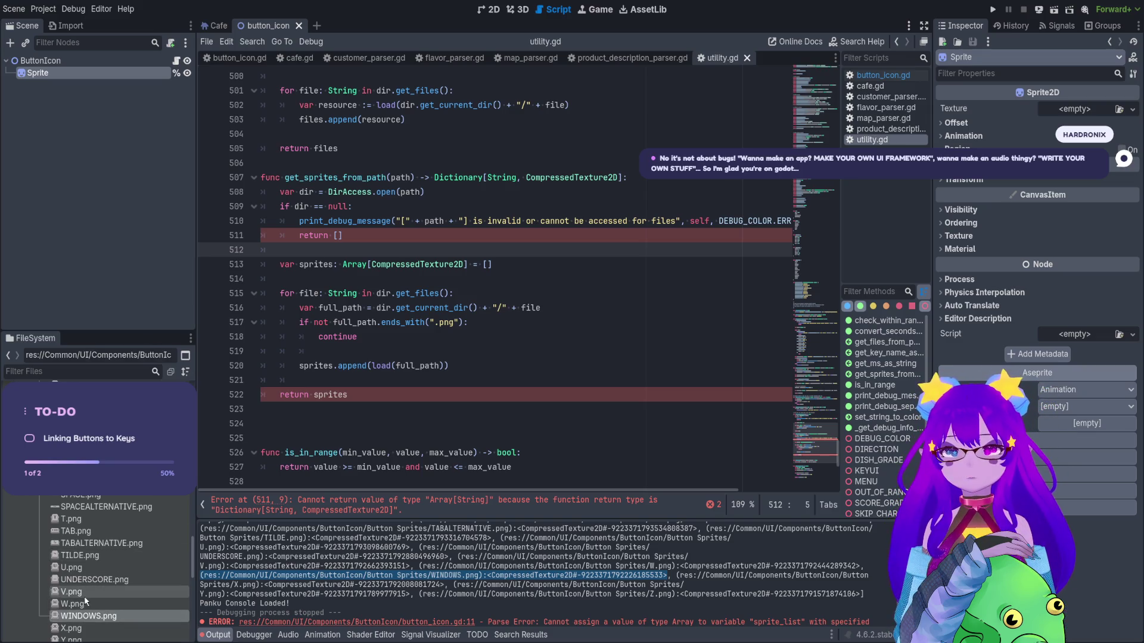
left_click(89, 592)
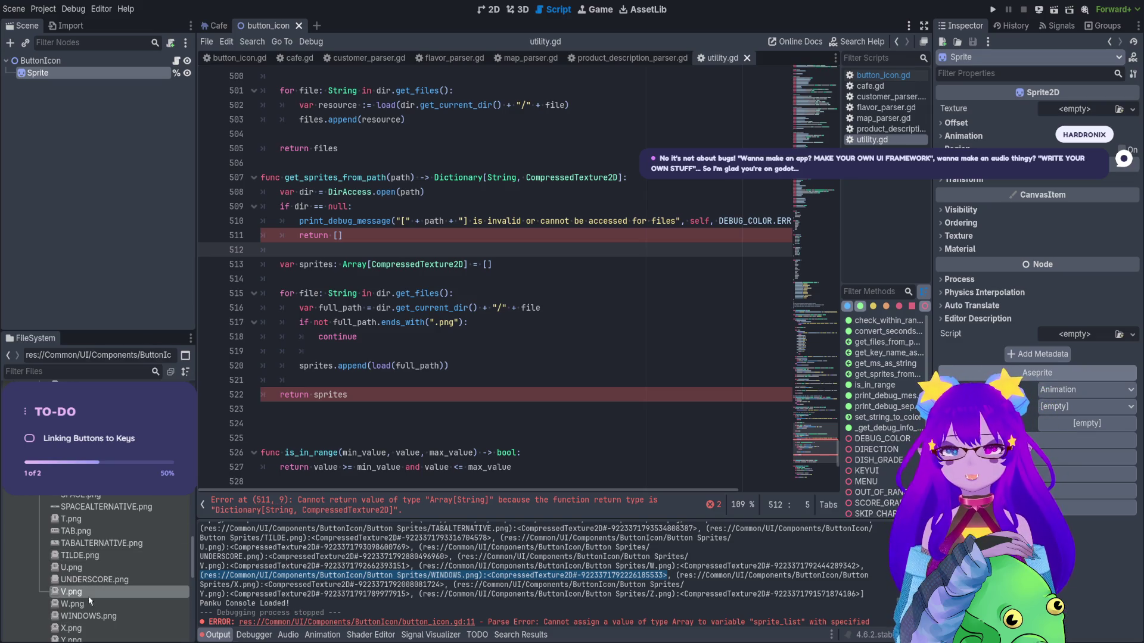
left_click(667, 575)
left_click_drag(667, 575, 178, 570)
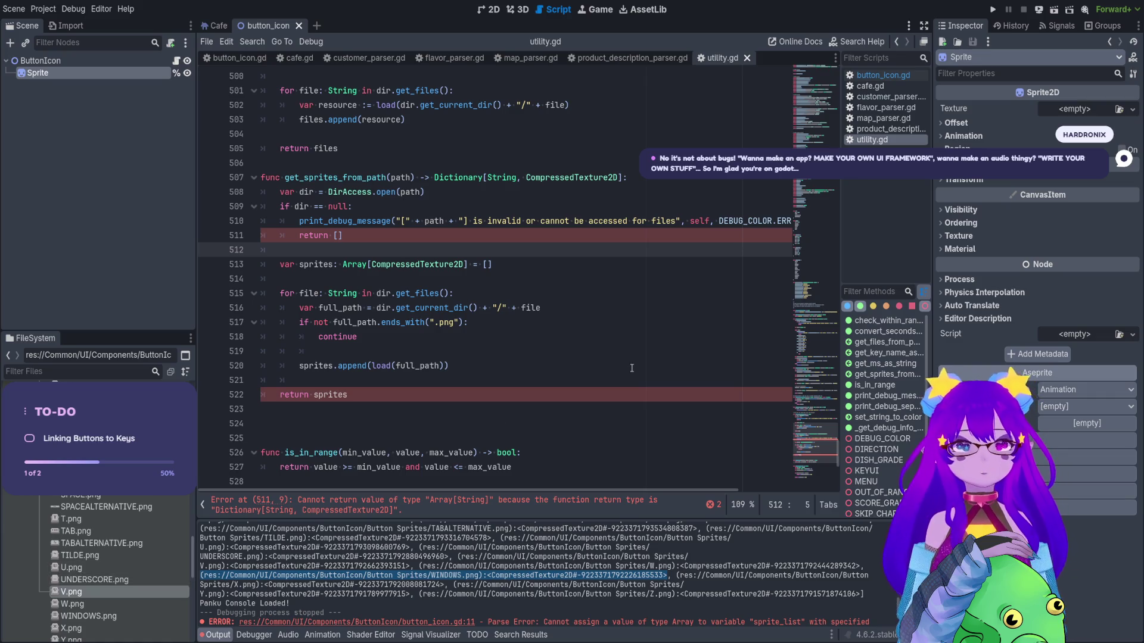
double_click(505, 179)
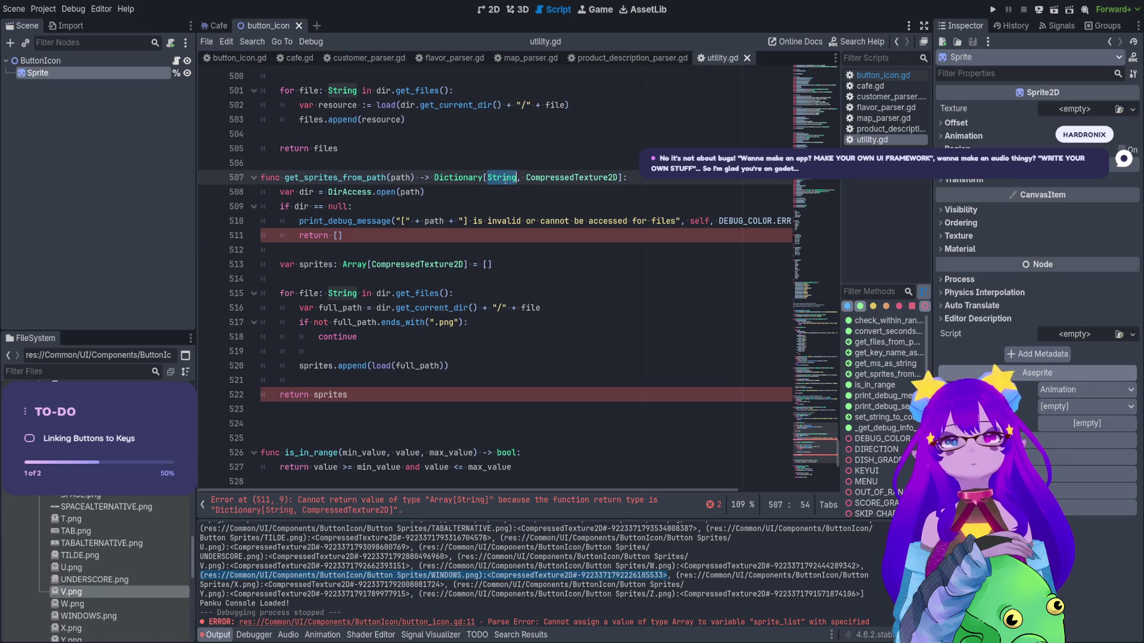
Remove a stray line and change the invalid-path return on line 511 from [] to null.
double_click(575, 177)
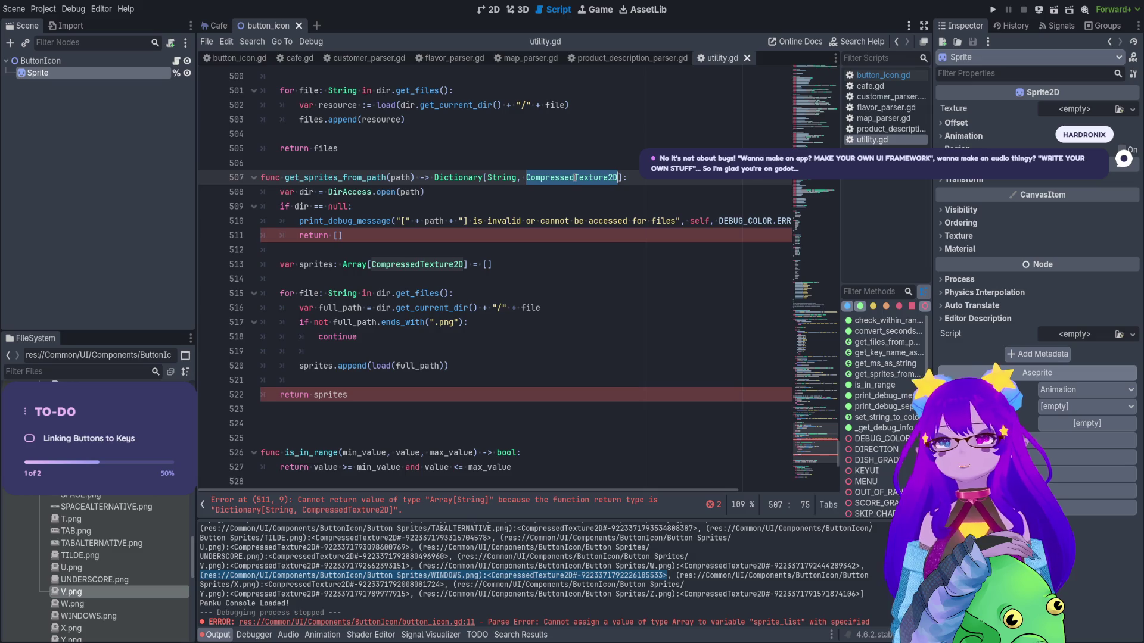
left_click(516, 281)
key("Return")
type("\"W")
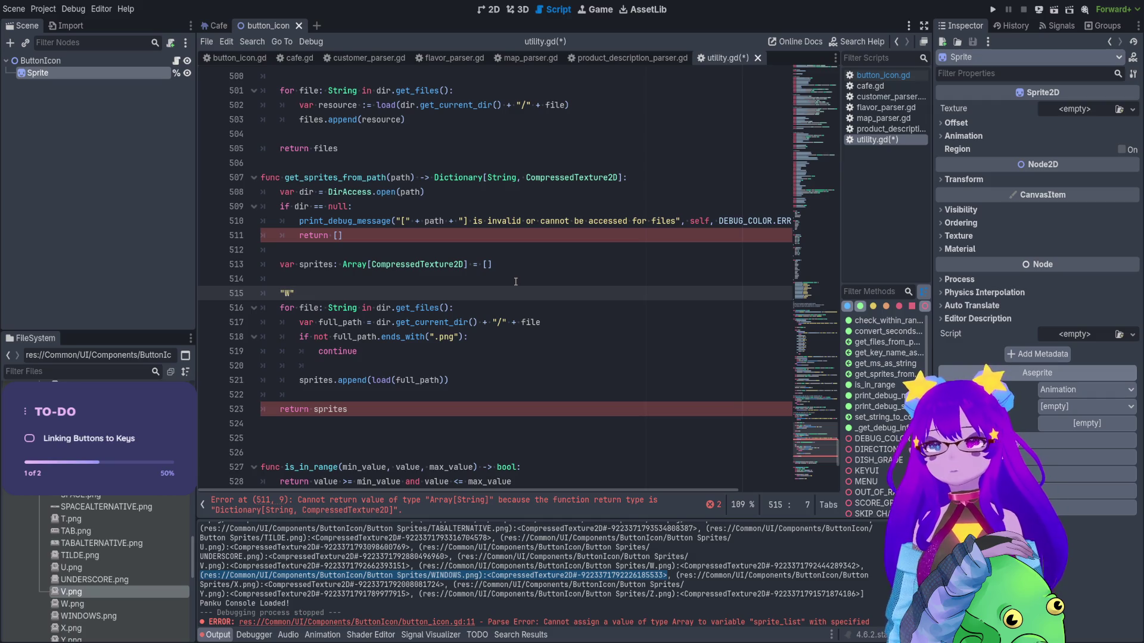
left_click_drag(308, 295, 241, 295)
key("BackSpace")
key("BackSpace")
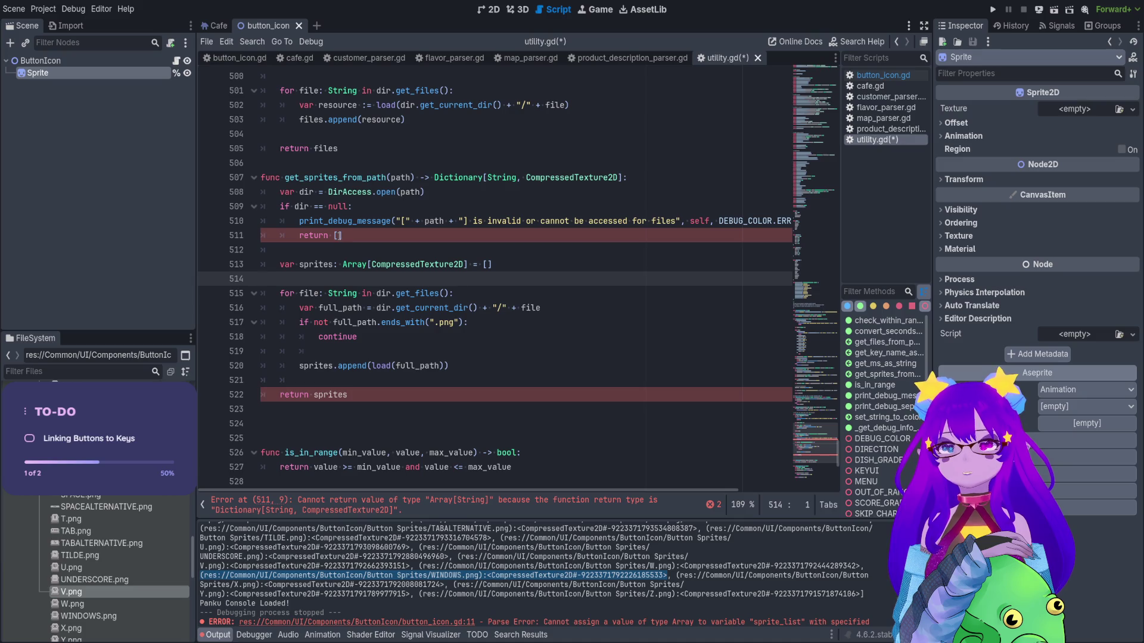
left_click(338, 235)
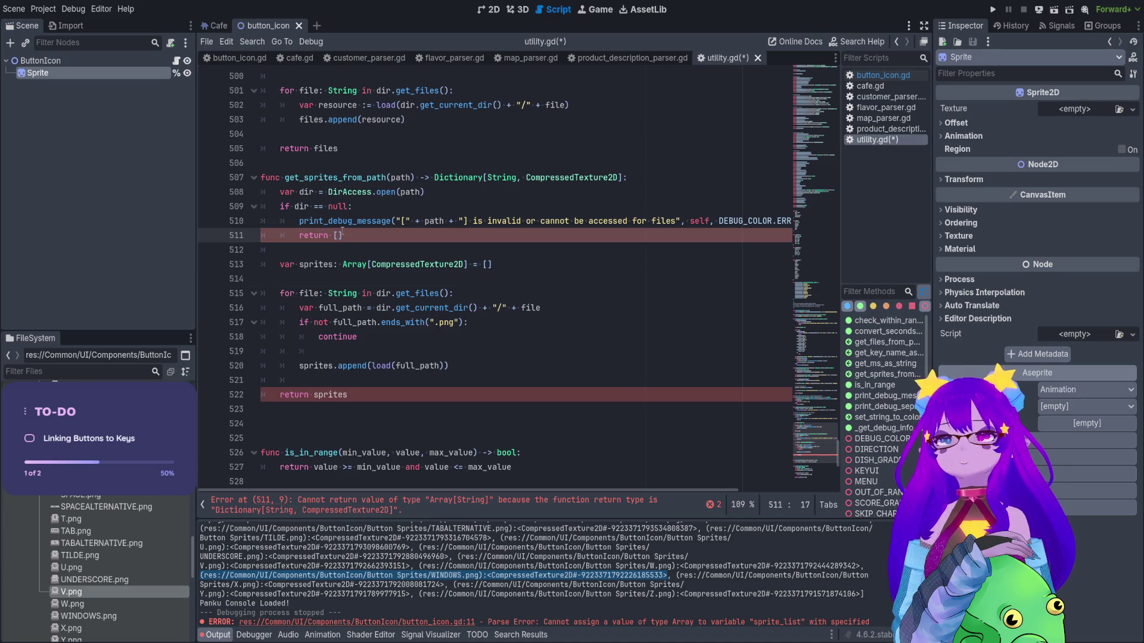
key("Left")
key("Left")
key("End")
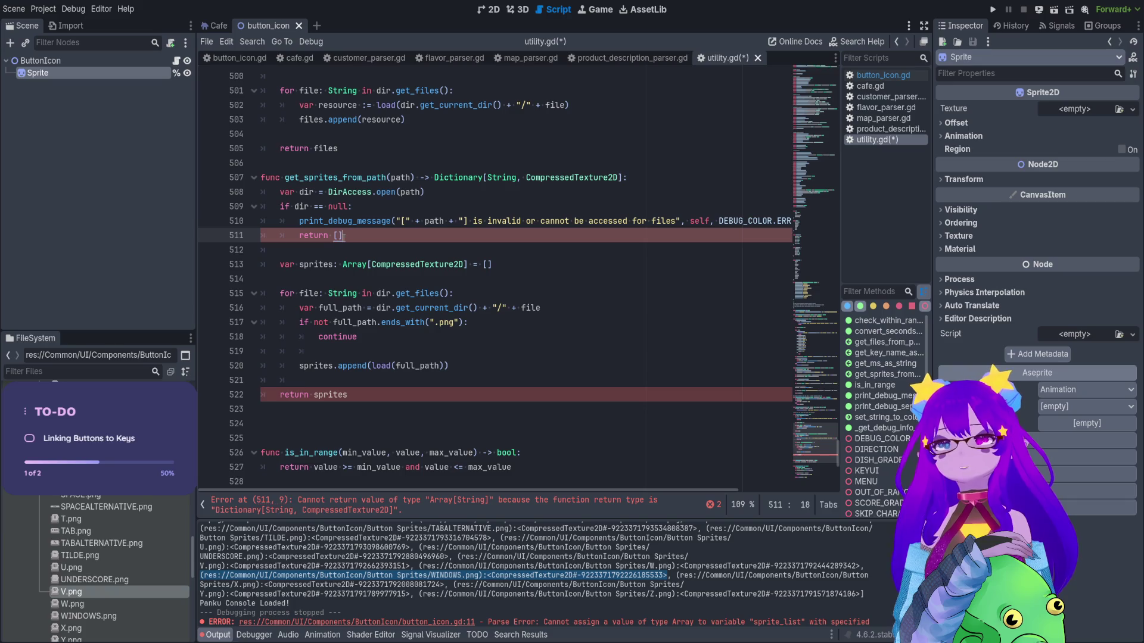
key("BackSpace")
key("BackSpace")
type("null")
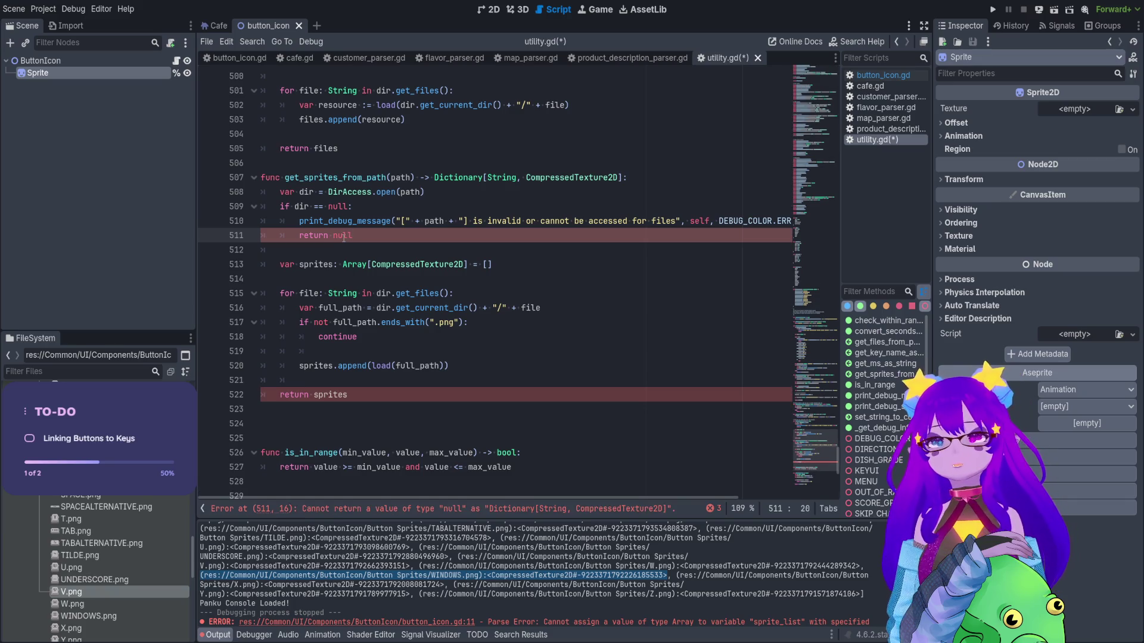
Rename the sprites variable on line 513 to name_to_sprite_path.
left_click(373, 265)
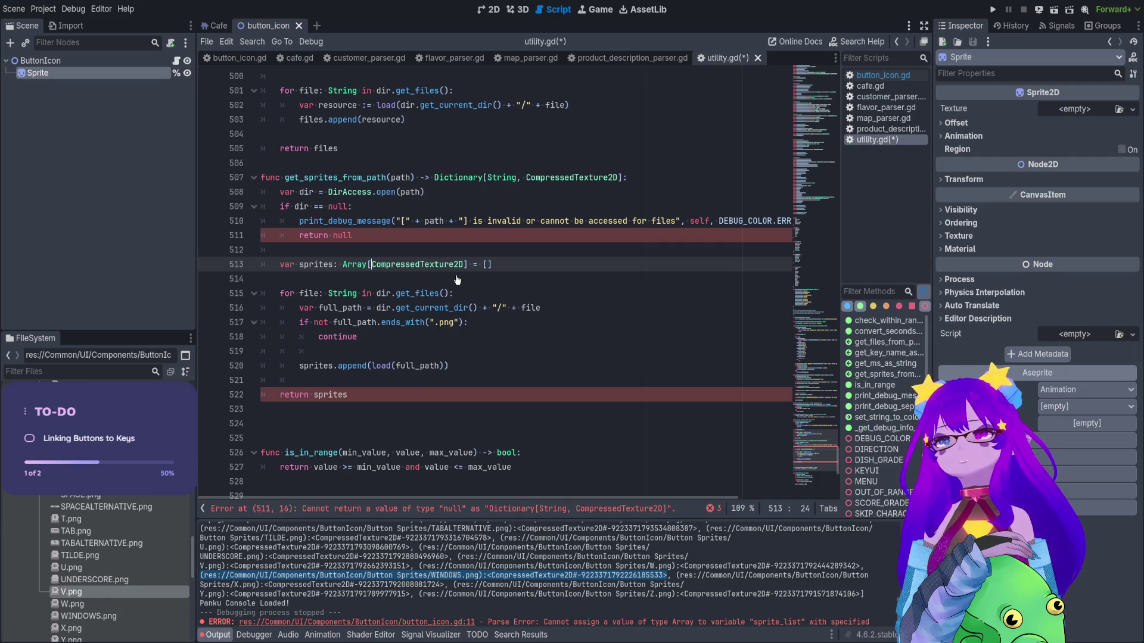
left_click(504, 262)
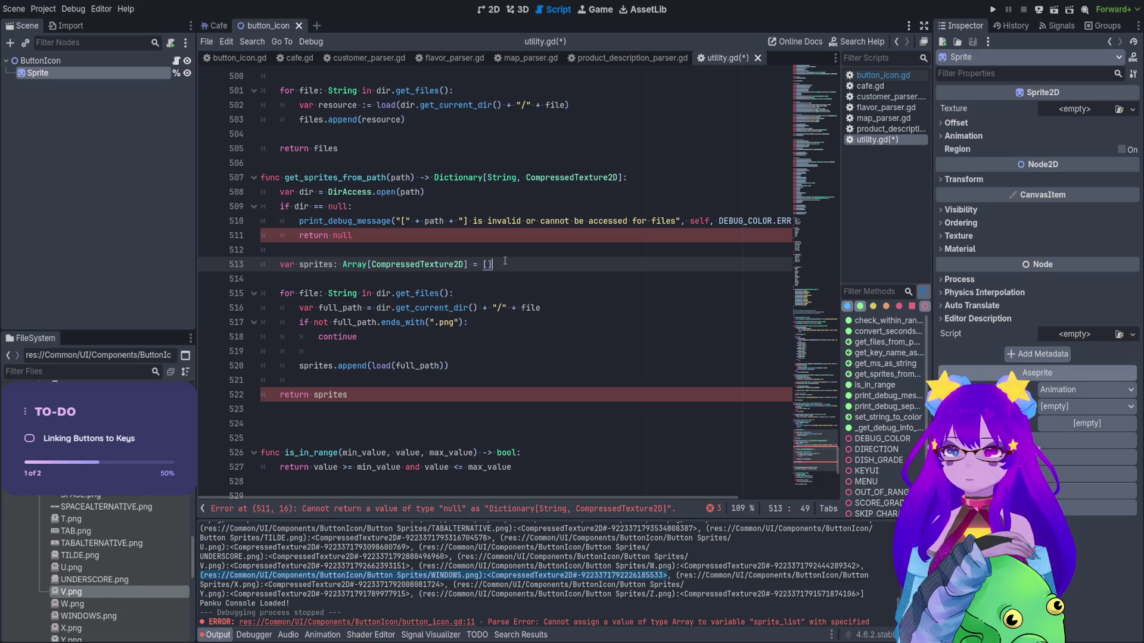
double_click(316, 264)
key("Right")
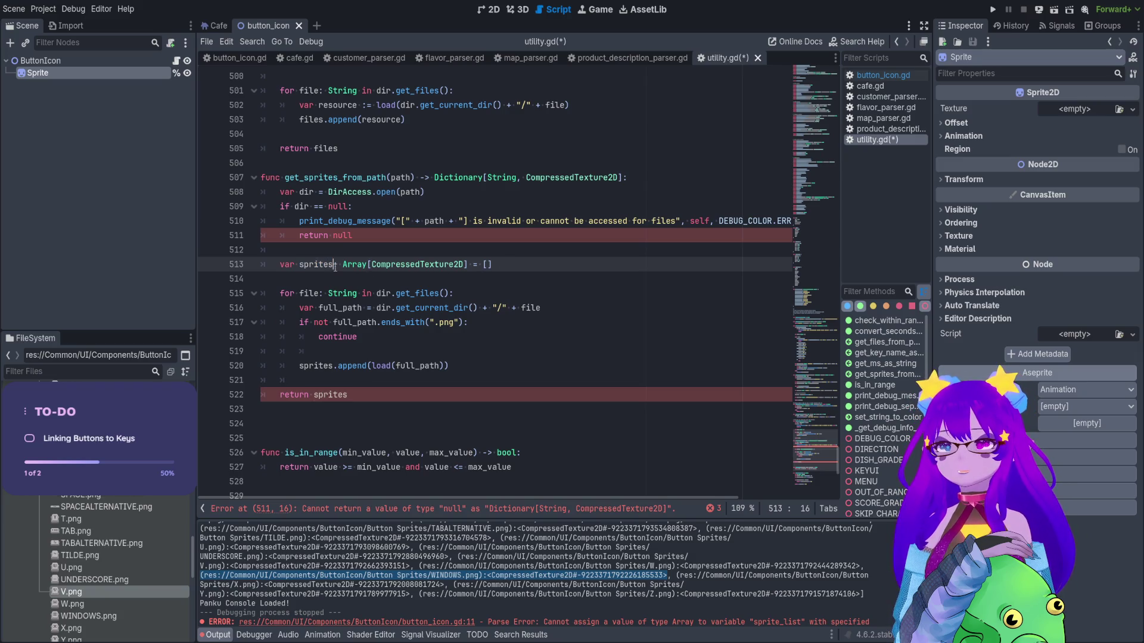
key("ctrl+Left")
type("name_to_")
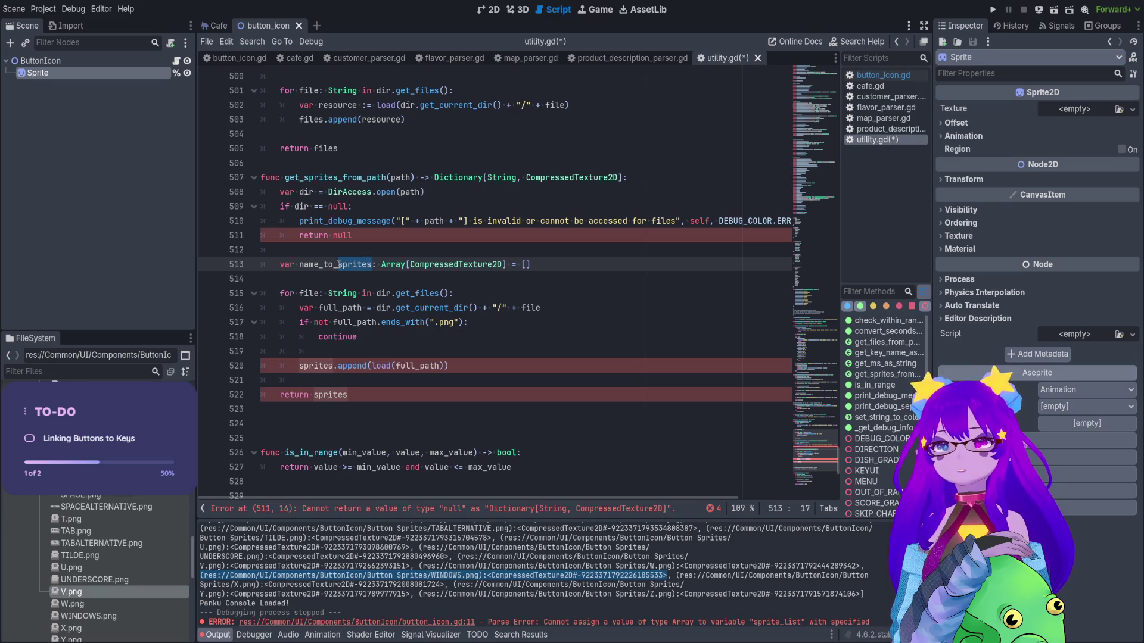
key("ctrl+Right")
key("BackSpace")
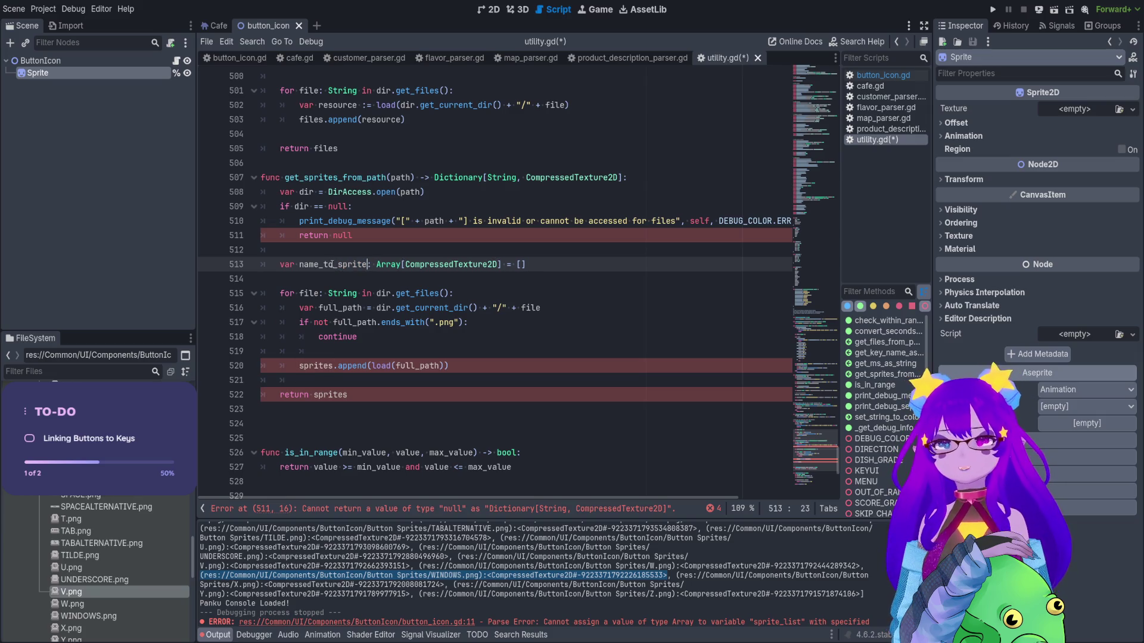
type("_path")
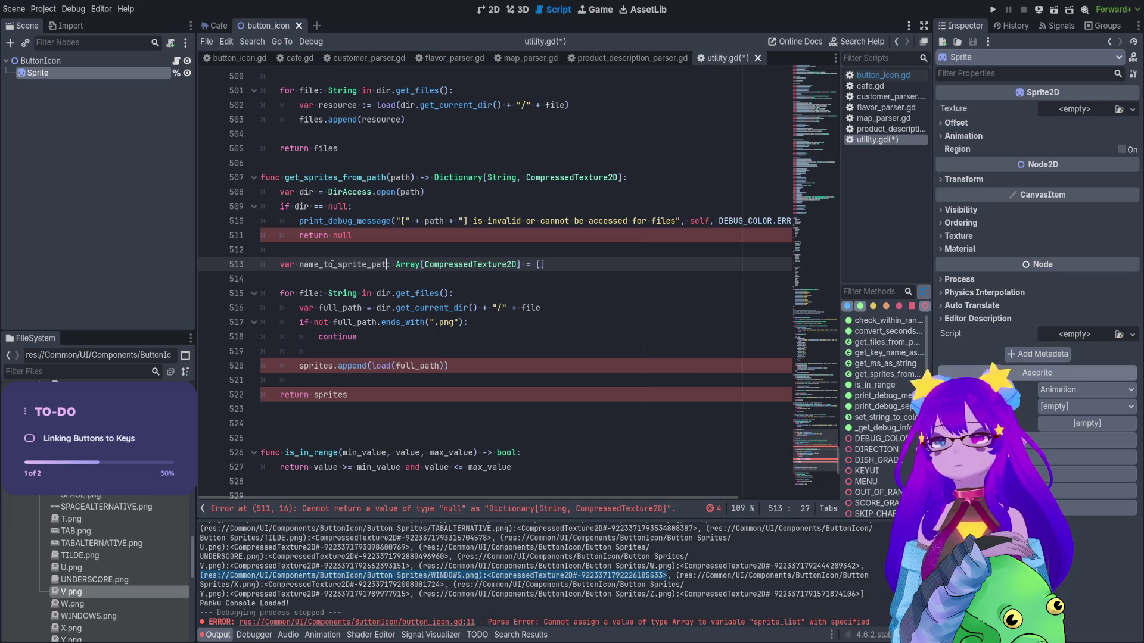
Paste the Dictionary return type over line 513's Array type and make line 511 return {}.
left_click(558, 265)
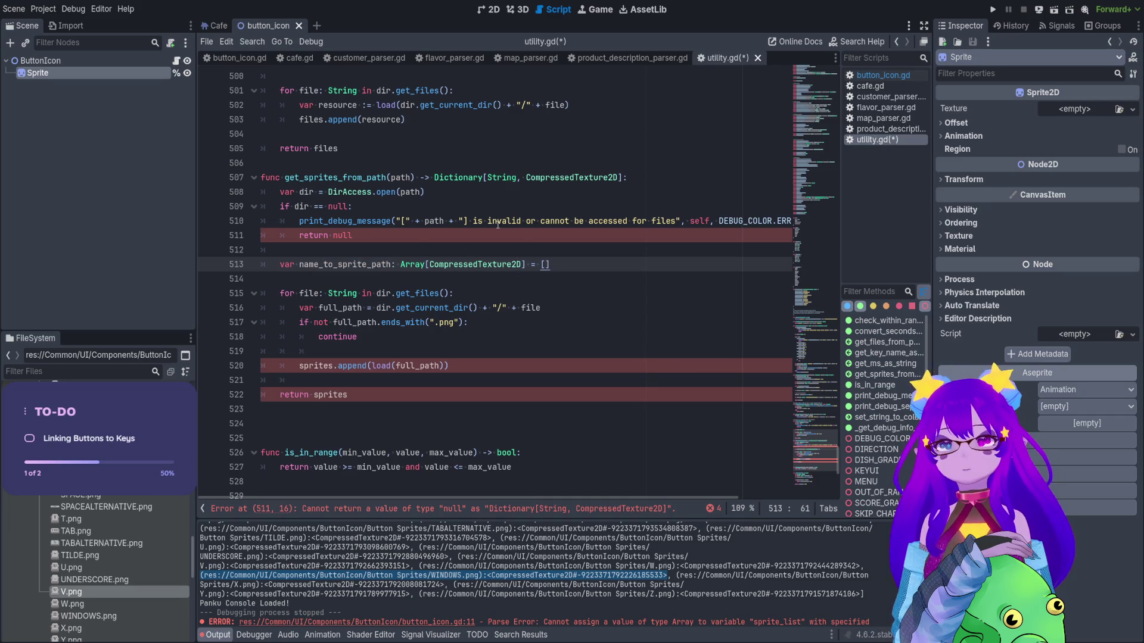
left_click_drag(622, 177, 434, 179)
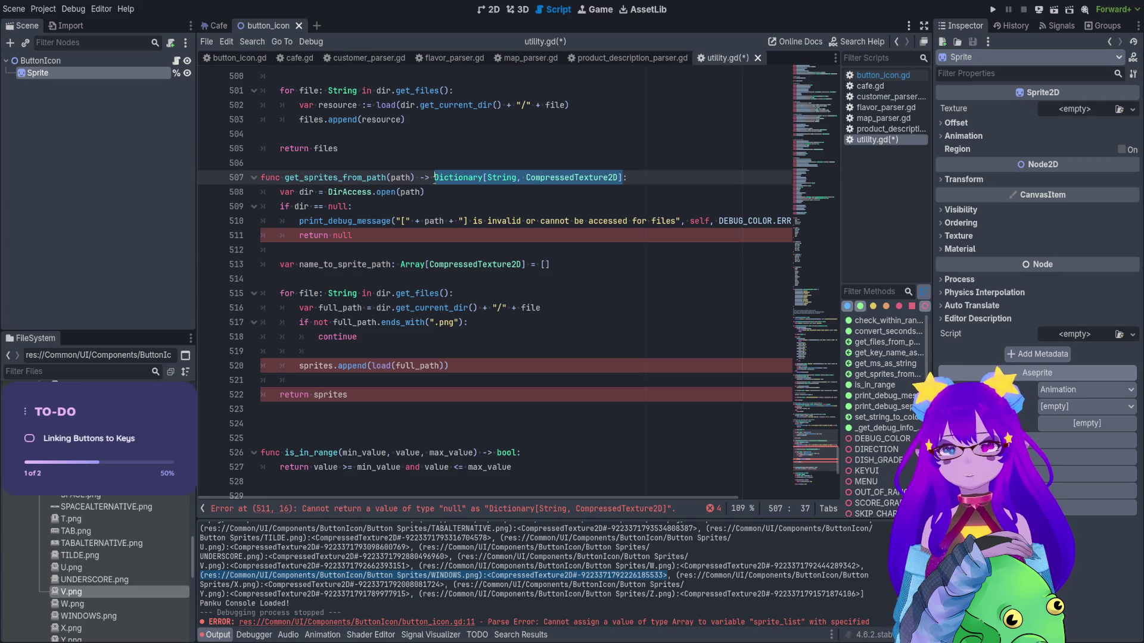
key("ctrl+c")
left_click_drag(525, 265, 400, 264)
key("ctrl+v")
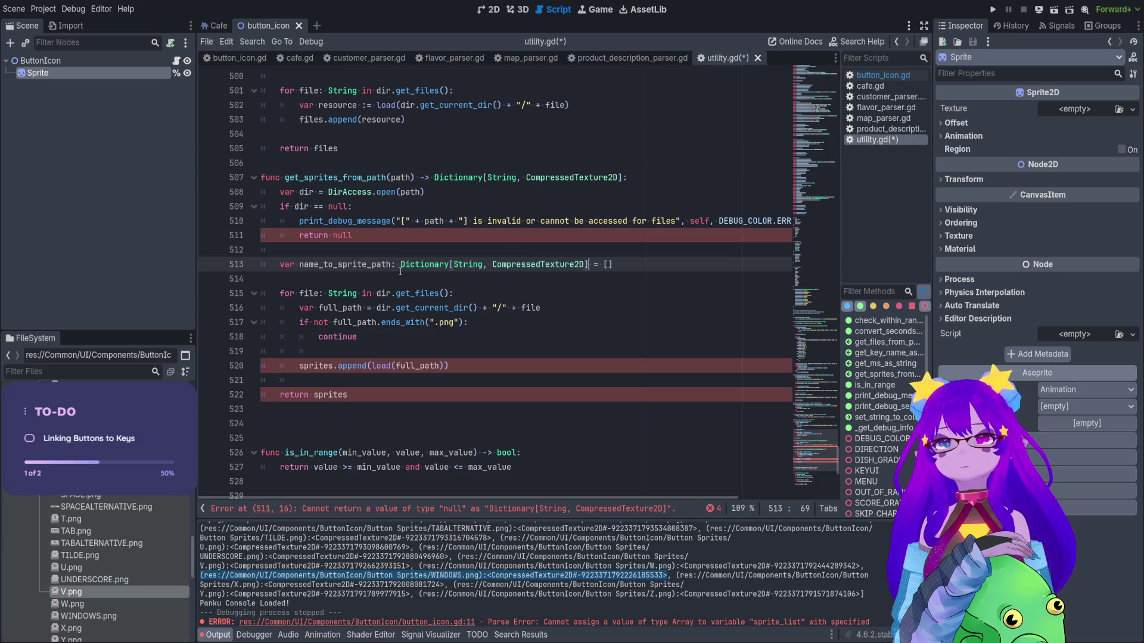
double_click(344, 236)
type("{")
key("BackSpace")
key("BackSpace")
key("BackSpace")
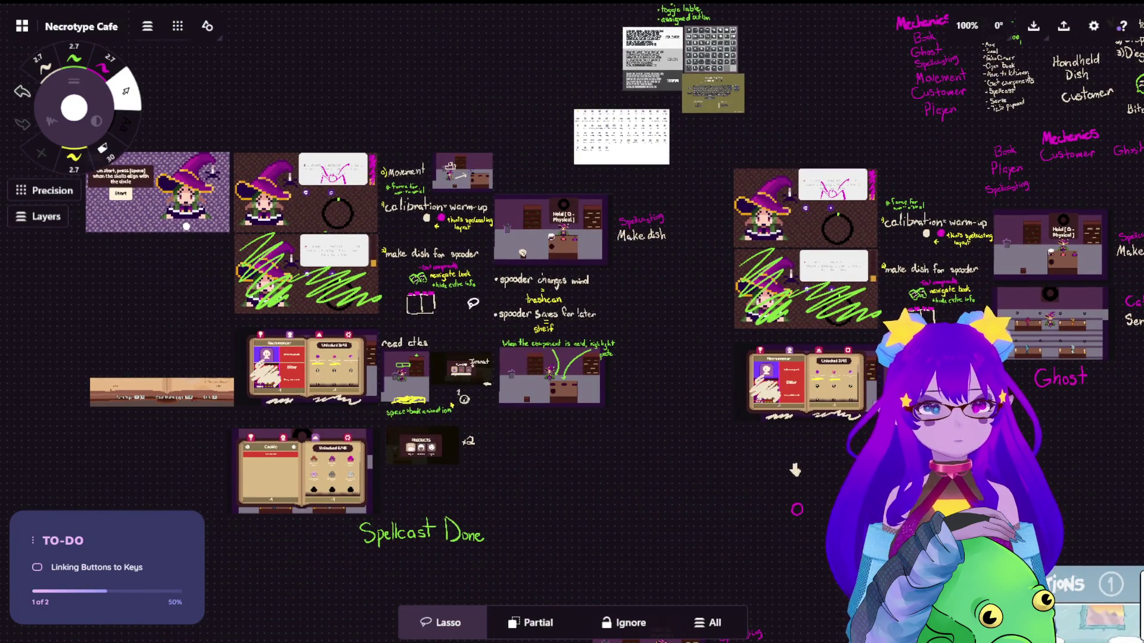
Pan and zoom the Necrotype Cafe board to review the Movement and calibration notes.
mouse_move(795, 470)
left_mouse_down()
mouse_move(388, 493)
mouse_move(758, 504)
left_mouse_up()
scroll(368, 209, "up", 10)
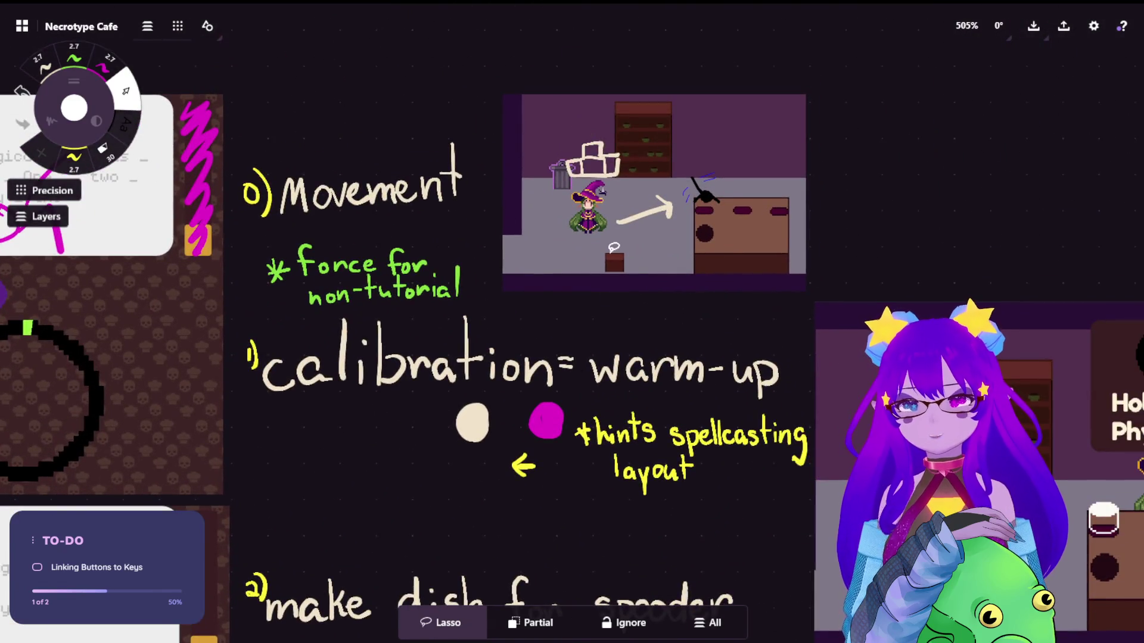
scroll(596, 152, "up", 7)
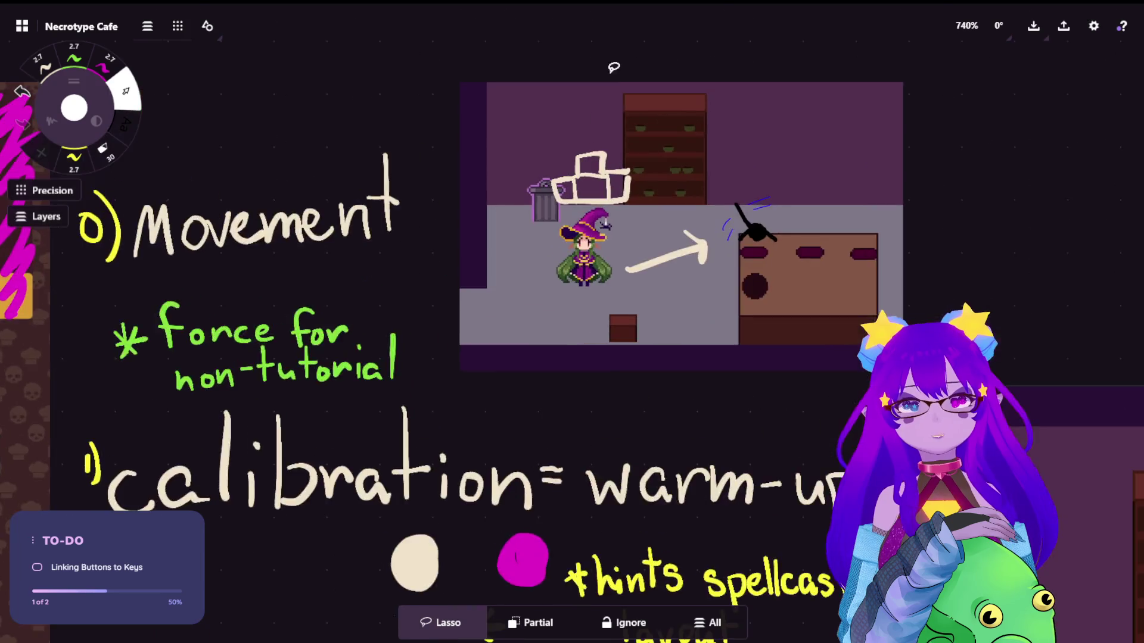
scroll(568, 292, "up", 2)
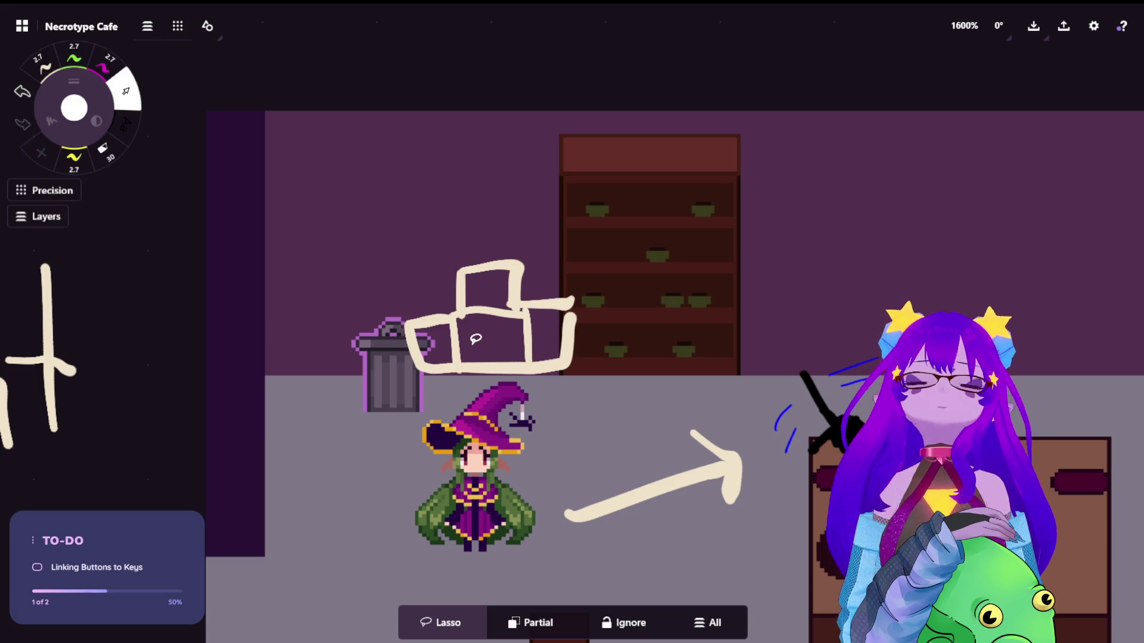
scroll(472, 336, "down", 7)
scroll(551, 458, "down", 3)
scroll(566, 297, "down", 8)
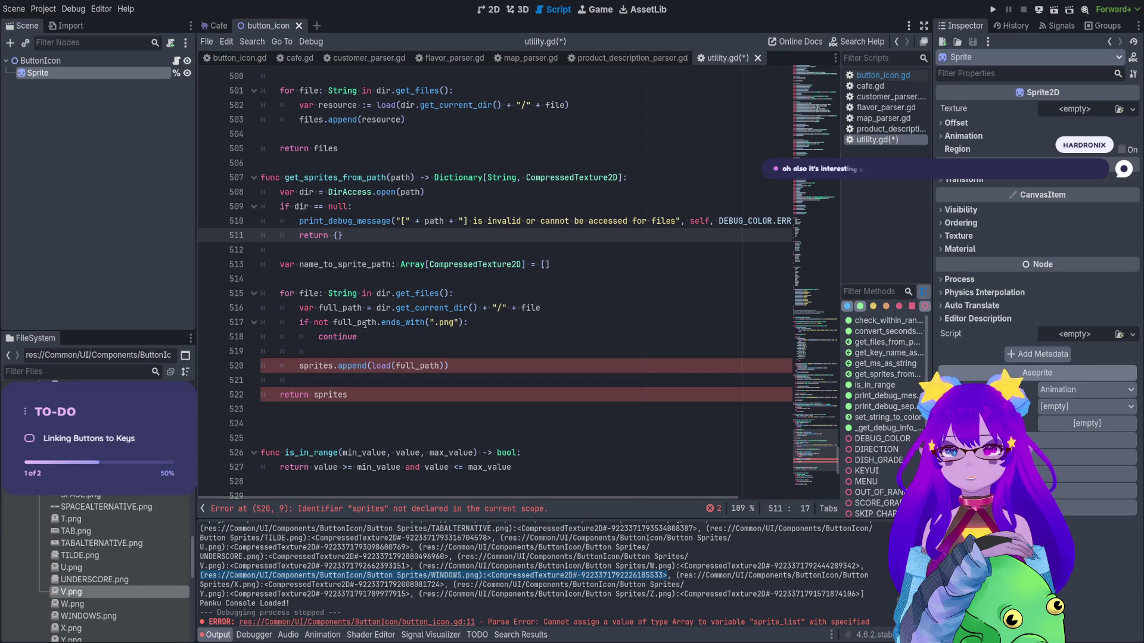
Make the function's return line return name_to_sprite_path instead of sprites.
double_click(350, 265)
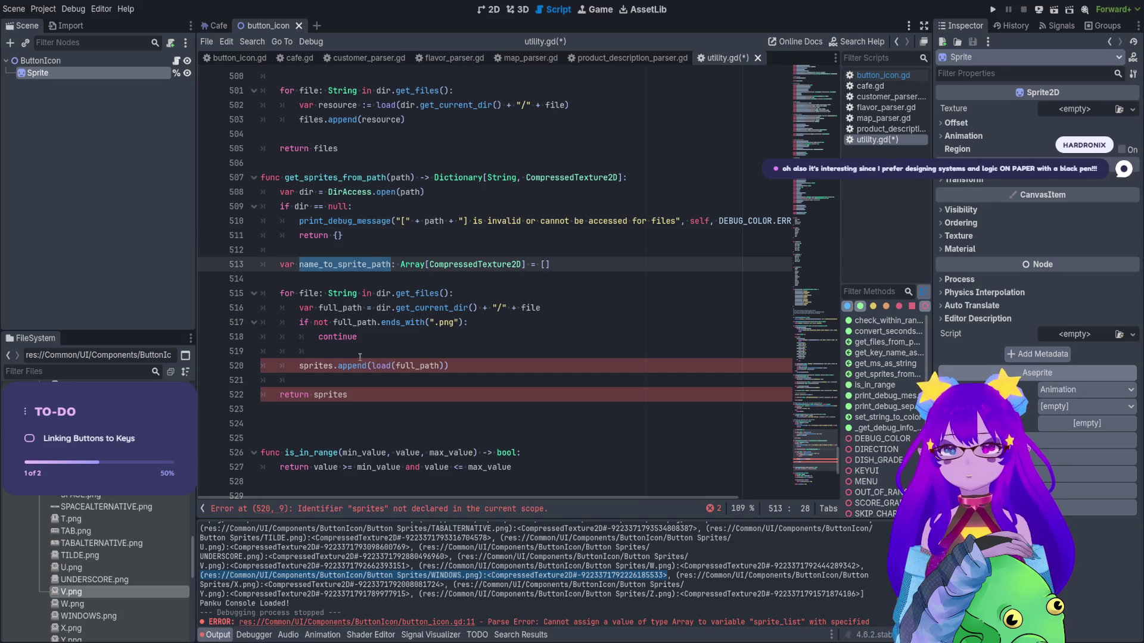
left_click(339, 352)
double_click(331, 394)
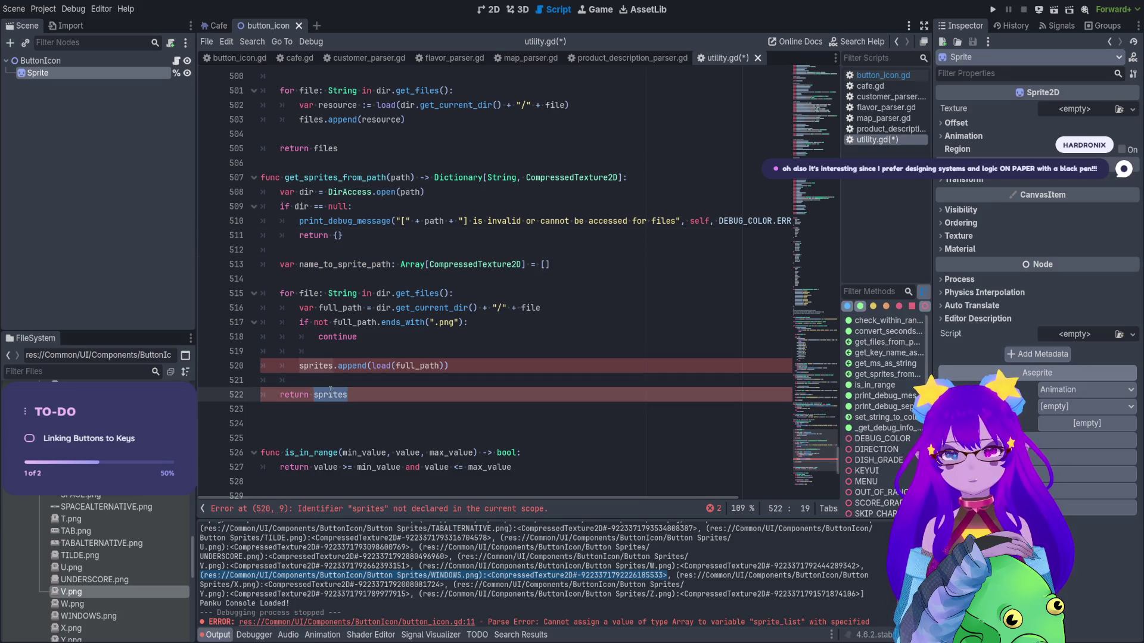
double_click(350, 264)
key("ctrl+c")
double_click(330, 394)
key("ctrl+v")
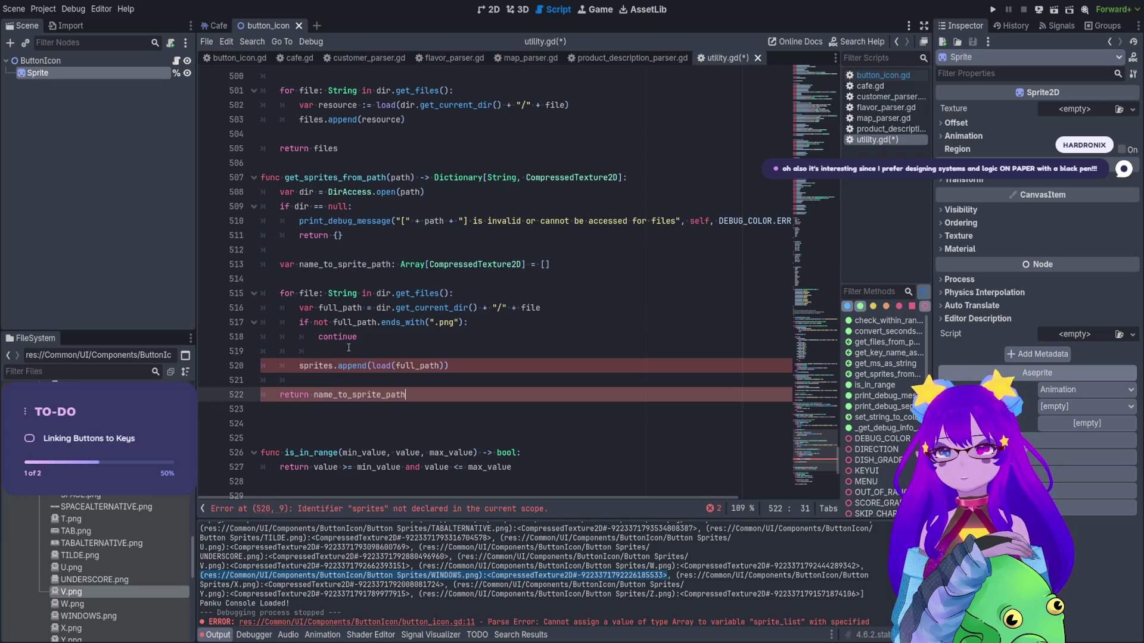
Add 'var sprite_name: String = full_path' in the loop above sprites.append.
left_click(349, 350)
key("Return")
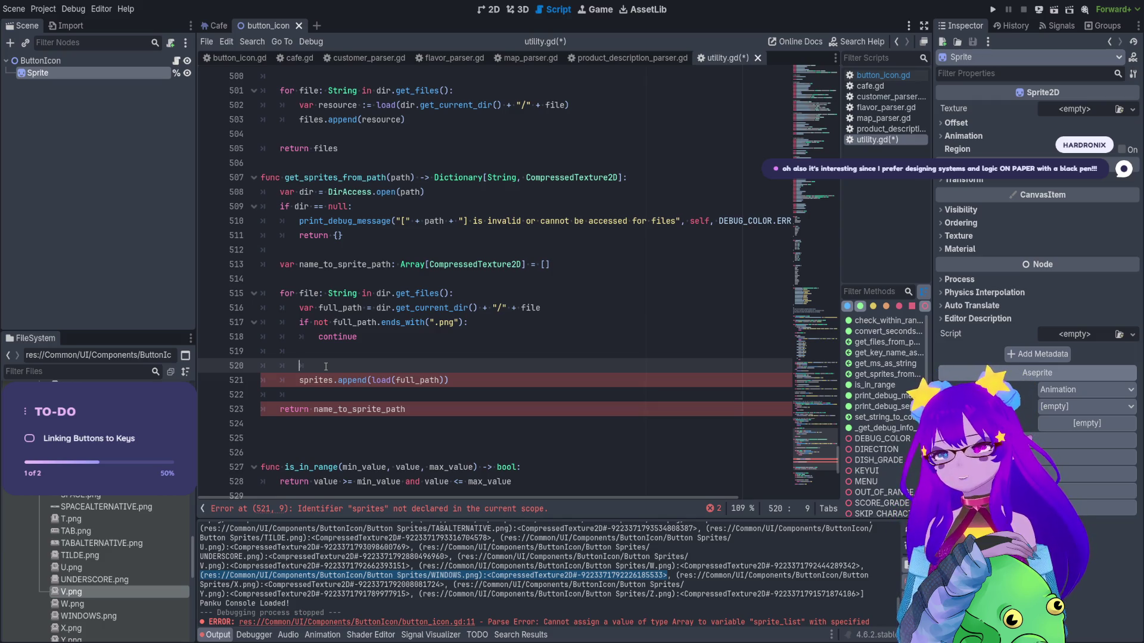
left_click_drag(650, 594, 654, 604)
left_click(649, 597)
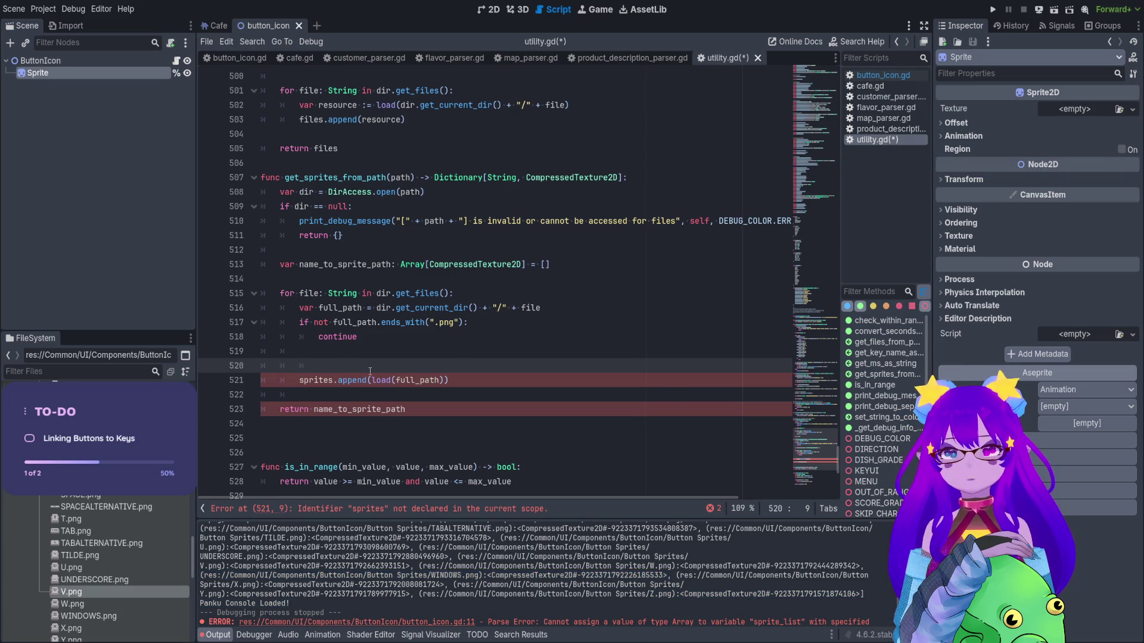
type("var ")
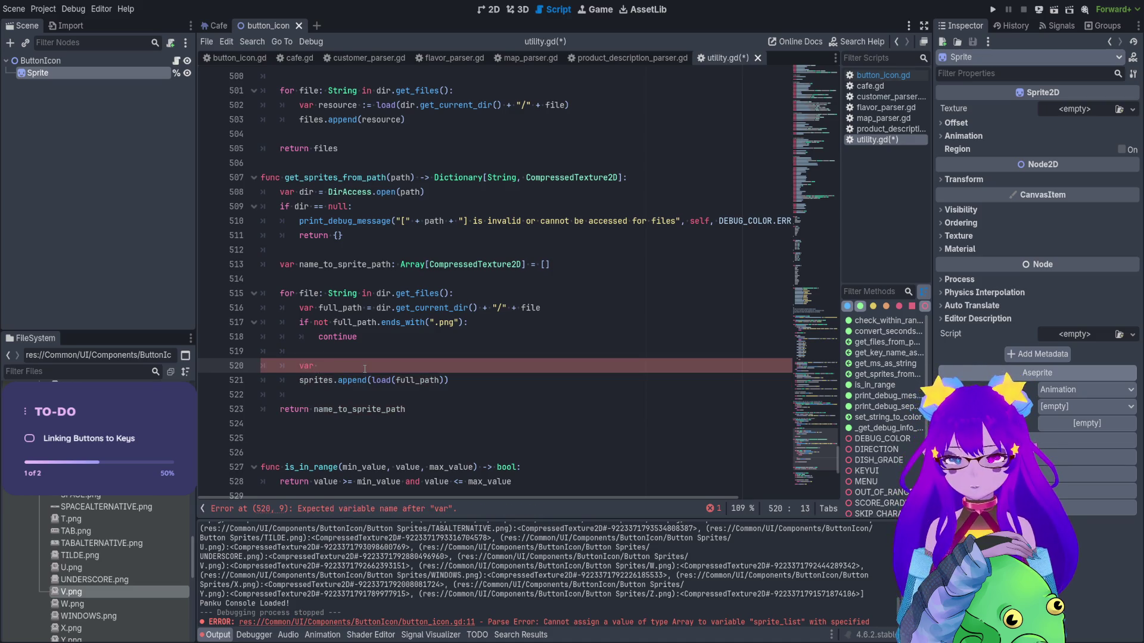
type("sprite_")
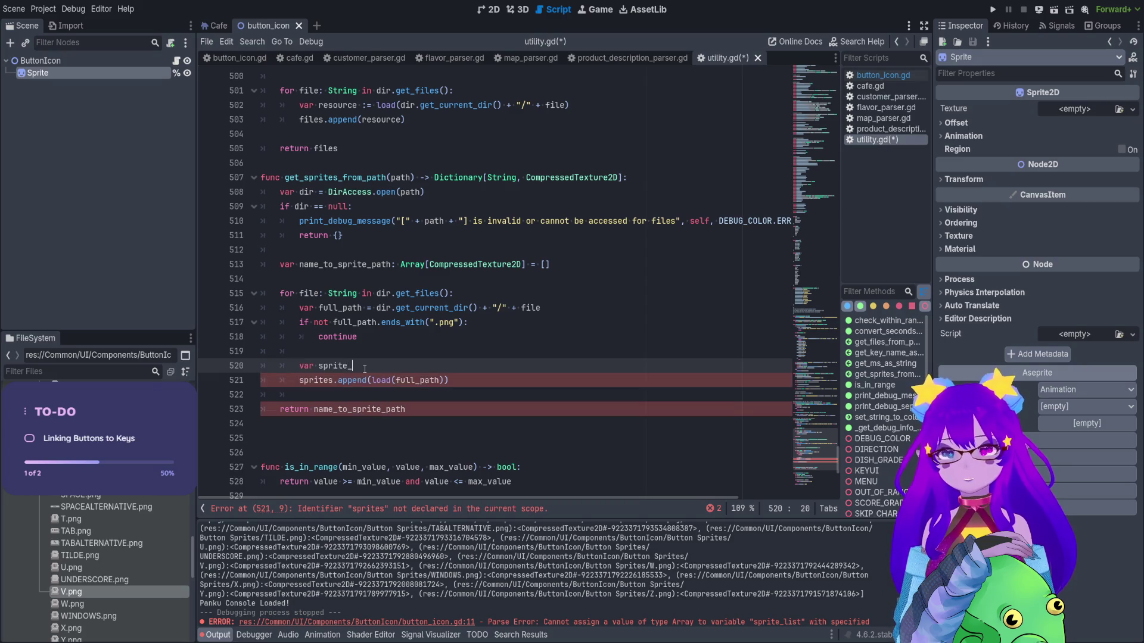
type("name:")
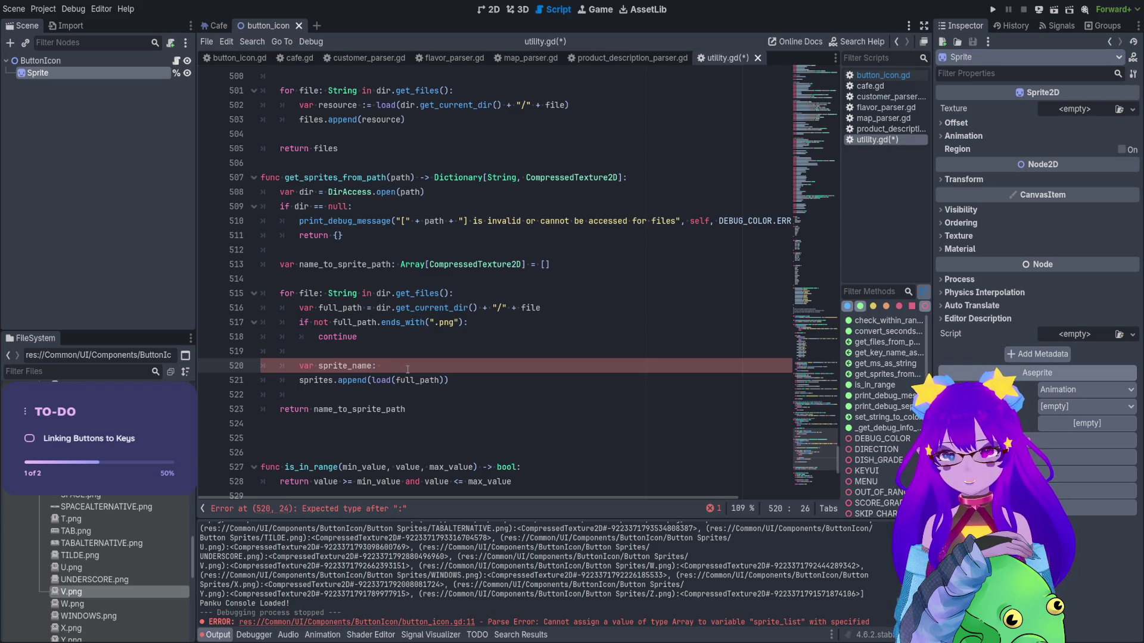
type("Sti")
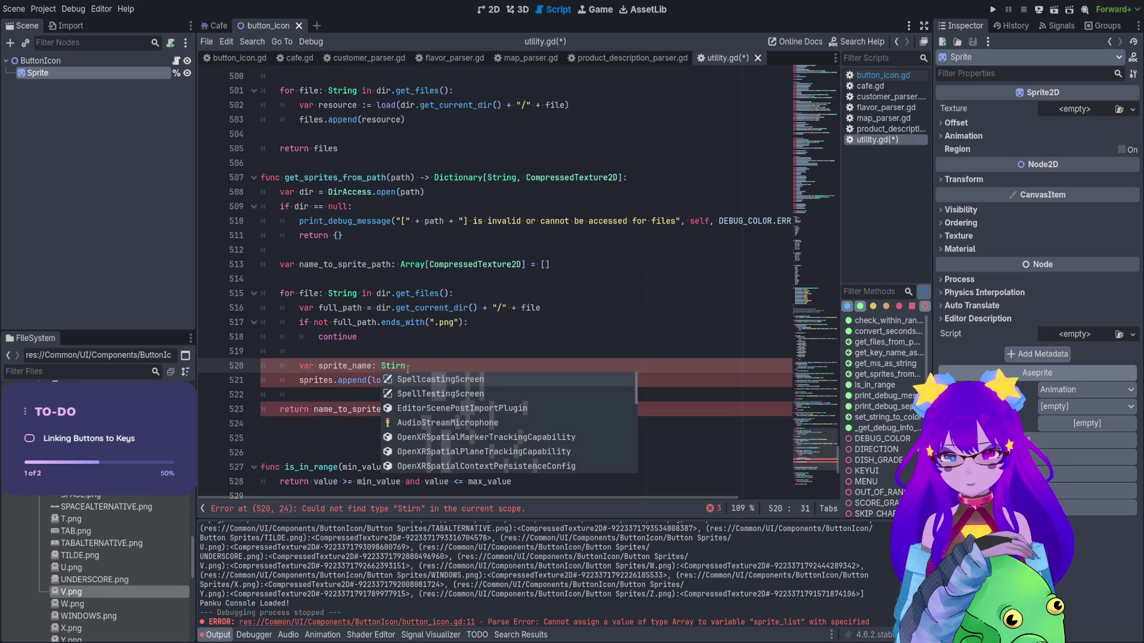
key("BackSpace")
type("ring ")
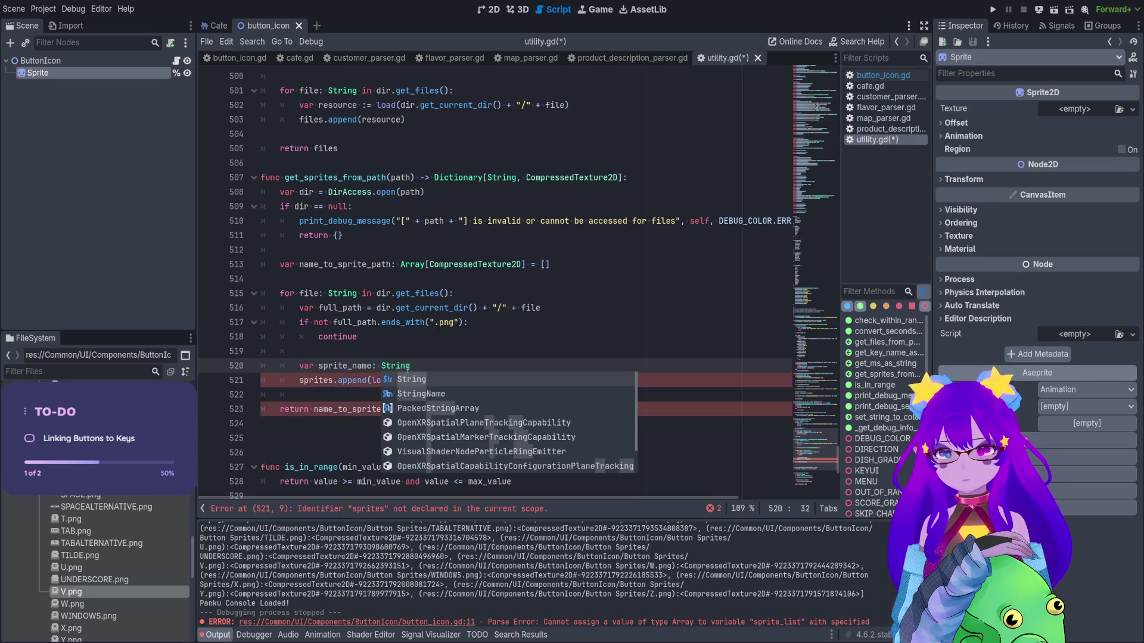
type("= full_path")
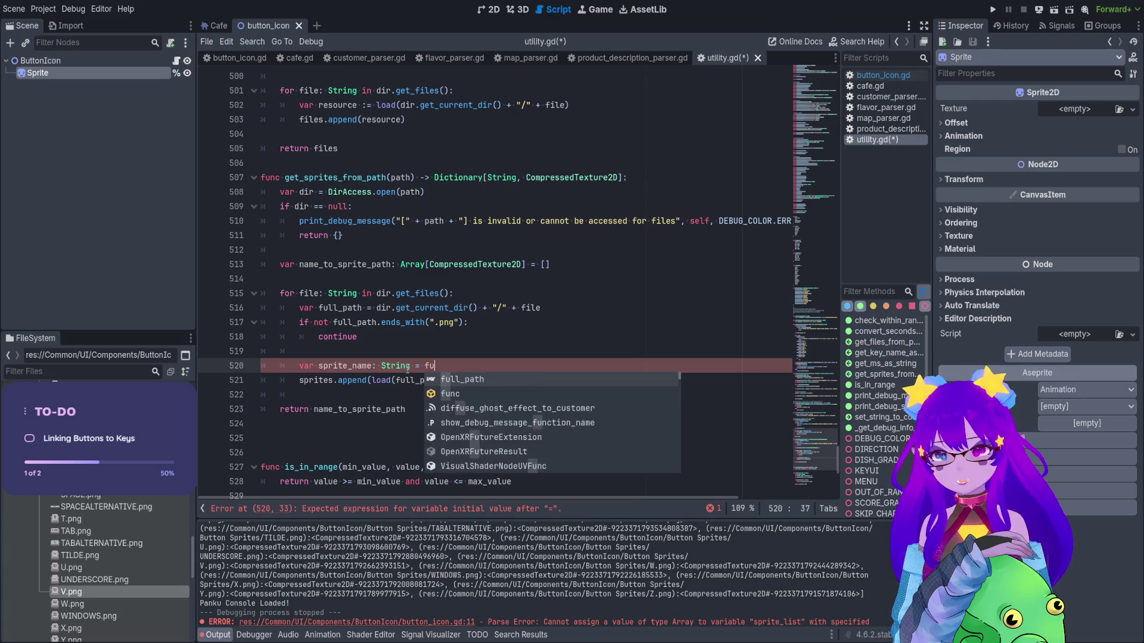
key("Return")
key("Return")
key("Up")
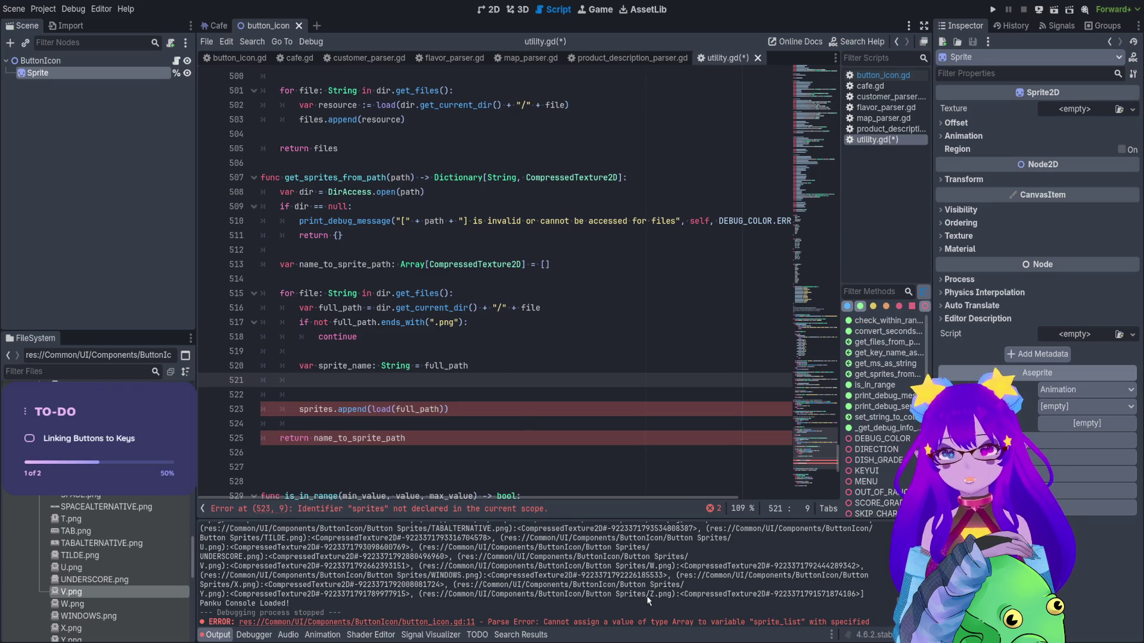
left_click_drag(647, 595, 483, 594)
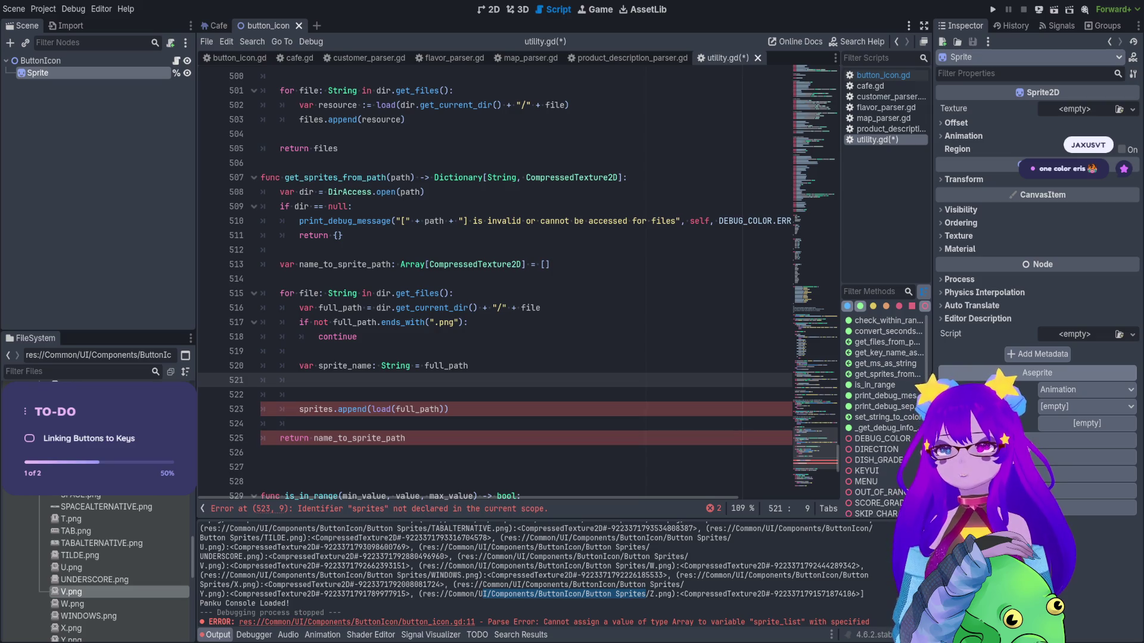
Assign file instead of full_path to sprite_name on line 520.
double_click(531, 308)
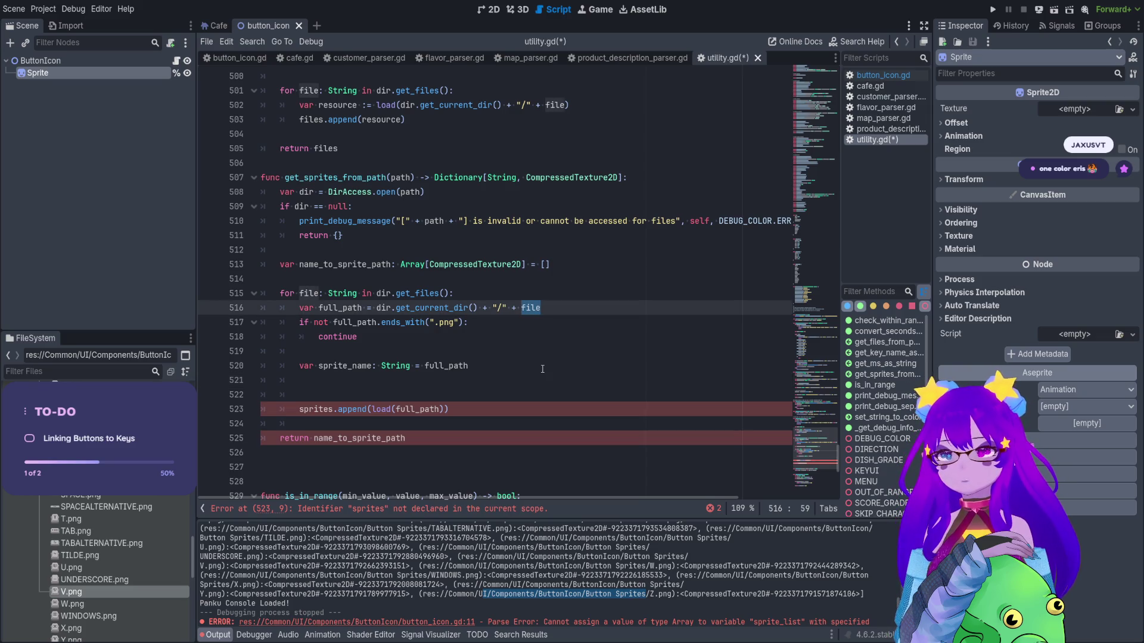
left_click(532, 366)
key("ctrl+shift+Left")
key("ctrl+v")
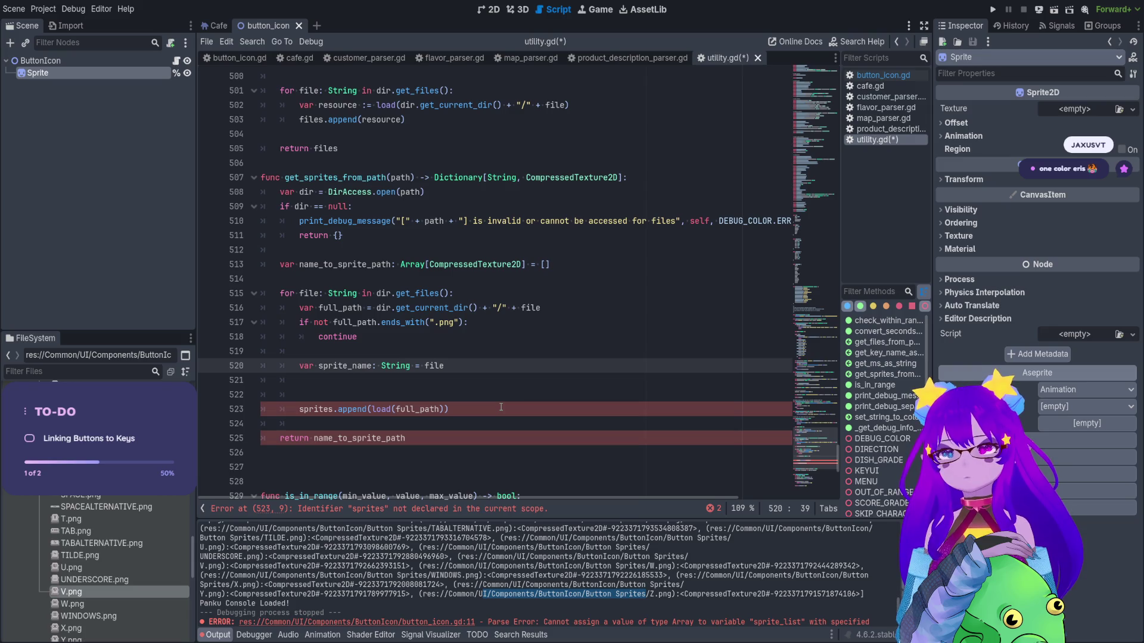
Add a print(sprite_name) line below the sprite_name declaration.
left_click(346, 395)
left_click(328, 380)
type("print(")
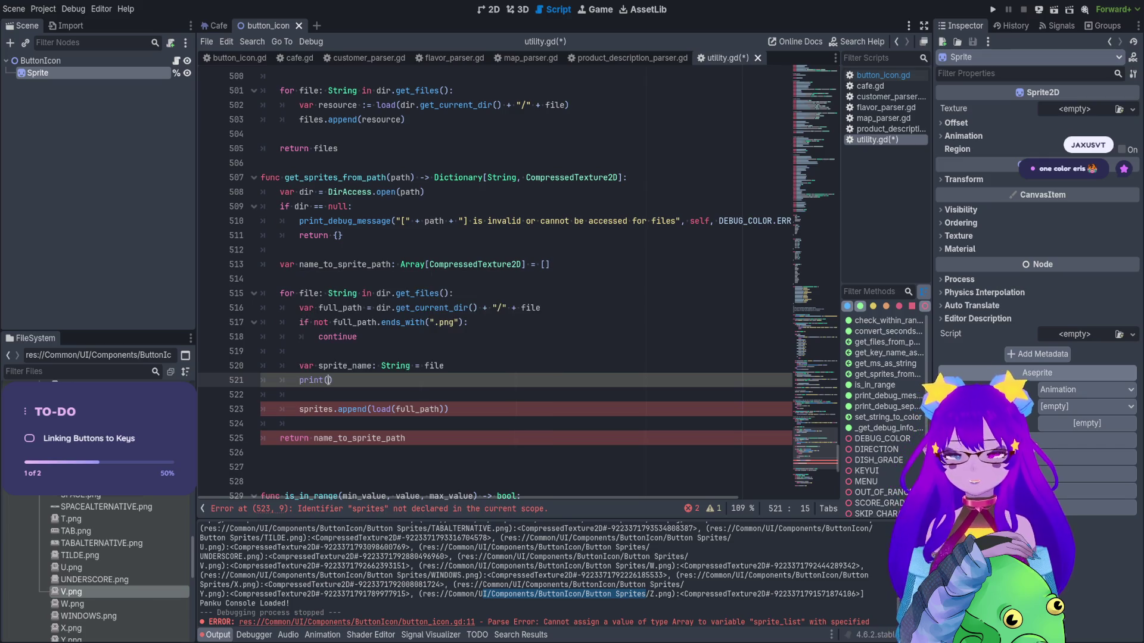
double_click(437, 362)
left_click(331, 381)
type("sprite_name")
left_click(535, 368)
type(".na")
key("BackSpace")
key("BackSpace")
key("BackSpace")
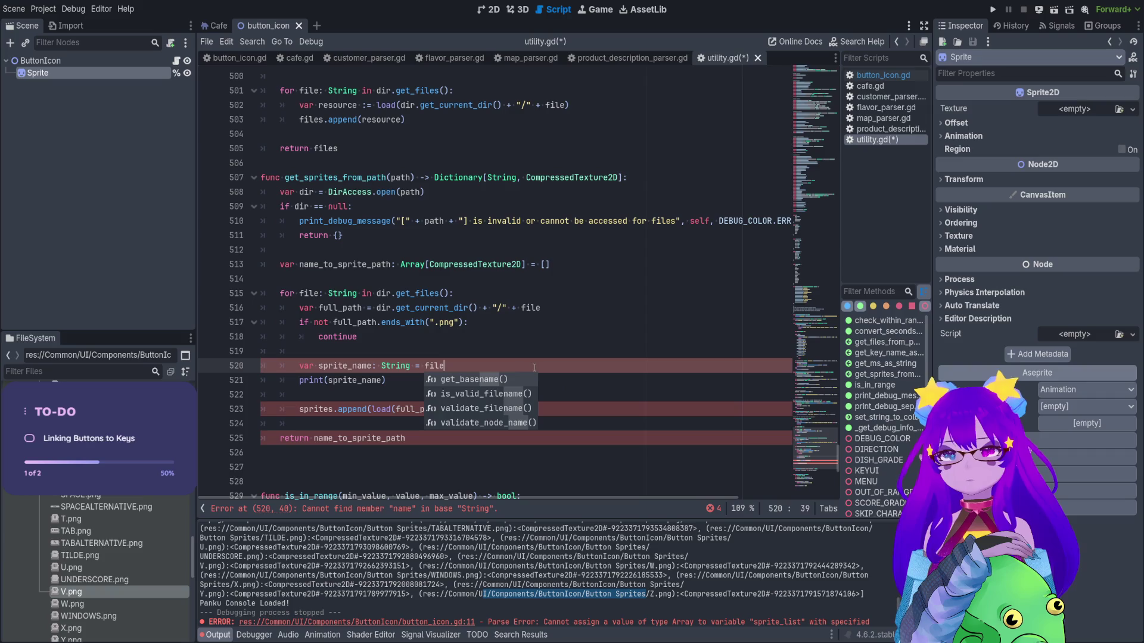
left_click(379, 393)
Comment out the sprites.append line and save the script.
left_click_drag(485, 409, 303, 409)
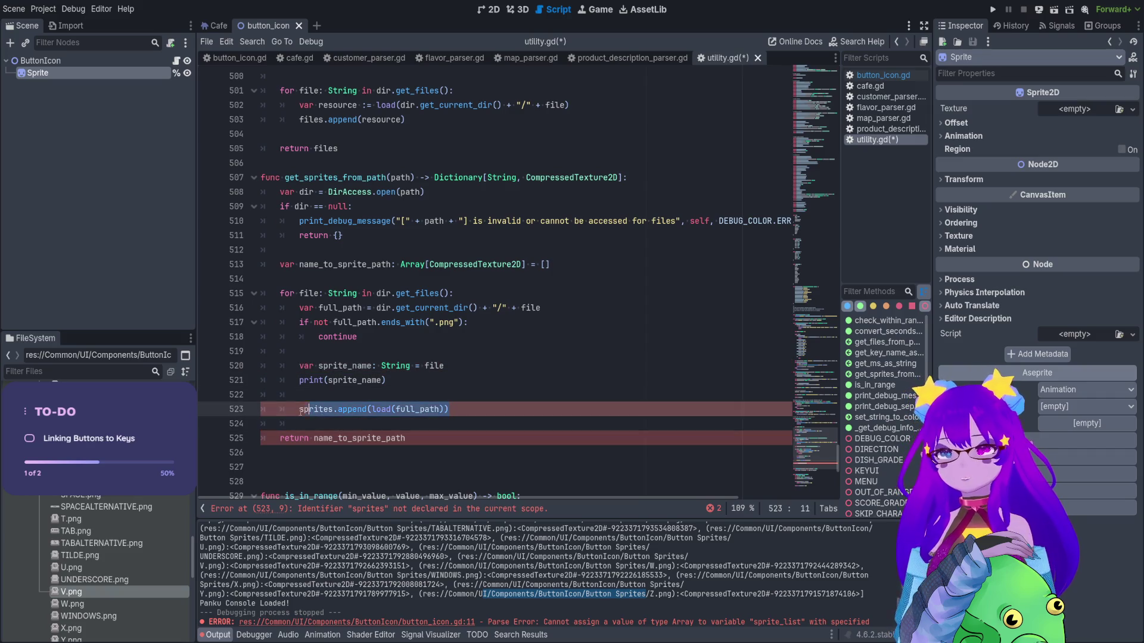
key("ctrl+k")
key("ctrl+s")
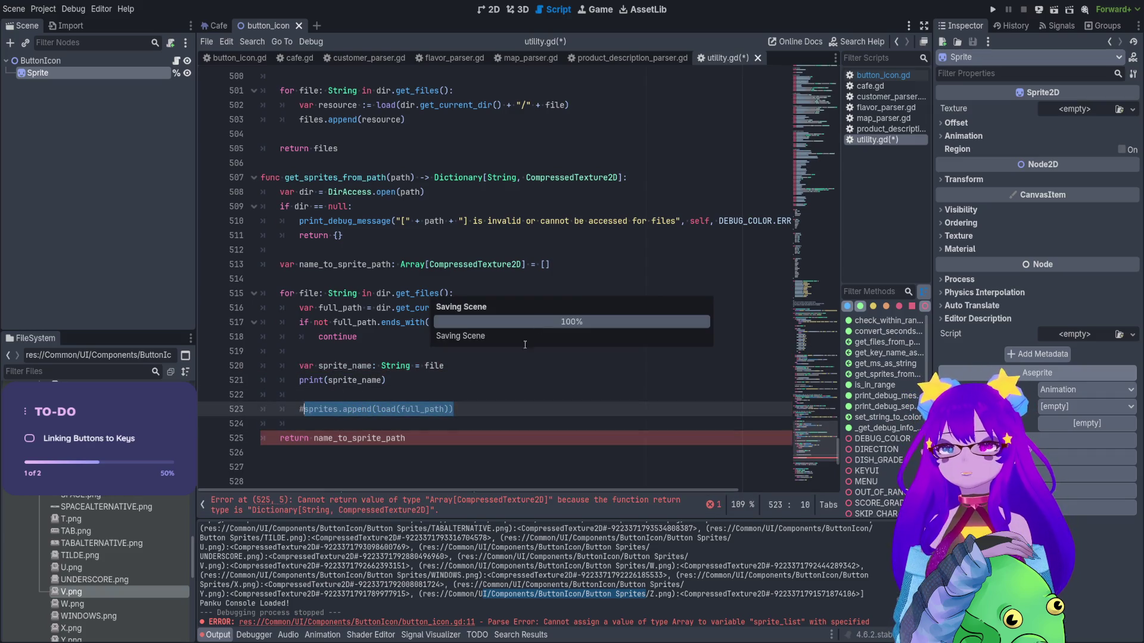
left_click(406, 437)
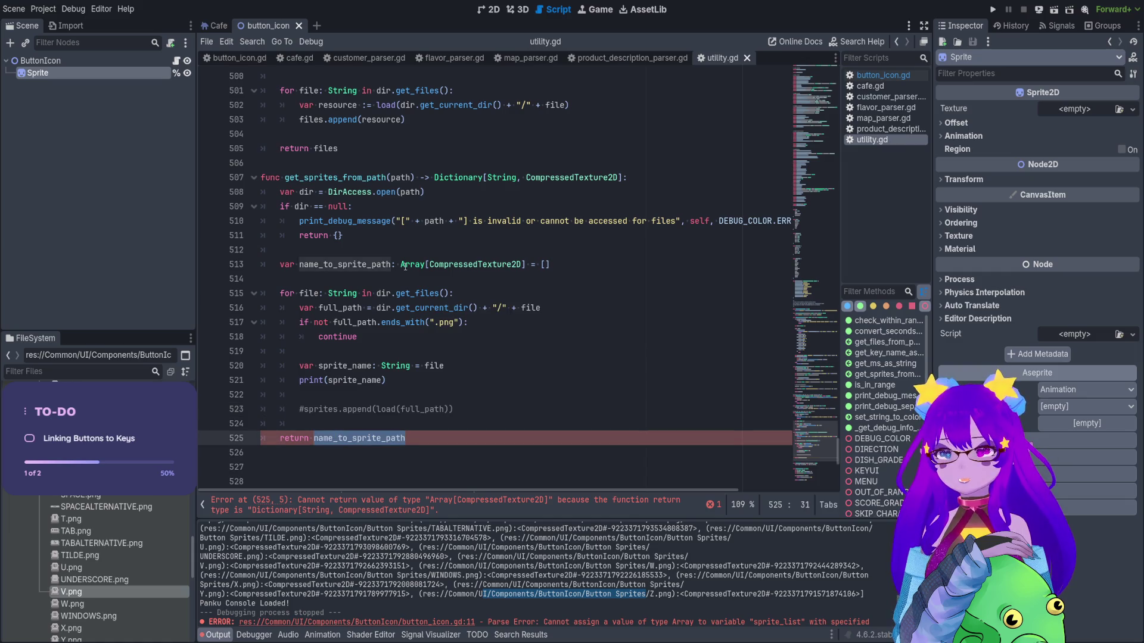
Type name_to_sprite_path as Dictionary[String, CompressedTexture2D] initialized to {} and save.
left_click_drag(434, 177, 622, 177)
key("ctrl+c")
left_click_drag(525, 264, 401, 264)
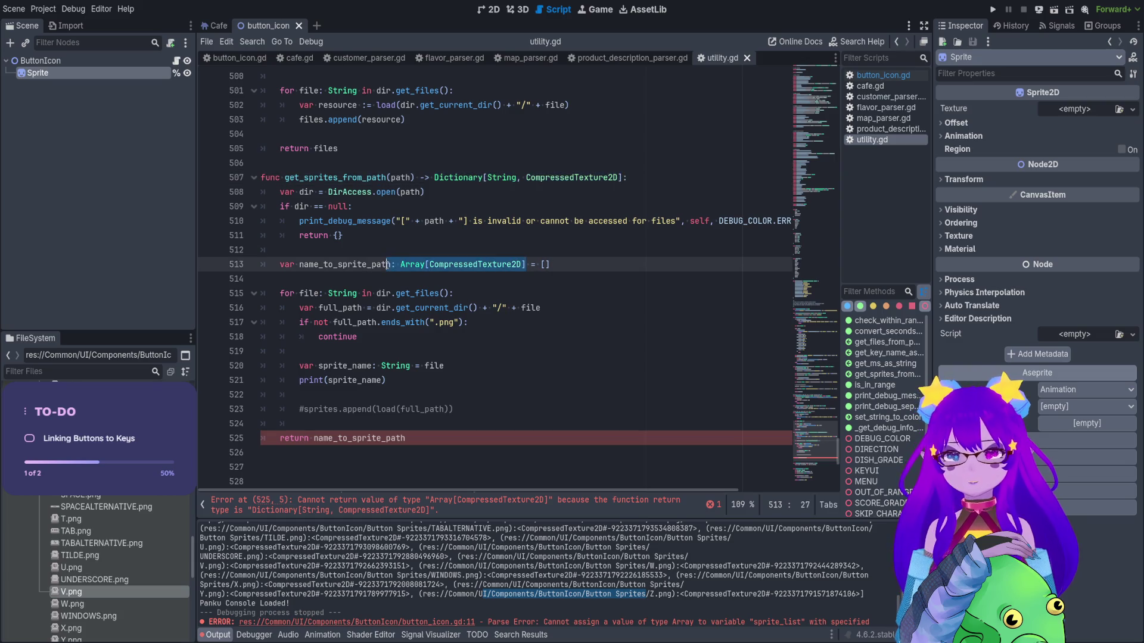
key("ctrl+v")
left_click(634, 292)
key("ctrl+s")
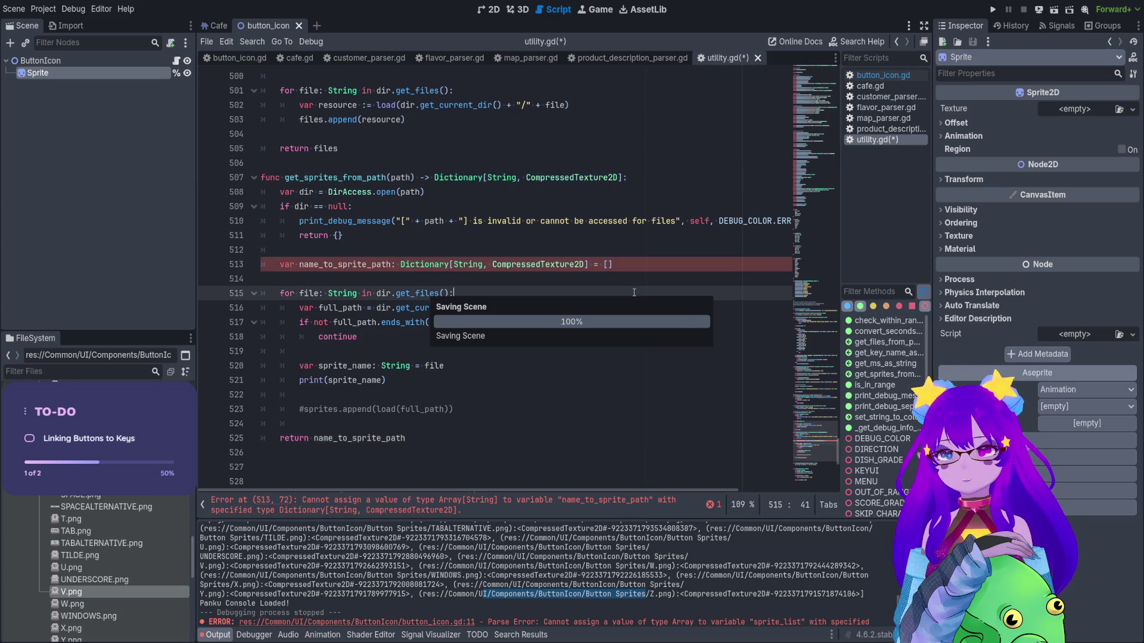
left_click(636, 265)
key("BackSpace")
key("BackSpace")
type("{")
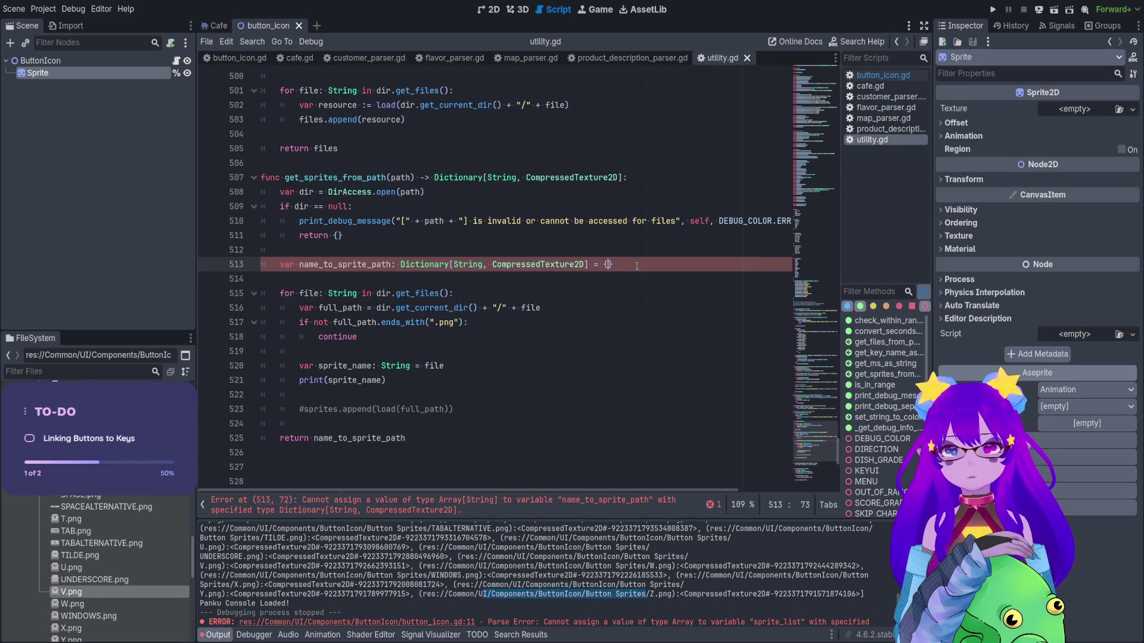
type("{")
key("ctrl+s")
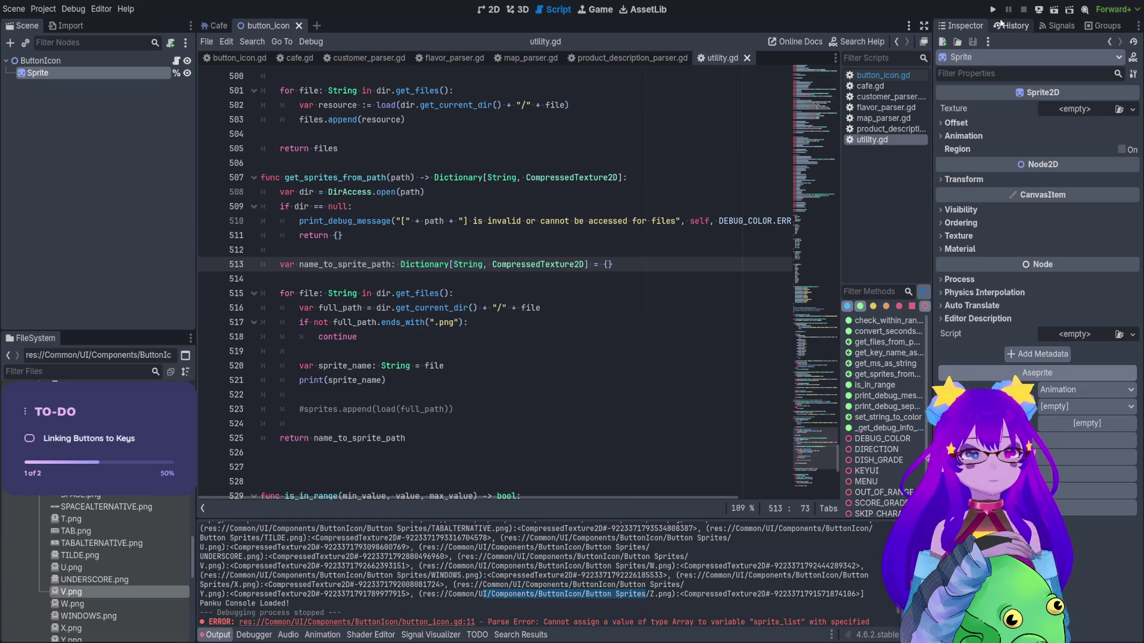
Test-run the current scene twice, stopping each run to check the printed sprite names.
left_click(1054, 10)
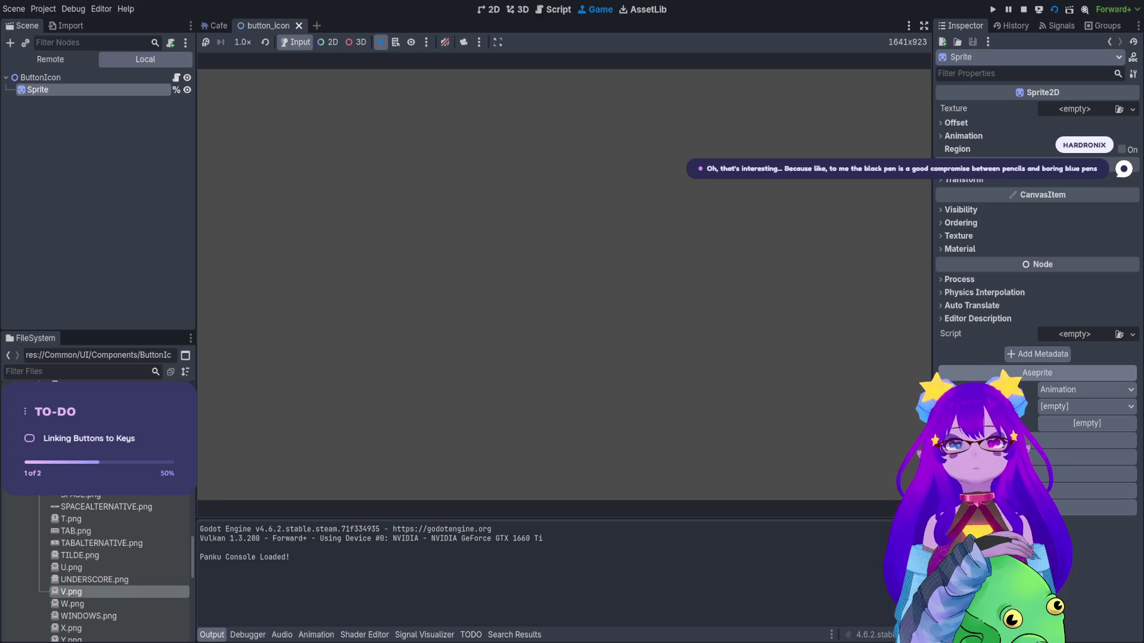
left_click(1024, 9)
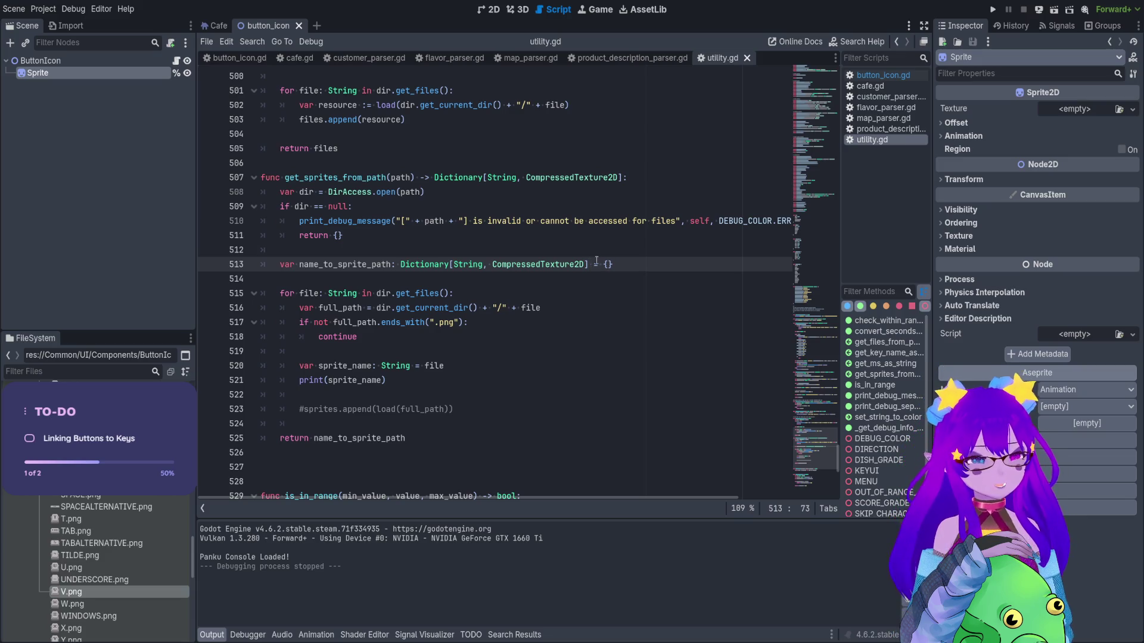
double_click(380, 380)
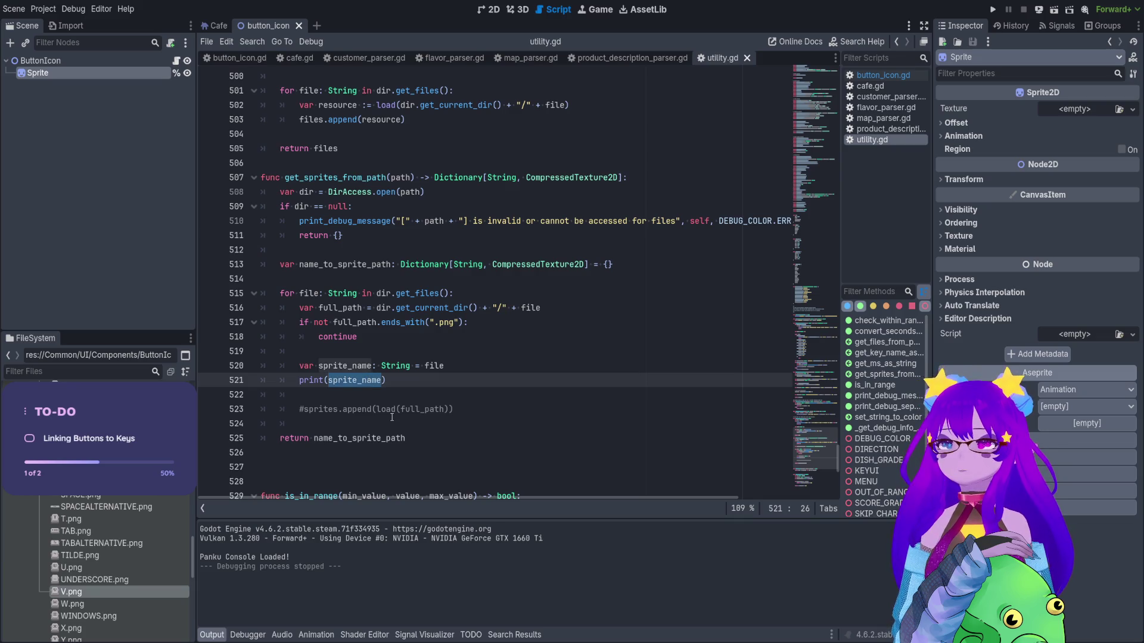
double_click(368, 365)
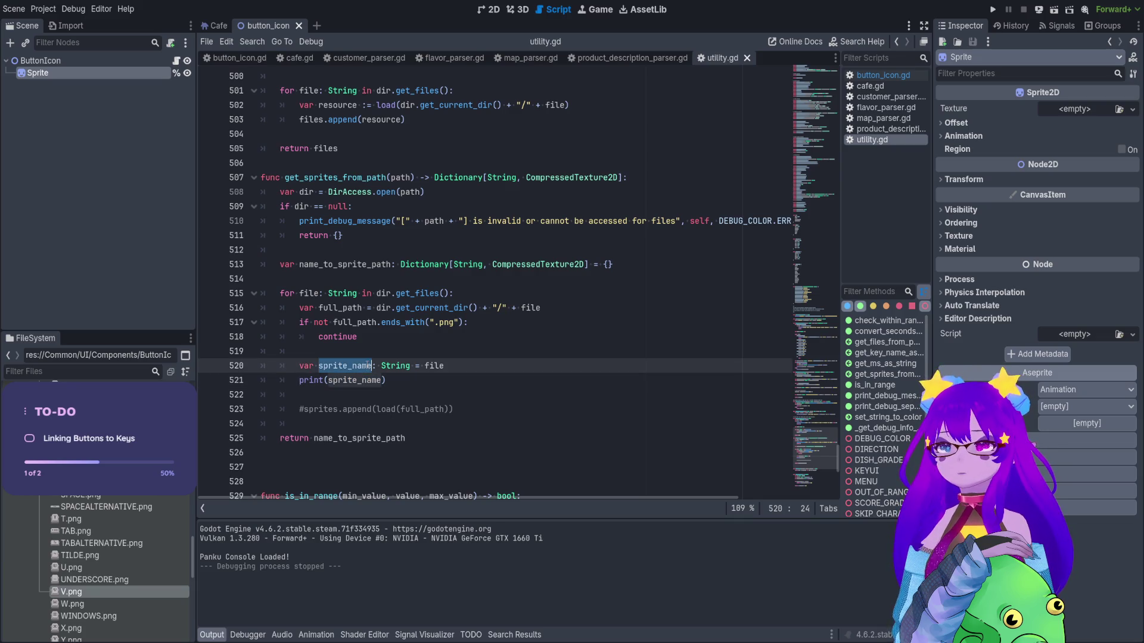
left_click(449, 365)
left_click(358, 380)
left_click(1053, 10)
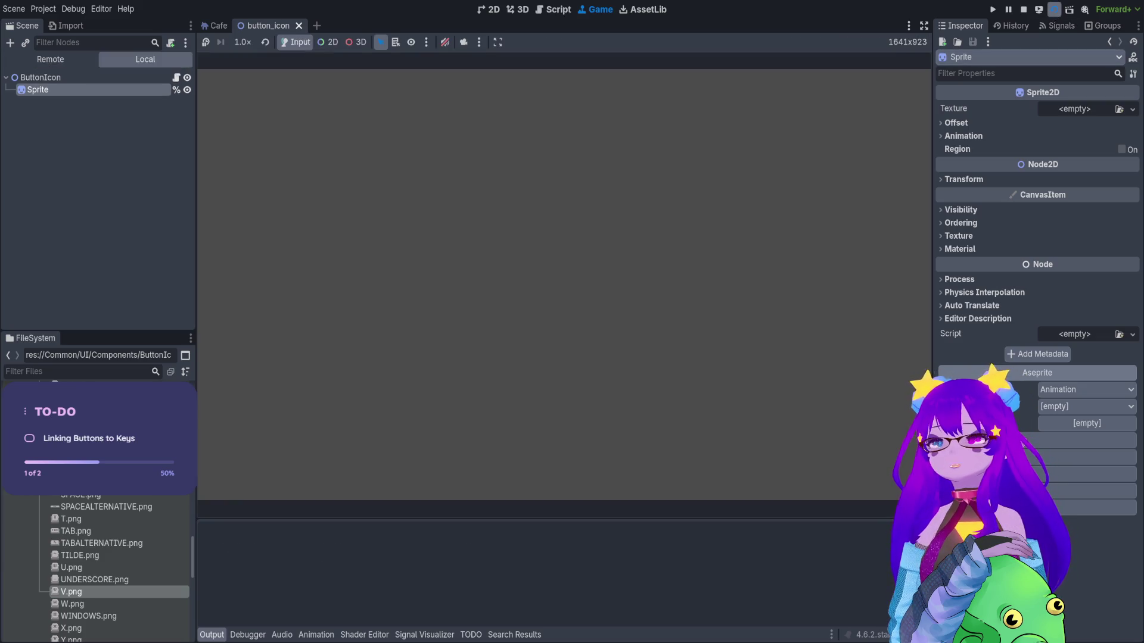
left_click(1024, 9)
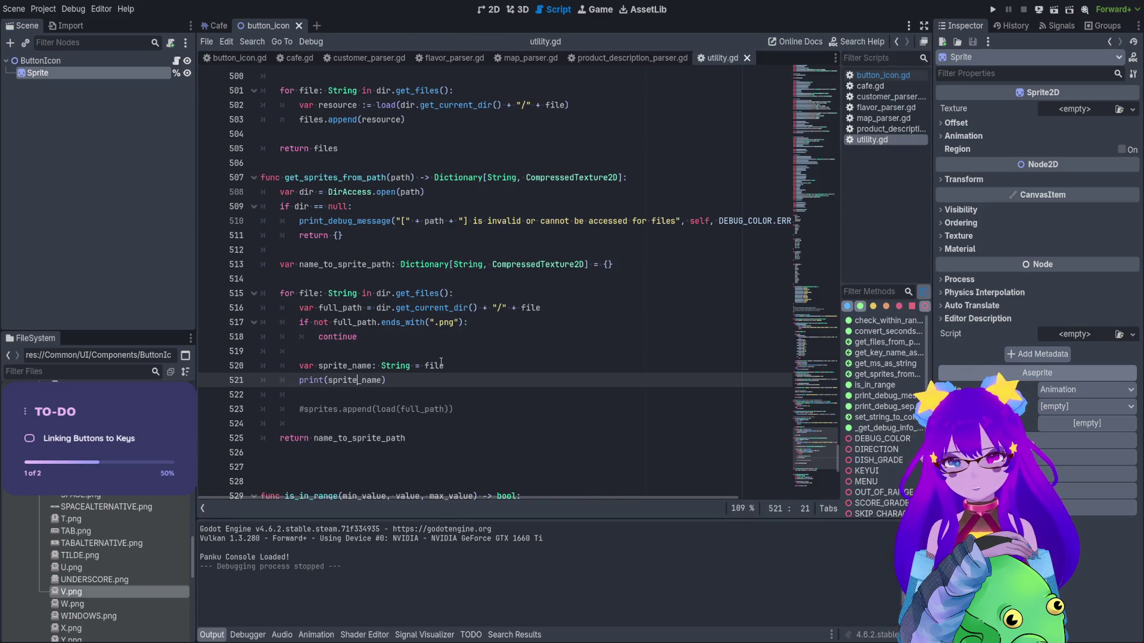
Assign full_path to sprite_name again, then rerun the scene with F6 and stop with F8.
left_click(450, 368)
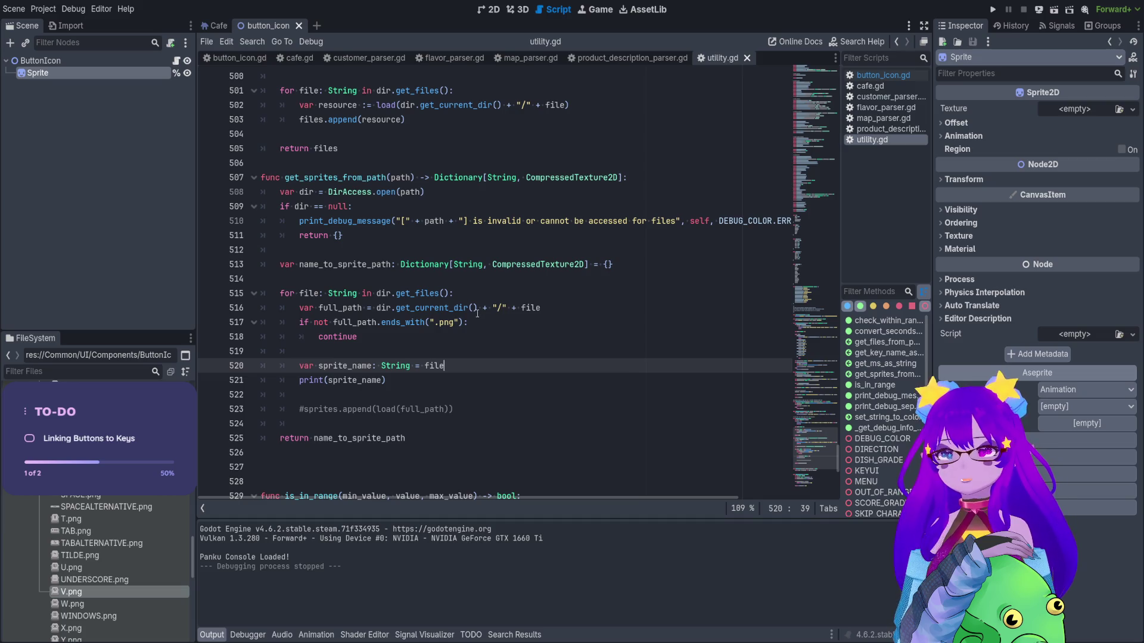
double_click(347, 307)
key("ctrl+c")
double_click(427, 366)
key("ctrl+v")
key("F6")
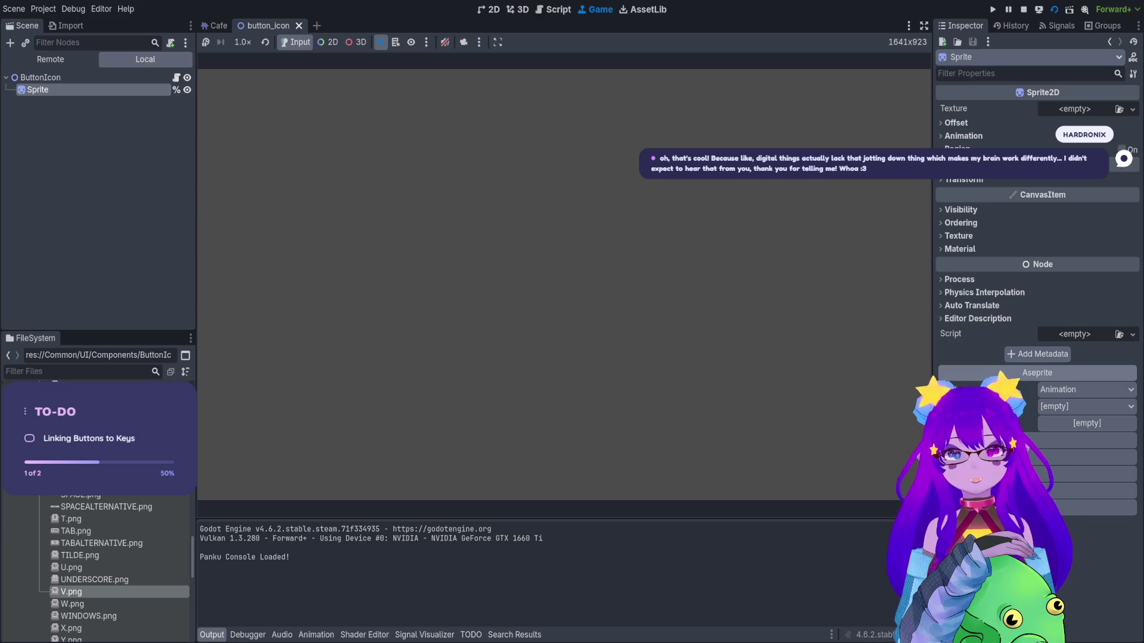
key("F8")
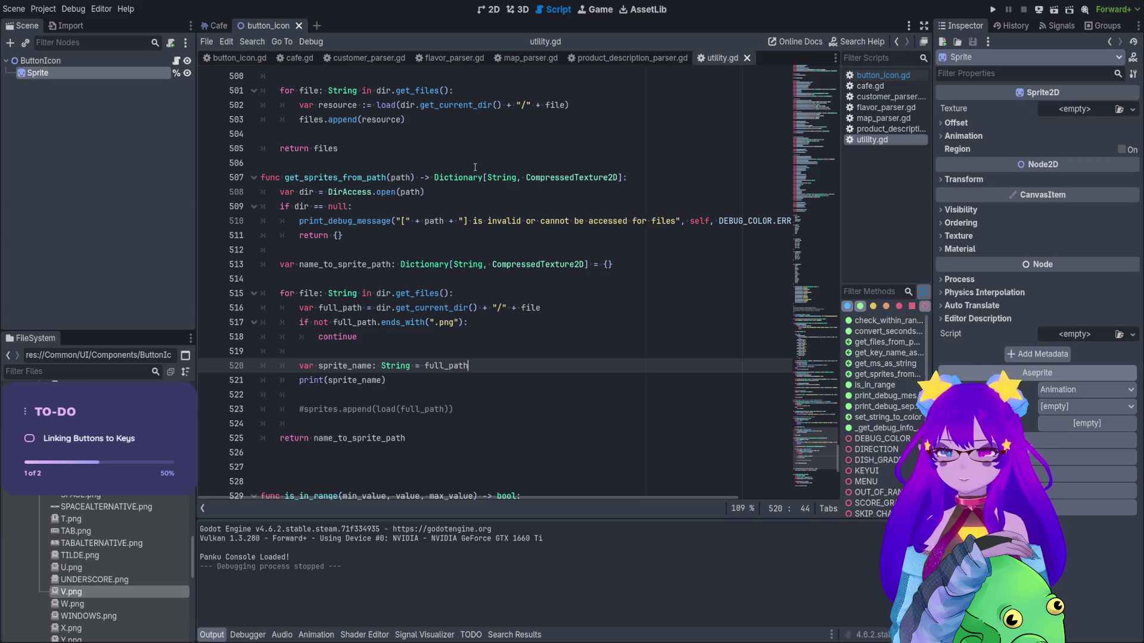
Launch the button_icon scene with Run Current Scene to test the script.
double_click(444, 366)
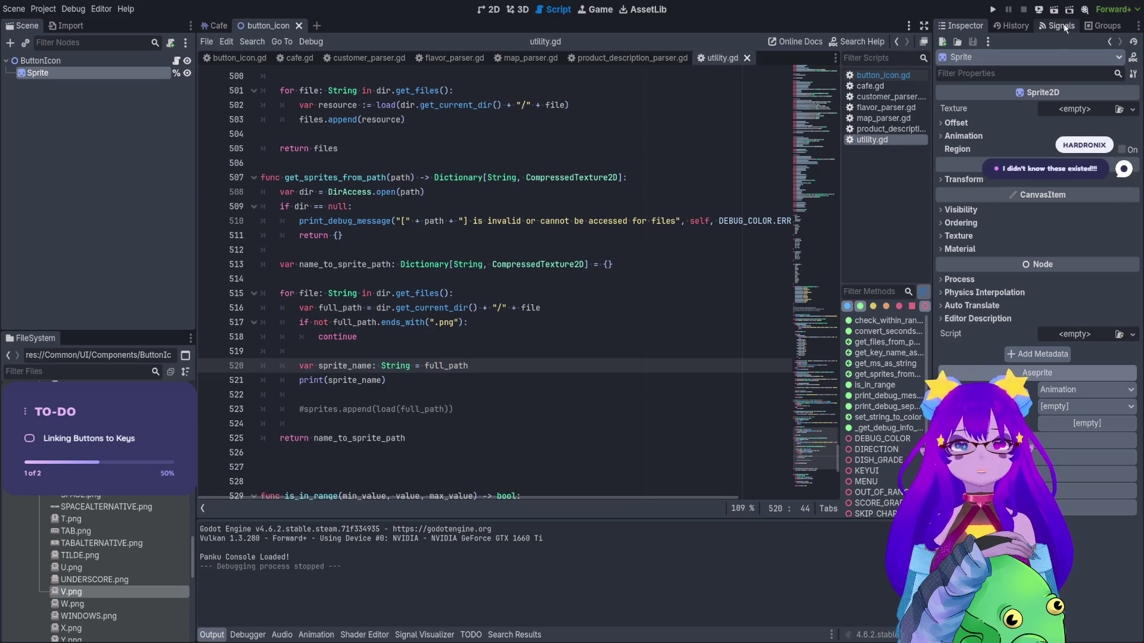
left_click(1054, 9)
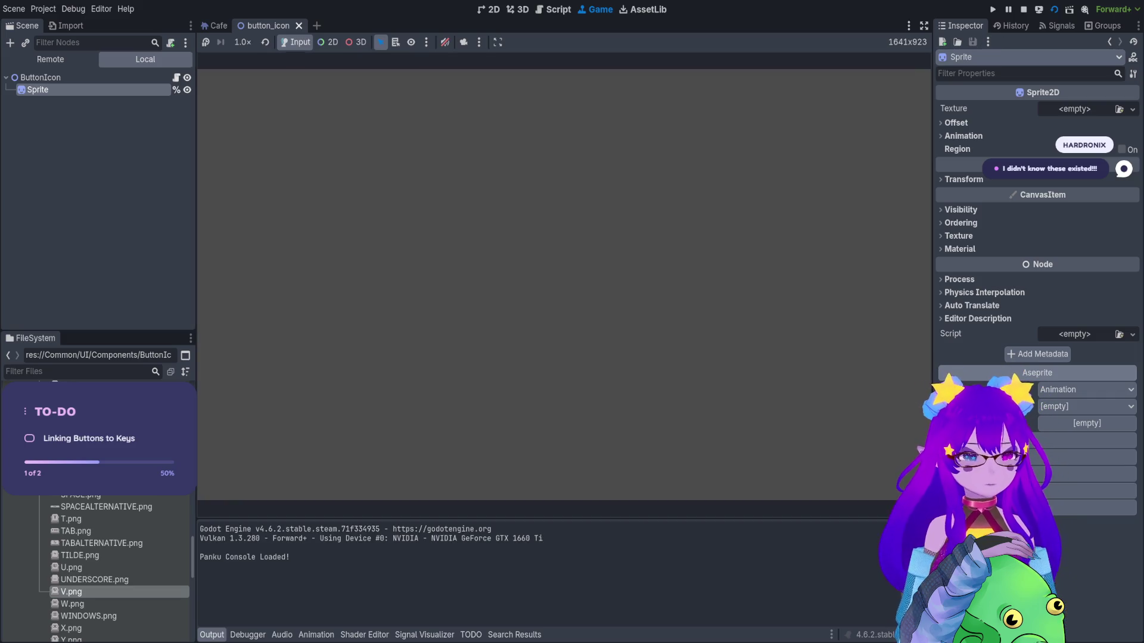
Stop the run, then in button_icon.gd's _ready restore the sprite_list line and delete pass.
left_click(1023, 10)
scroll(518, 279, "down", 1)
scroll(518, 280, "up", 1)
left_click(178, 61)
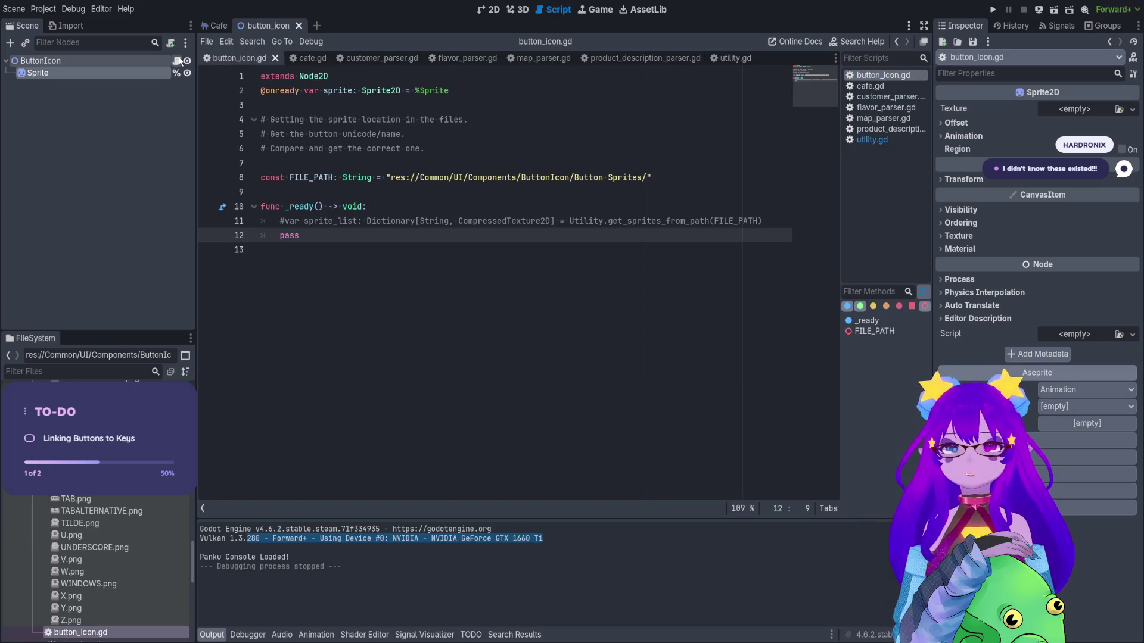
left_click(281, 222)
left_click(293, 256)
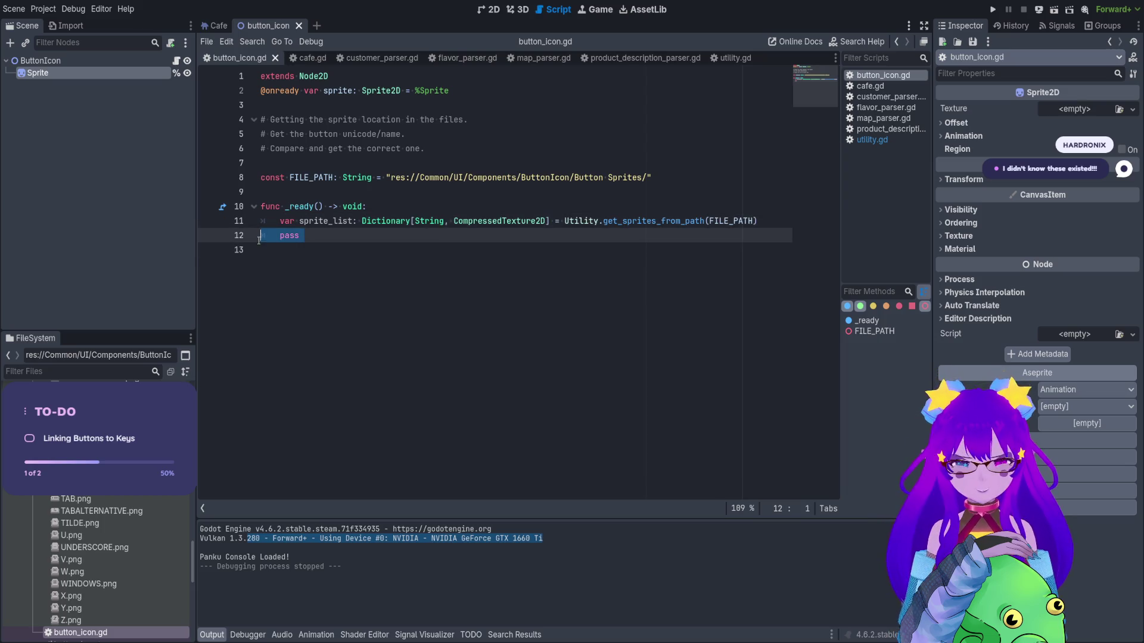
key("BackSpace")
key("BackSpace")
key("BackSpace")
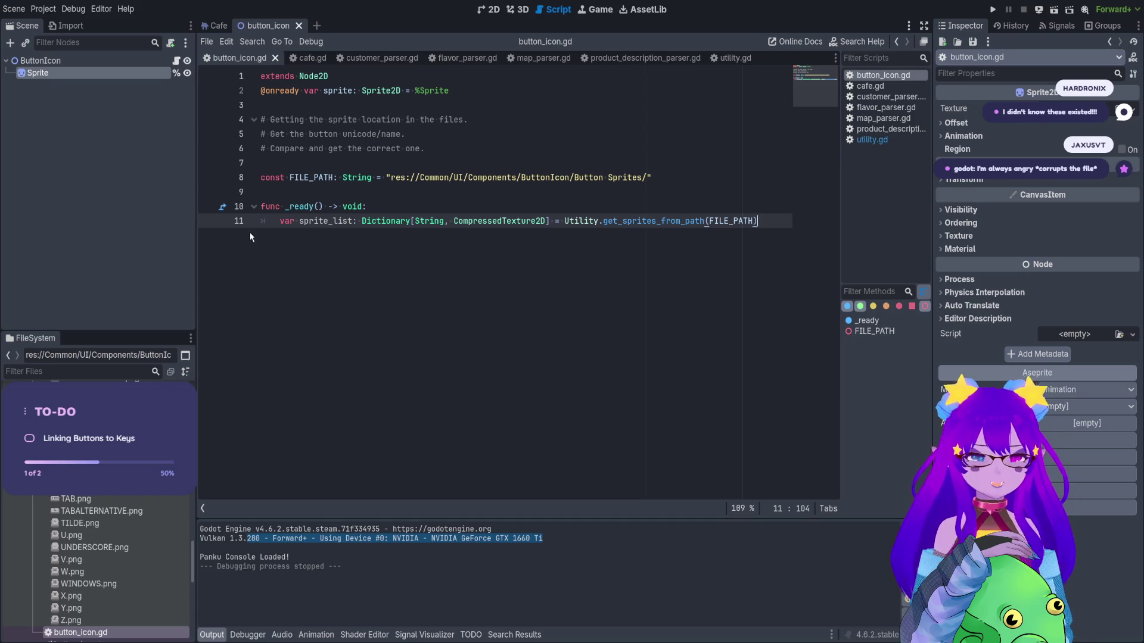
In utility.gd, replace full_path with file on line 520 and save.
left_click(745, 58)
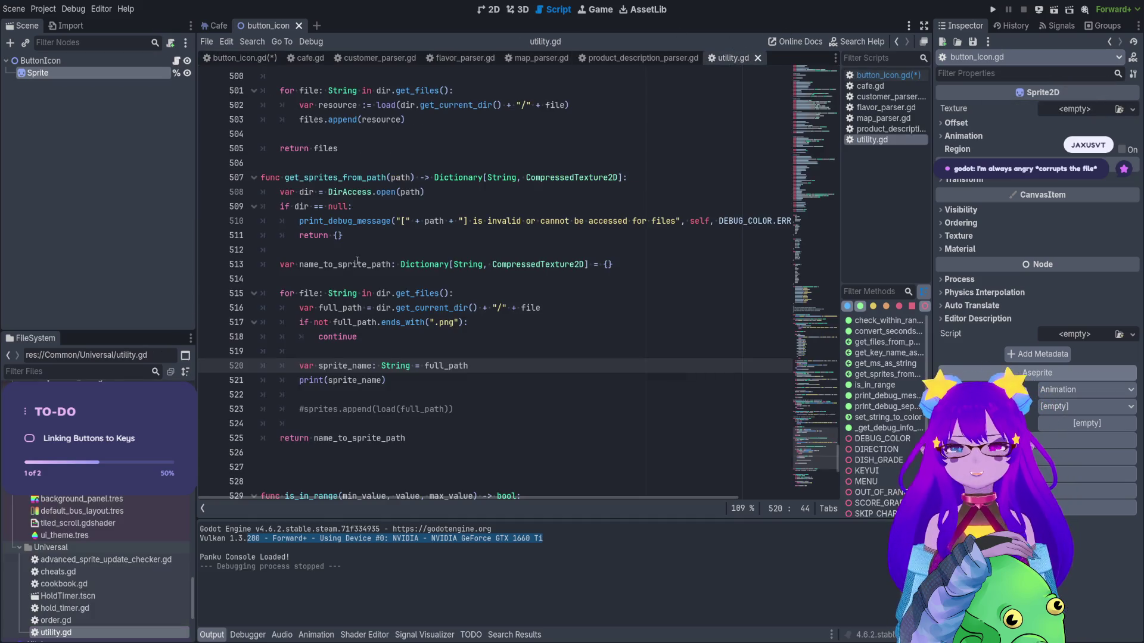
double_click(309, 293)
key("ctrl+c")
double_click(445, 365)
key("ctrl+v")
key("ctrl+s")
Test-run the scene so Output lists 0.png onward, then copy sprite_name.
left_click(1054, 9)
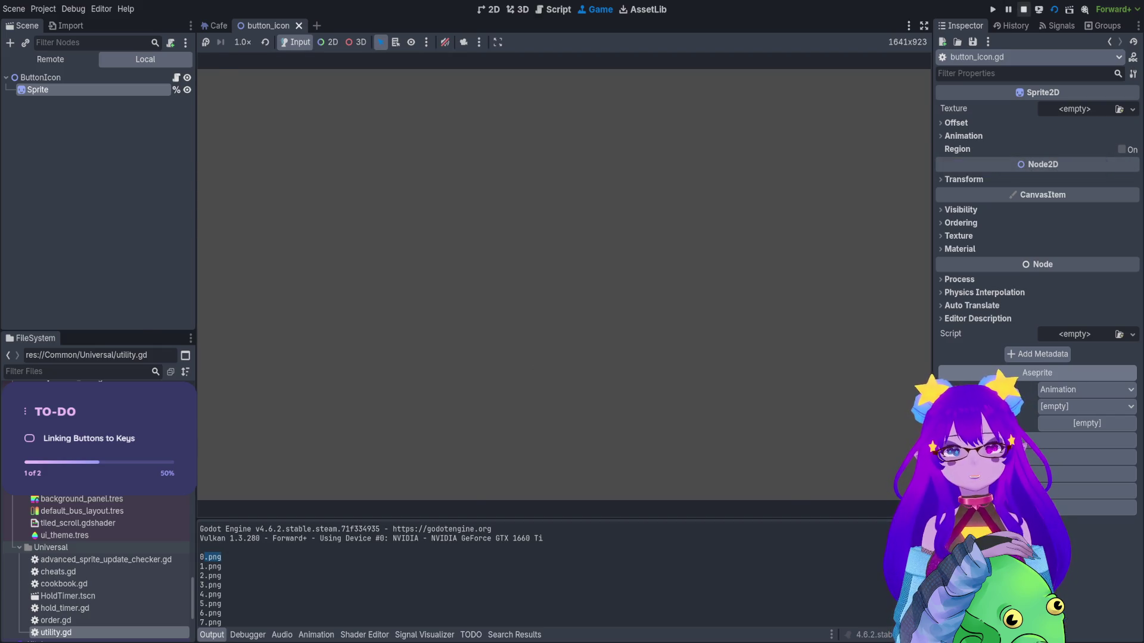
left_click(1023, 9)
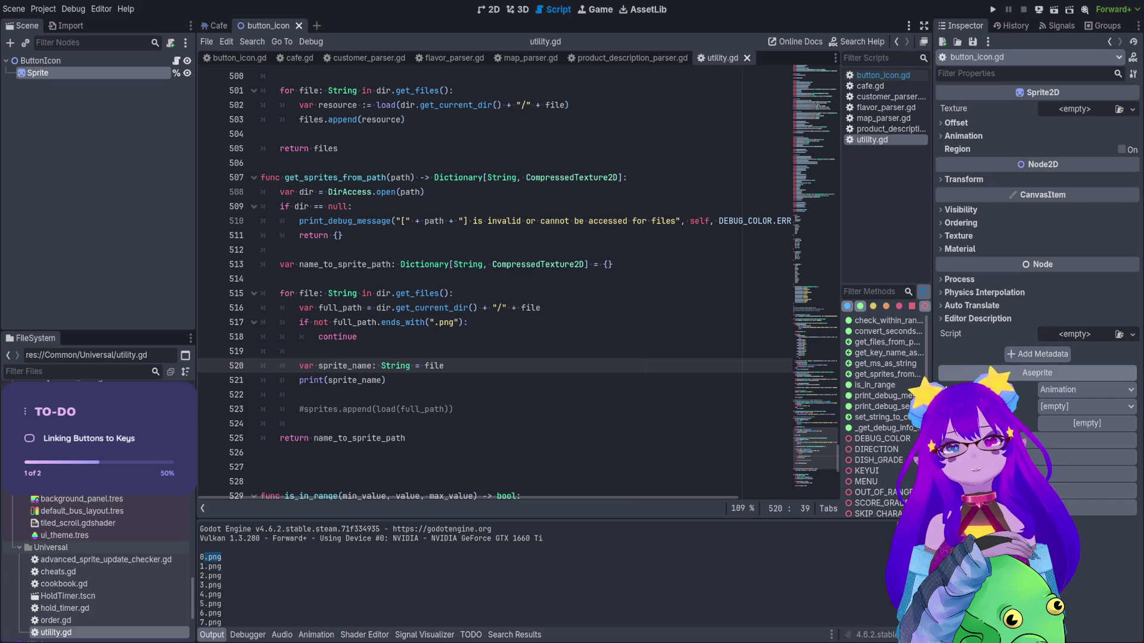
double_click(344, 366)
key("ctrl+c")
Begin a 'sprite_name =' line below line 520 and search all project files for substr.
left_click(465, 365)
key("Return")
key("ctrl+v")
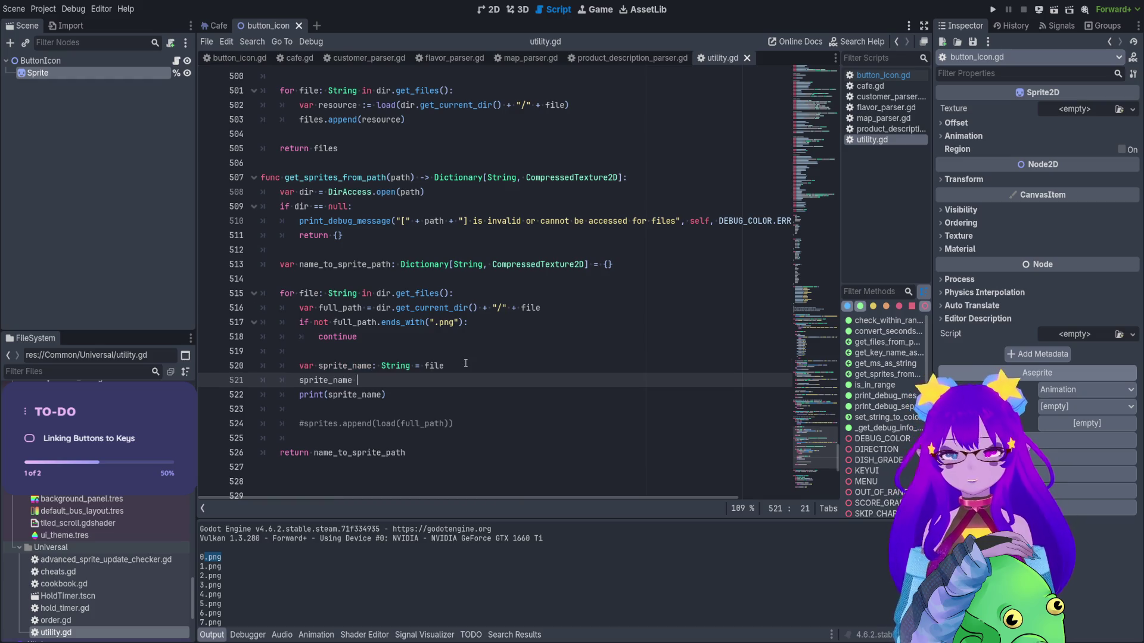
type("=")
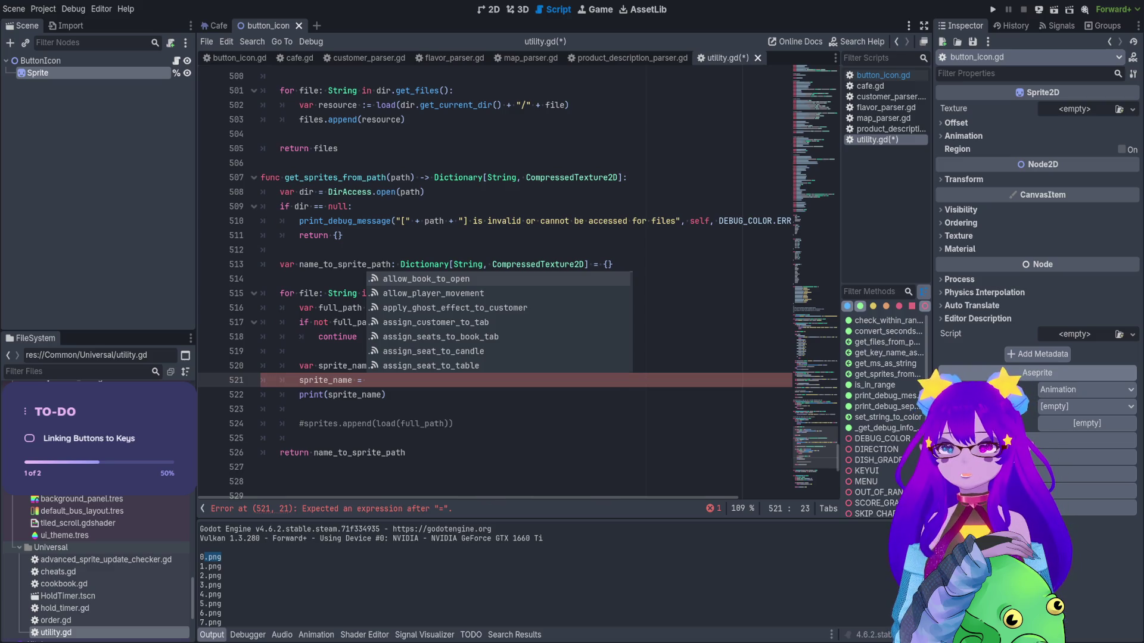
key("Escape")
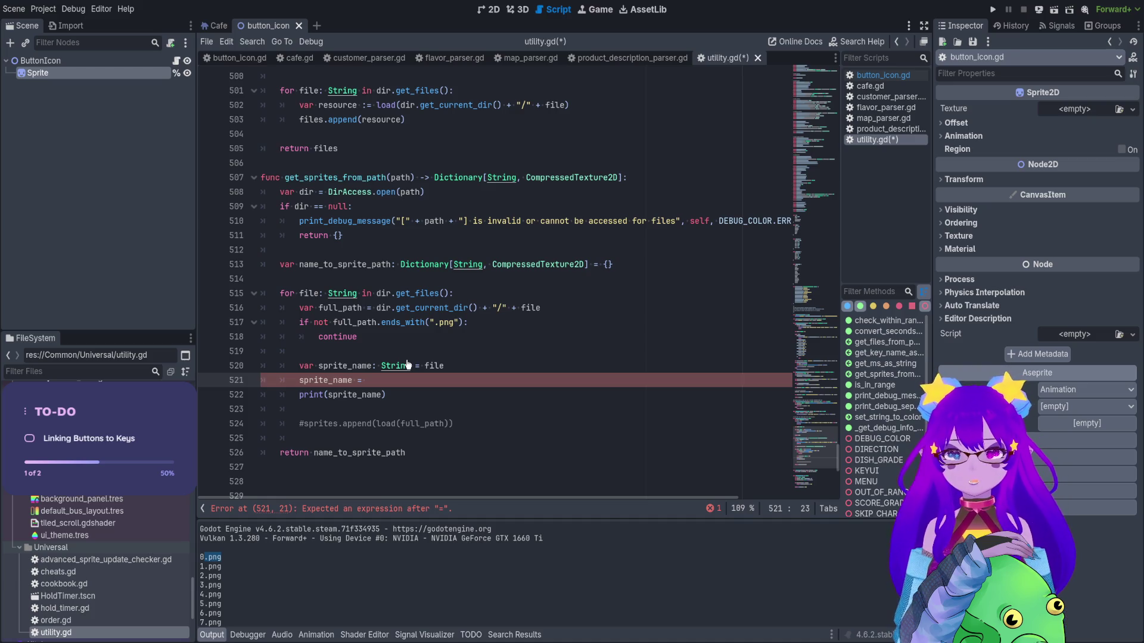
key("ctrl+shift+f")
key("Return")
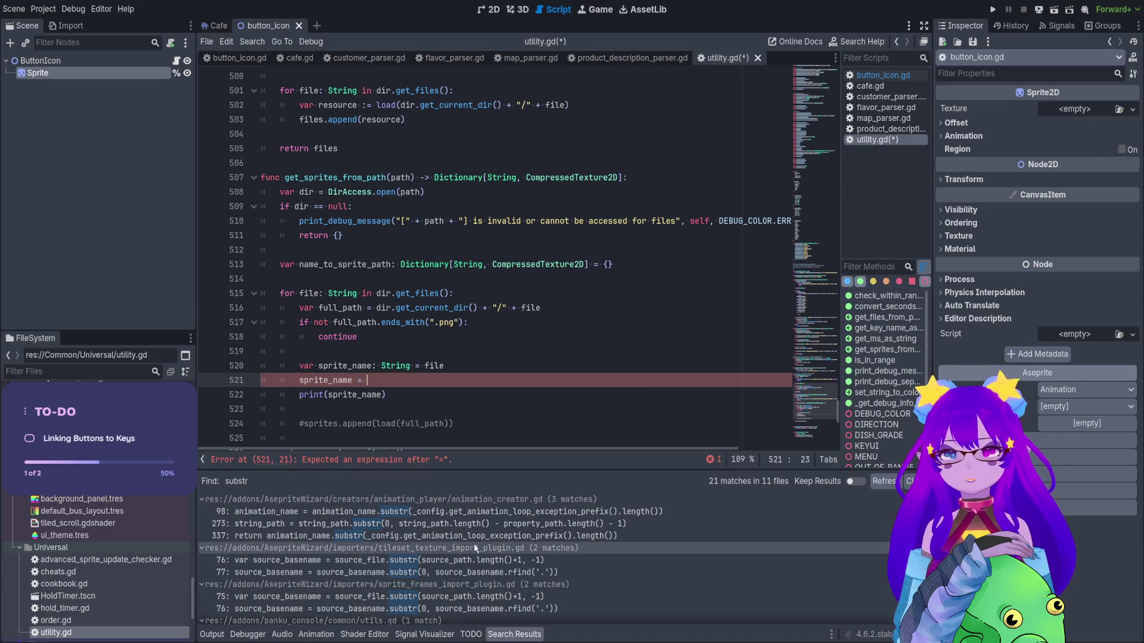
Inspect the substr usage on line 69 of flavor_parser.gd.
scroll(506, 547, "down", 5)
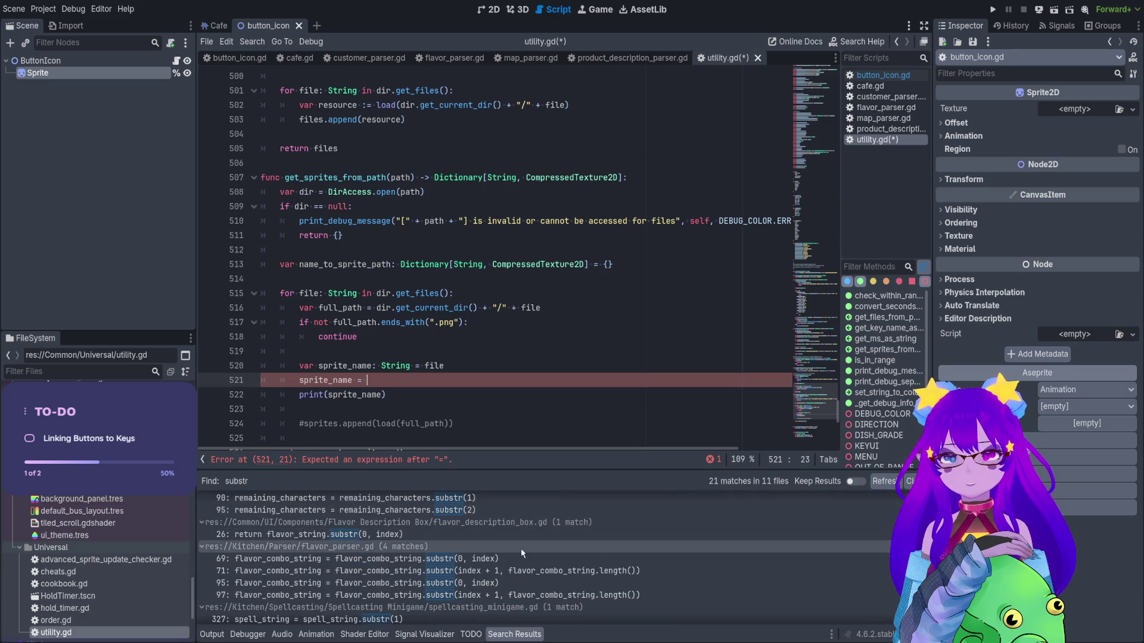
left_click(408, 563)
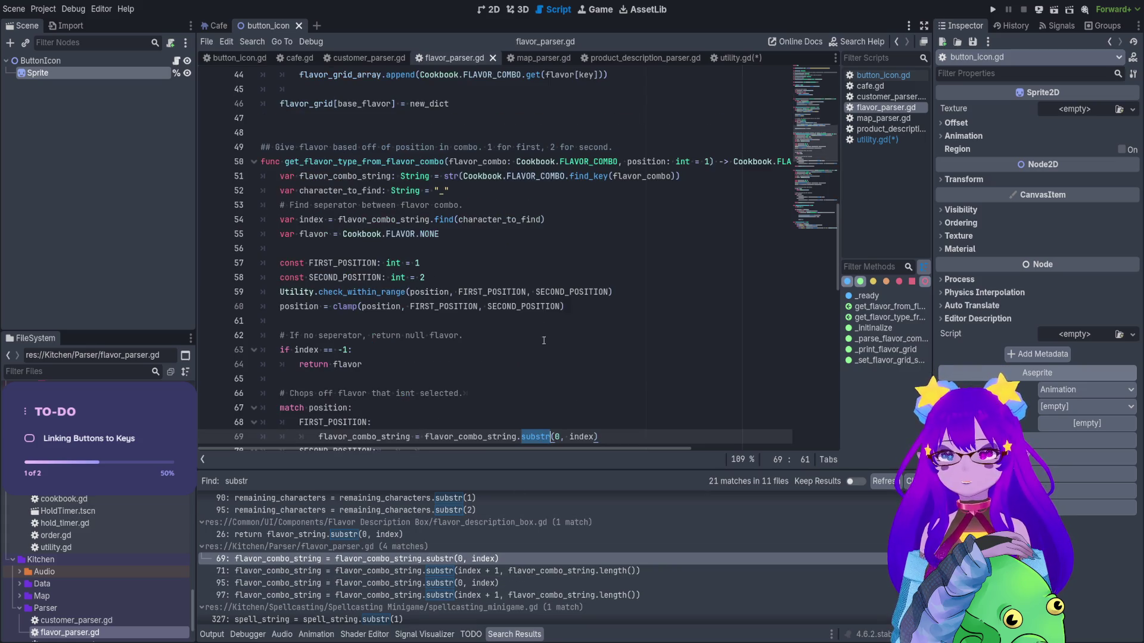
scroll(547, 331, "down", 3)
left_click_drag(598, 305, 366, 306)
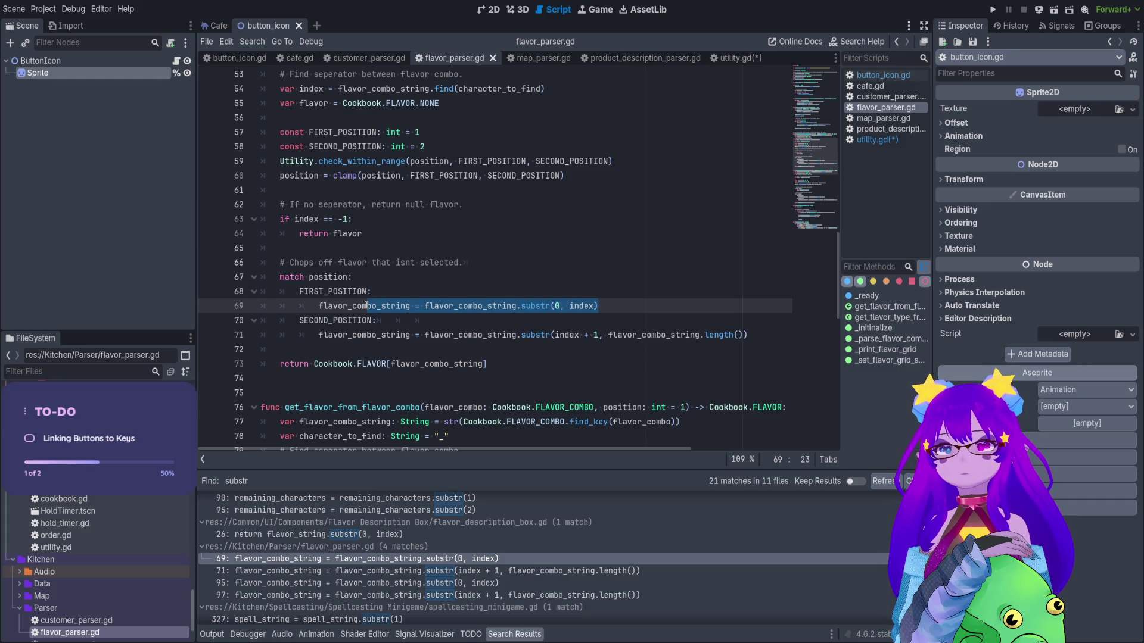
left_click(406, 204)
left_click(390, 306)
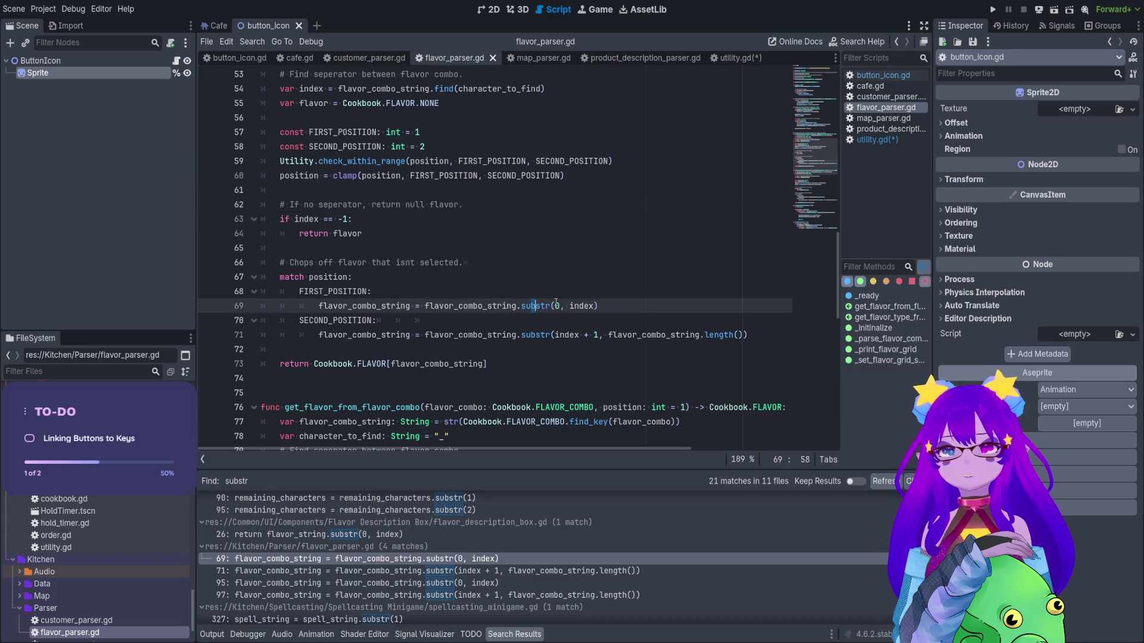
double_click(587, 306)
left_click(555, 306)
scroll(431, 613, "down", 1)
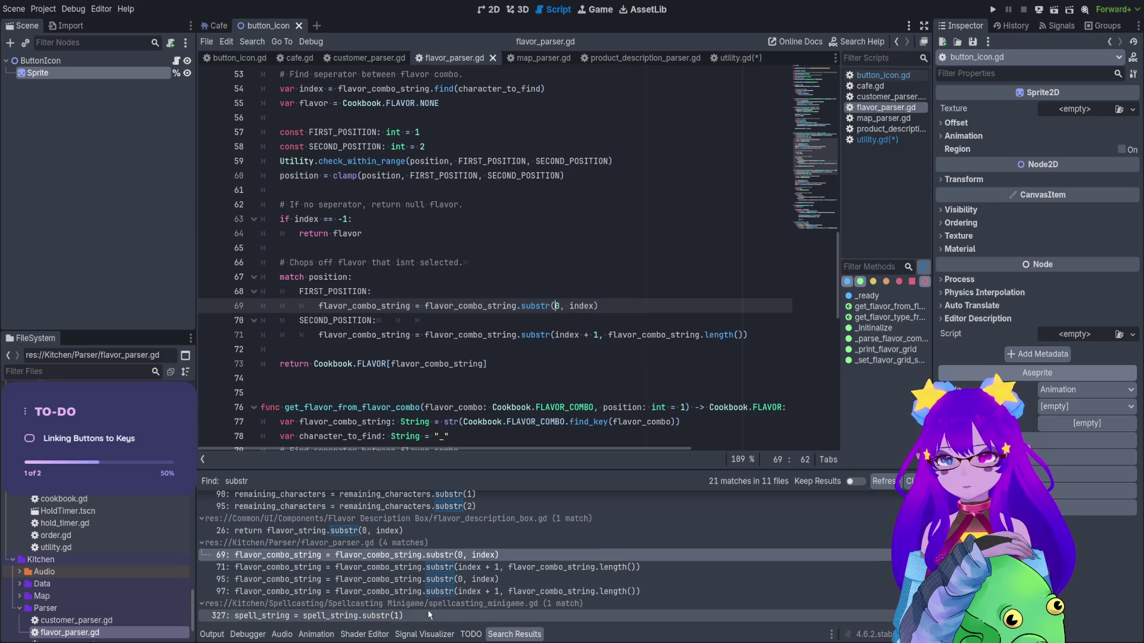
Check substr in spellcasting_minigame.gd and flavor_description_box.gd, select lines 20–26, then return to utility.gd.
left_click(428, 610)
scroll(455, 273, "up", 5)
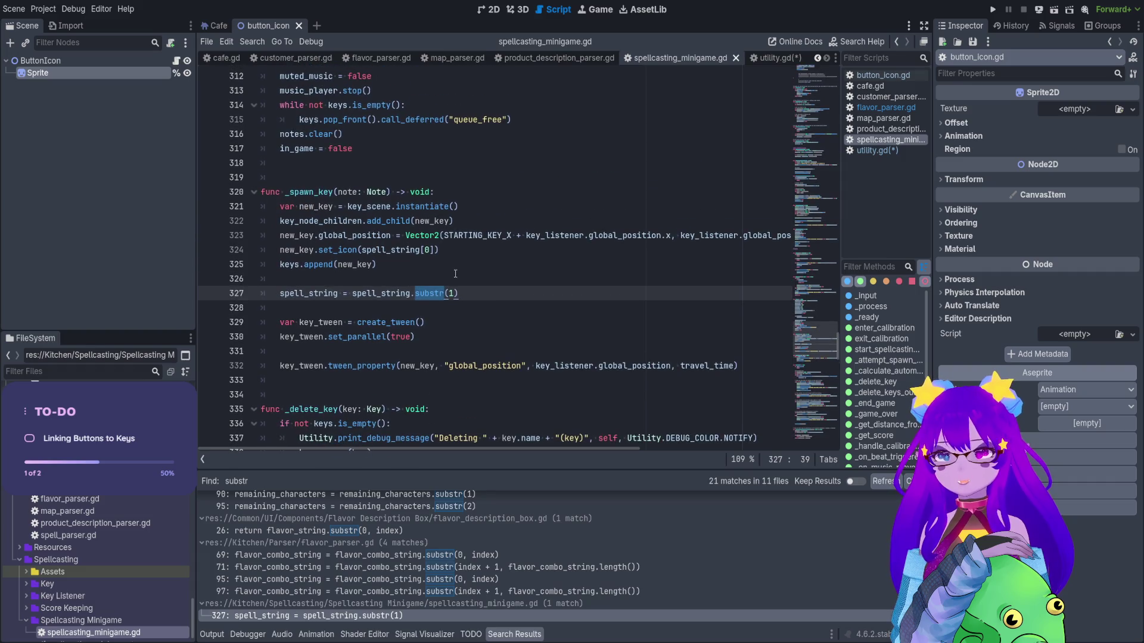
left_click(484, 531)
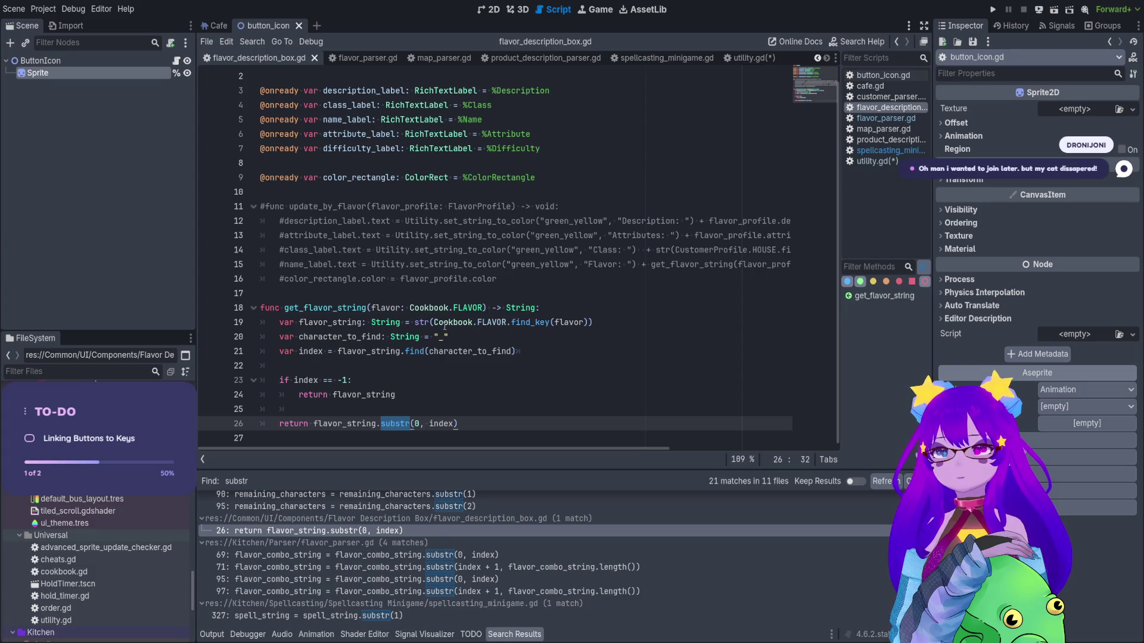
left_click(402, 424)
double_click(441, 422)
left_click(519, 351)
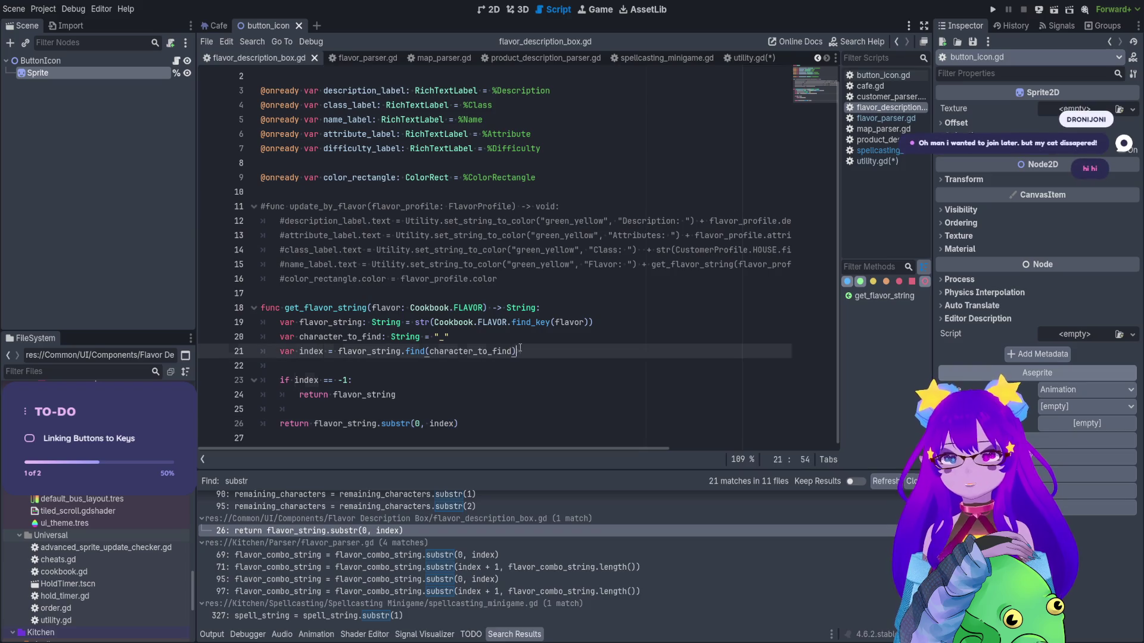
mouse_move(458, 424)
left_mouse_down()
mouse_move(268, 340)
mouse_move(158, 356)
left_mouse_up()
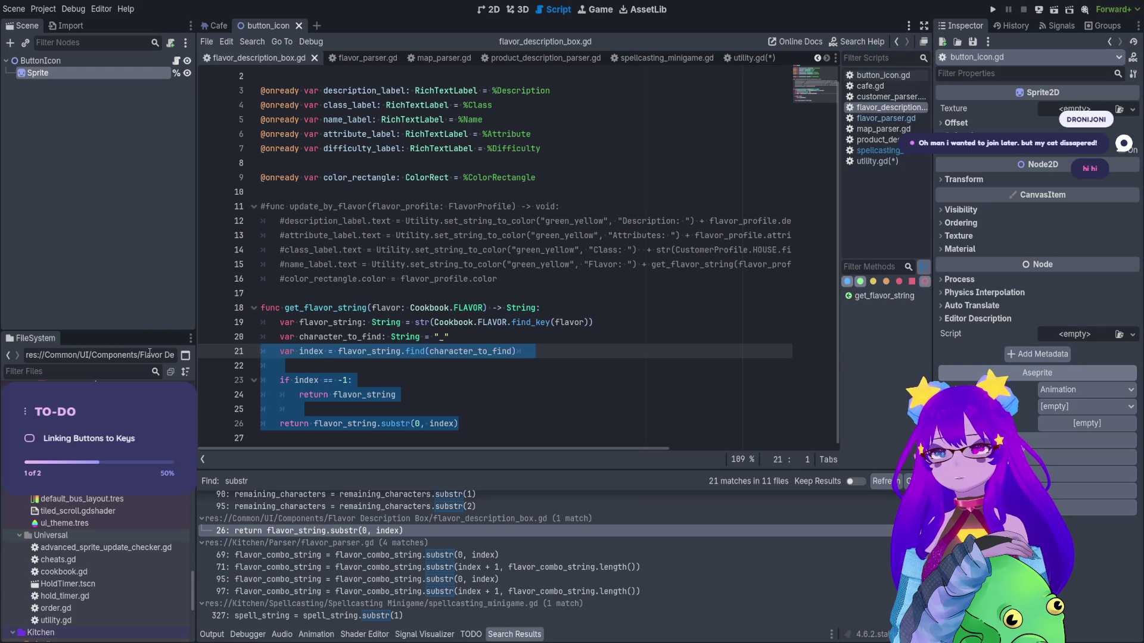
key("shift+Up")
key("ctrl+c")
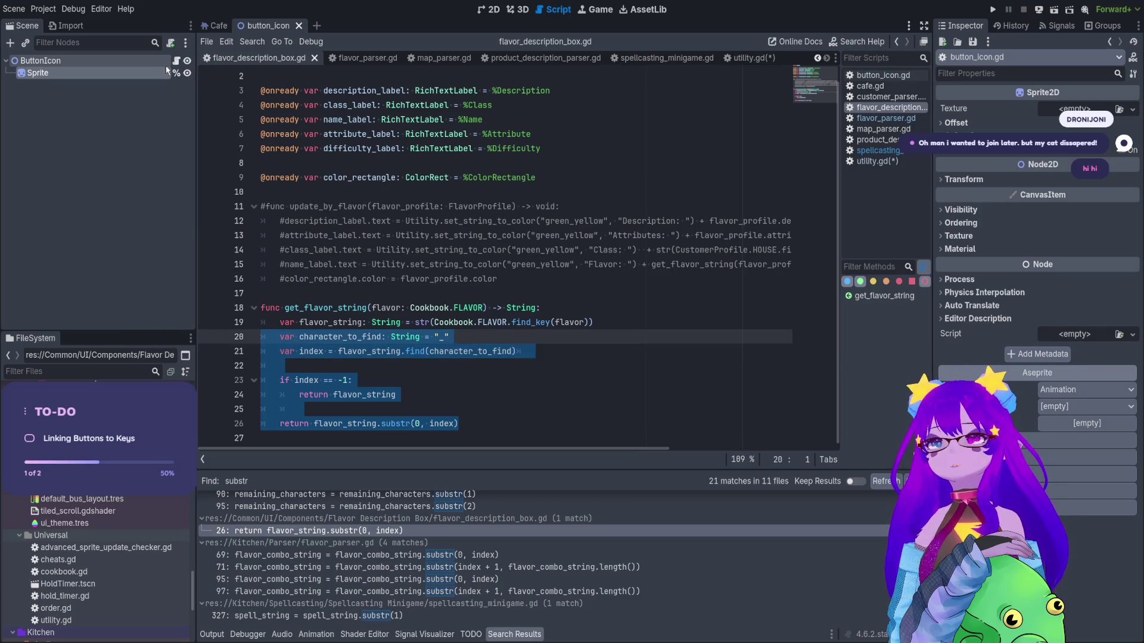
left_click(740, 59)
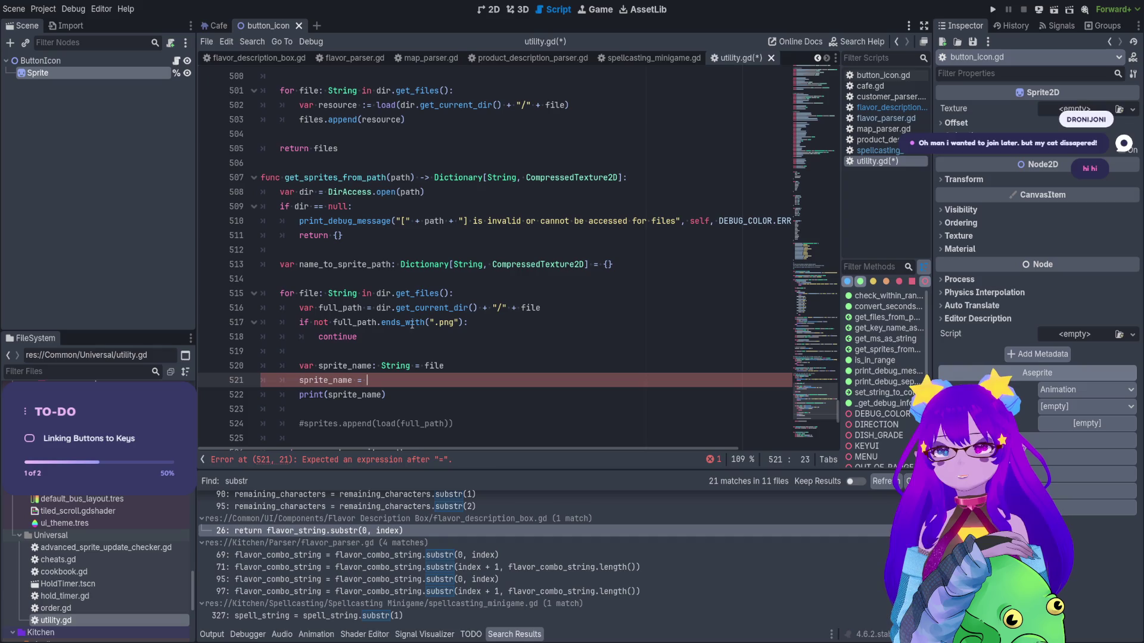
Paste the find-and-substr block below print(sprite_name) and indent it to the loop level.
left_click(324, 410)
key("Return")
key("Return")
scroll(437, 319, "down", 2)
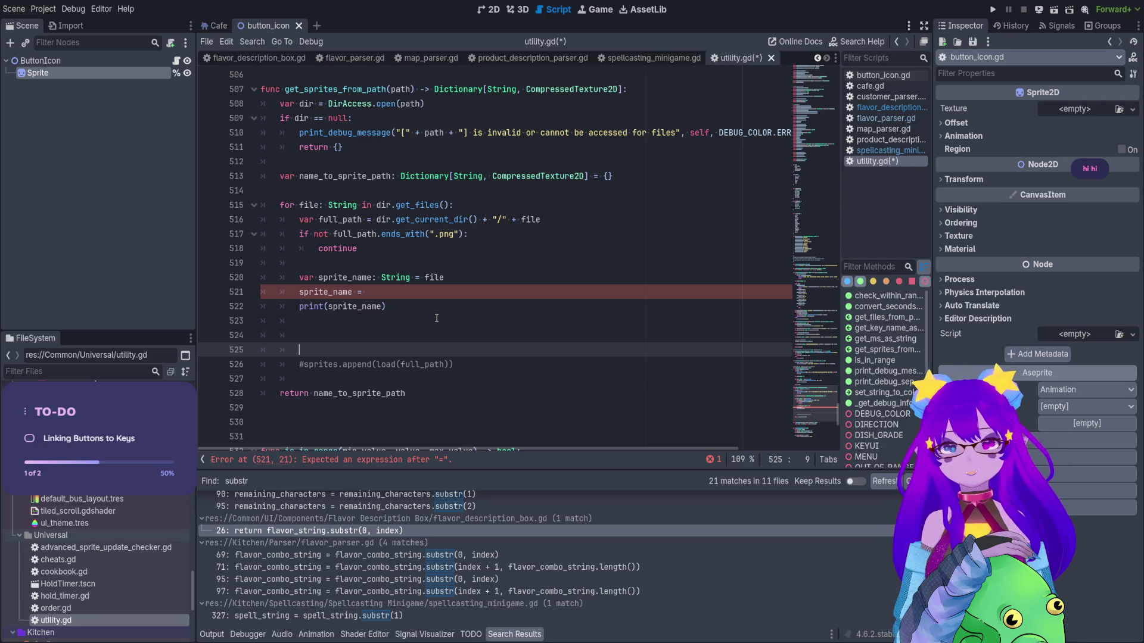
key("ctrl+v")
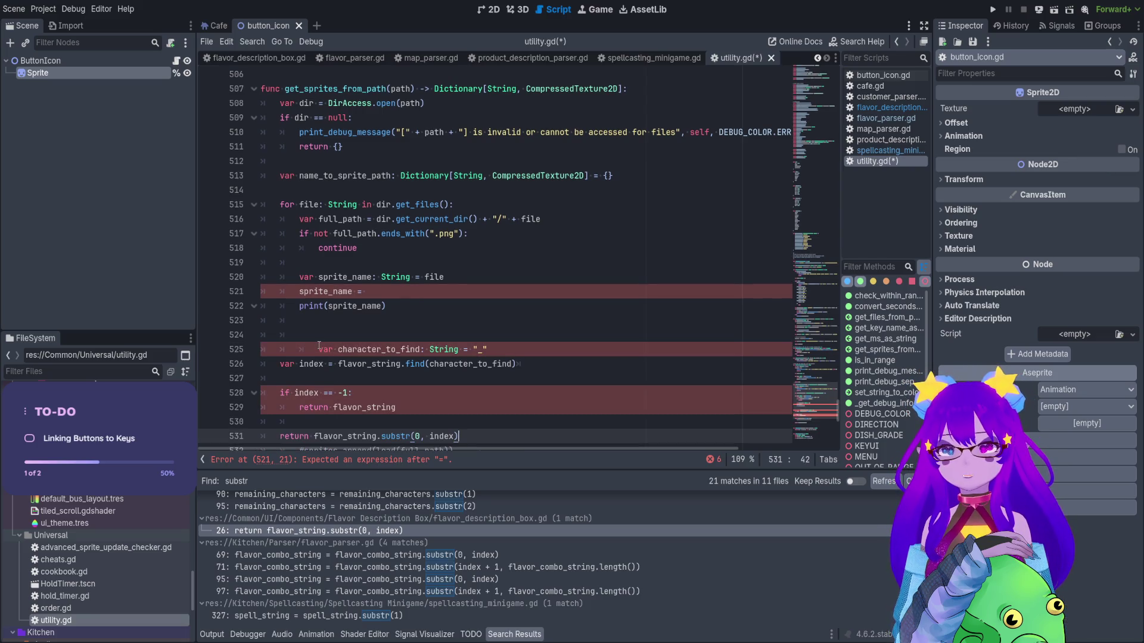
left_click(294, 345)
key("BackSpace")
mouse_move(402, 408)
left_mouse_down()
mouse_move(334, 407)
mouse_move(262, 366)
left_mouse_up()
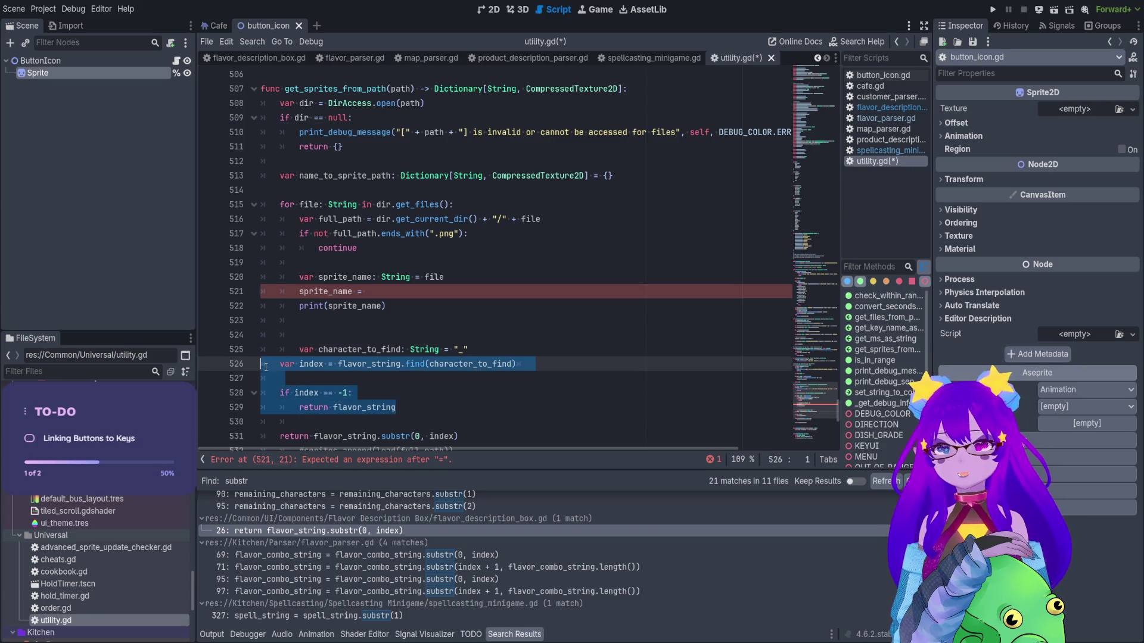
key("Tab")
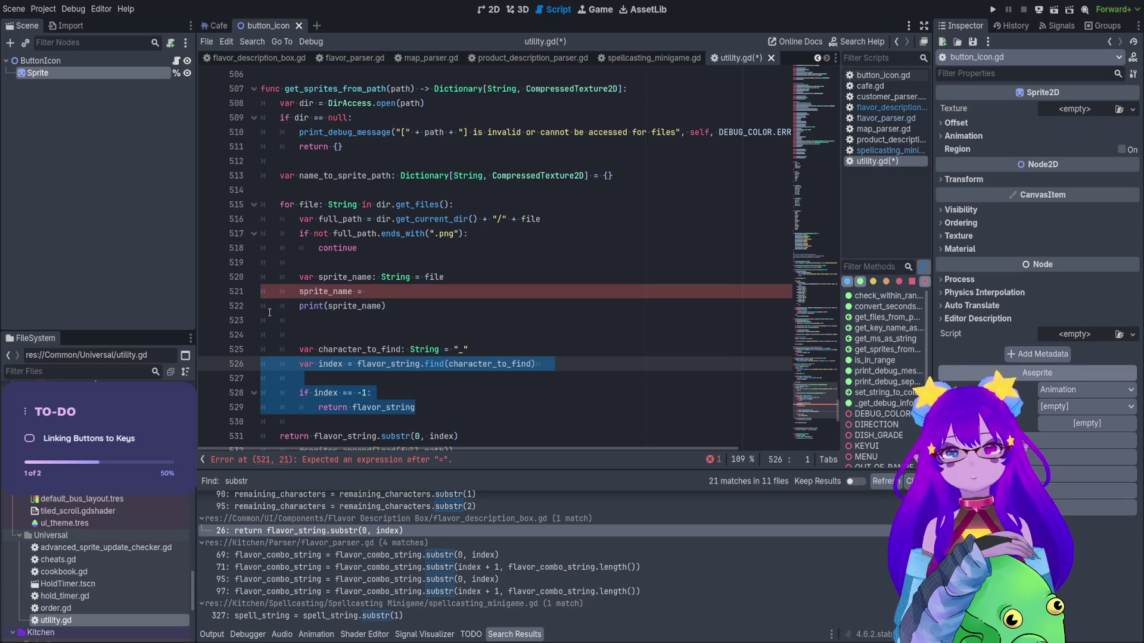
left_click(451, 407)
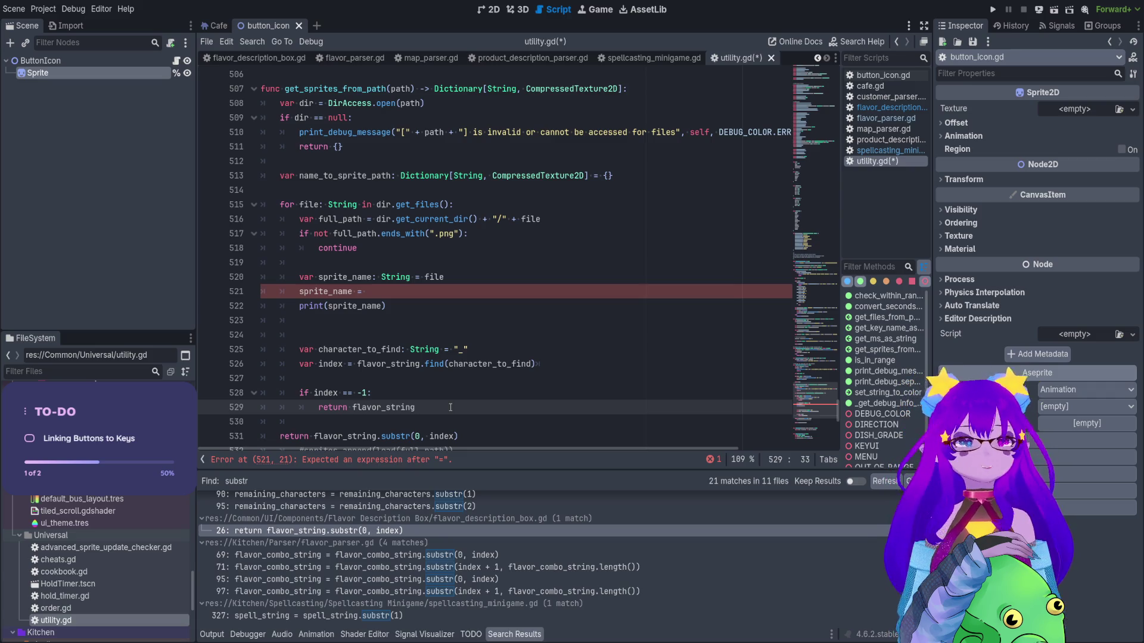
Remove the pasted character_to_find line from the loop.
left_click(363, 325)
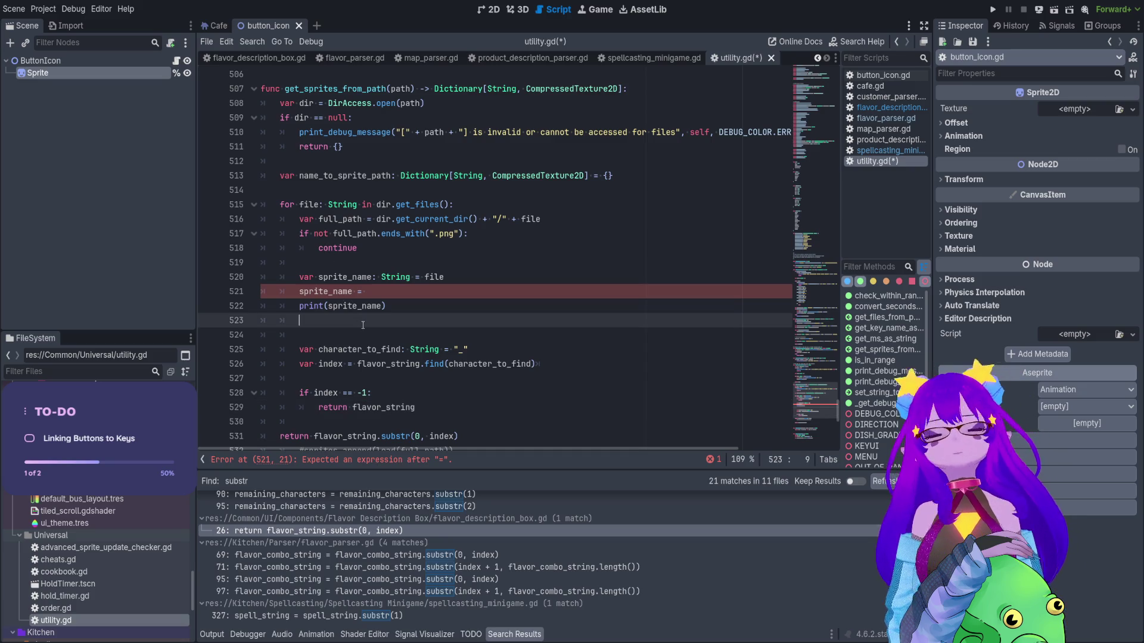
left_click(311, 338)
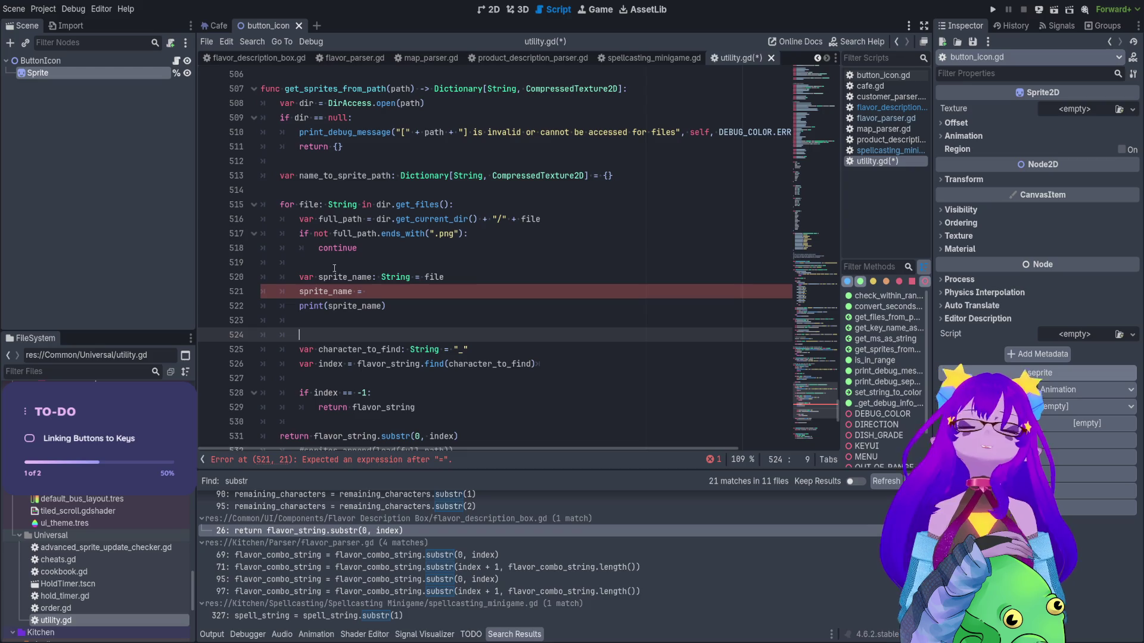
key("Up")
key("Up")
key("Up")
key("End")
key("shift+Home")
key("shift+Home")
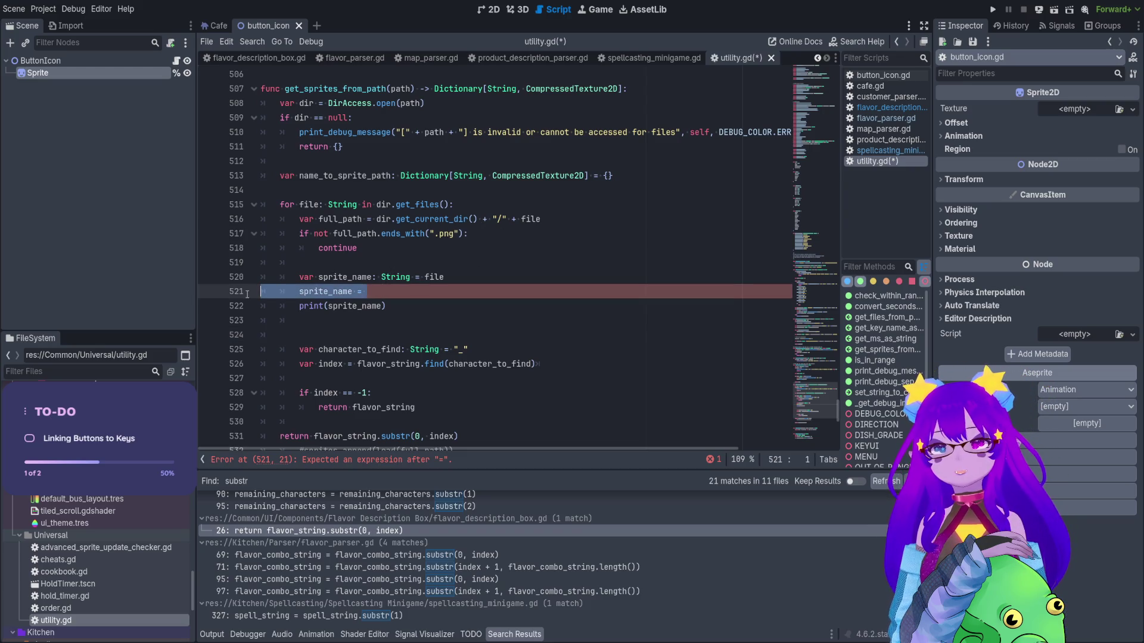
scroll(425, 265, "down", 2)
left_click_drag(469, 306, 299, 309)
key("ctrl+x")
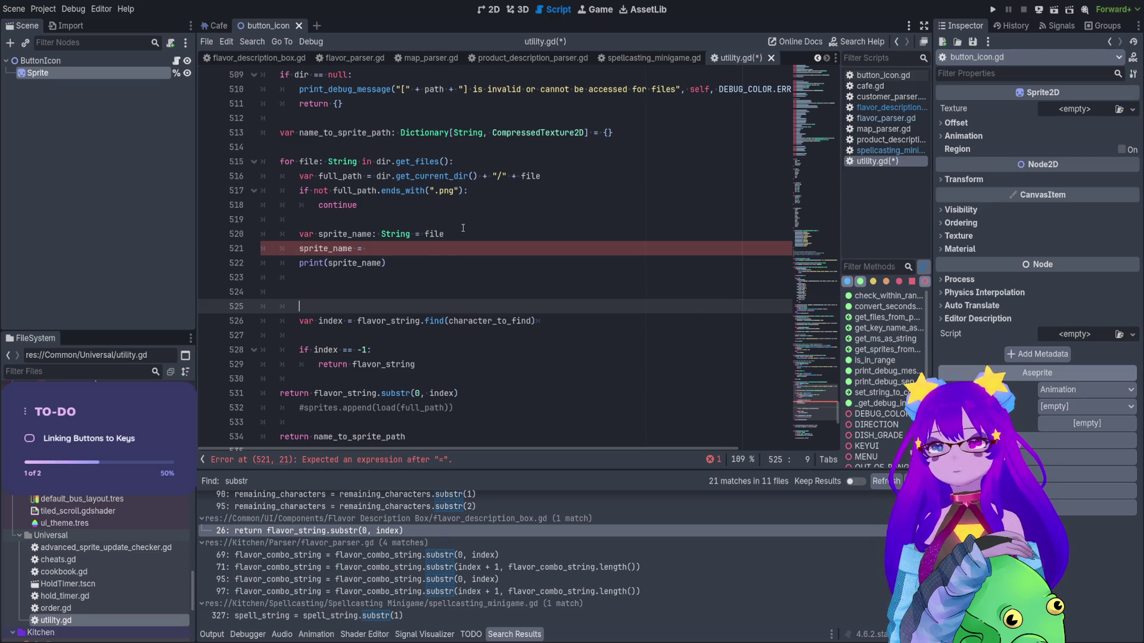
scroll(374, 187, "up", 2)
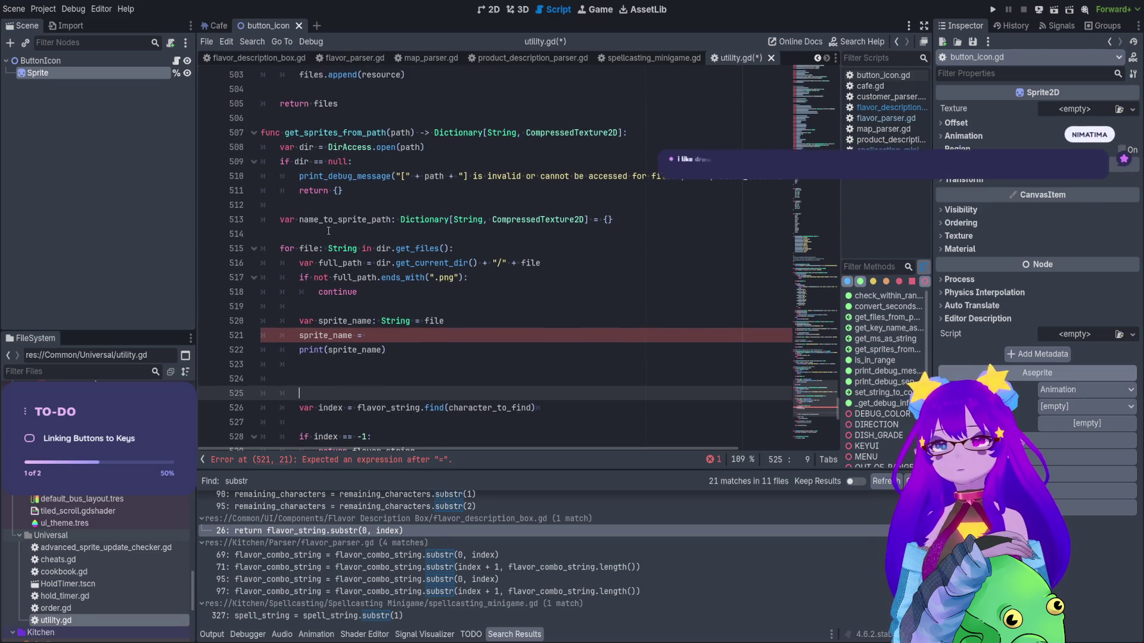
Add a new line 508 in get_sprites_from_path declaring const PNG_STRING.
left_click(611, 133)
key("Return")
key("ctrl+v")
double_click(340, 147)
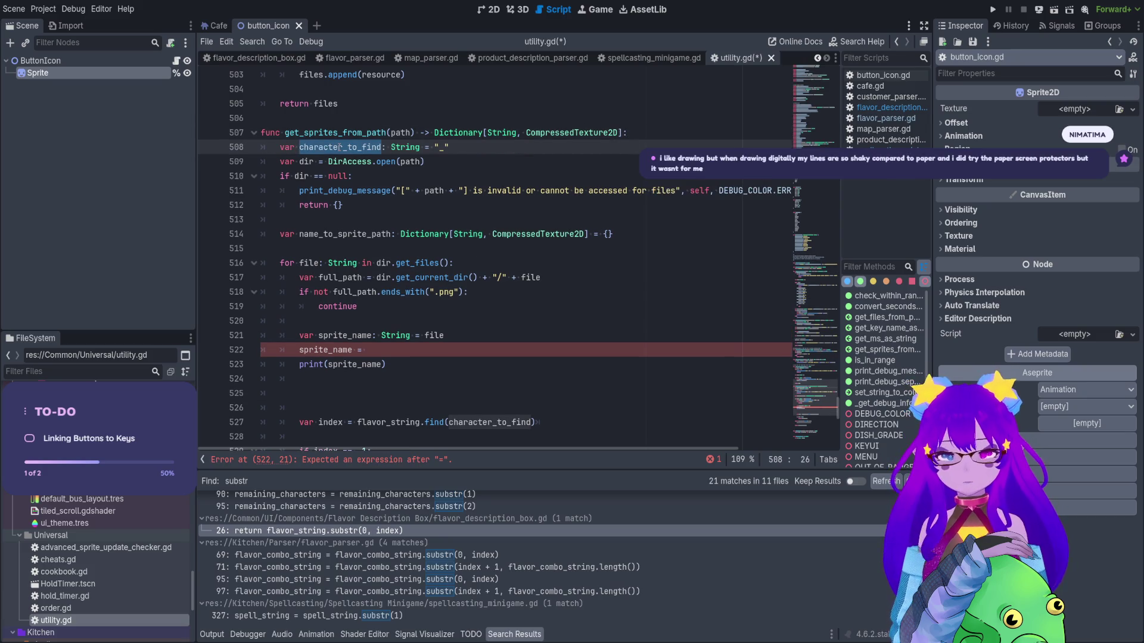
key("ctrl+x")
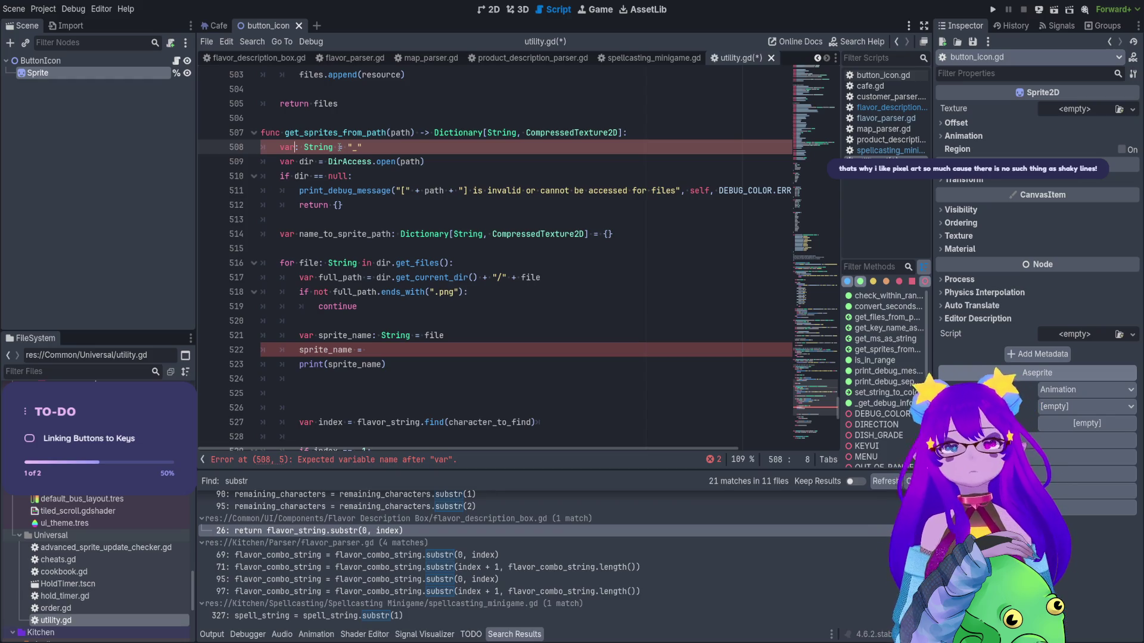
key("BackSpace")
key("BackSpace")
key("BackSpace")
type("const var")
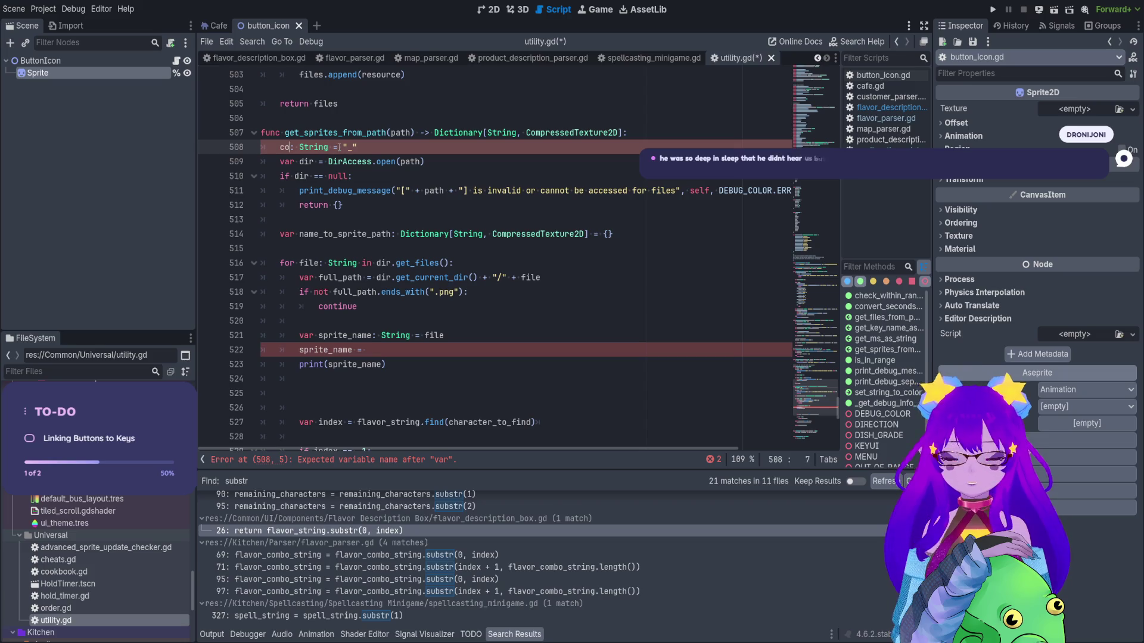
type(" PN")
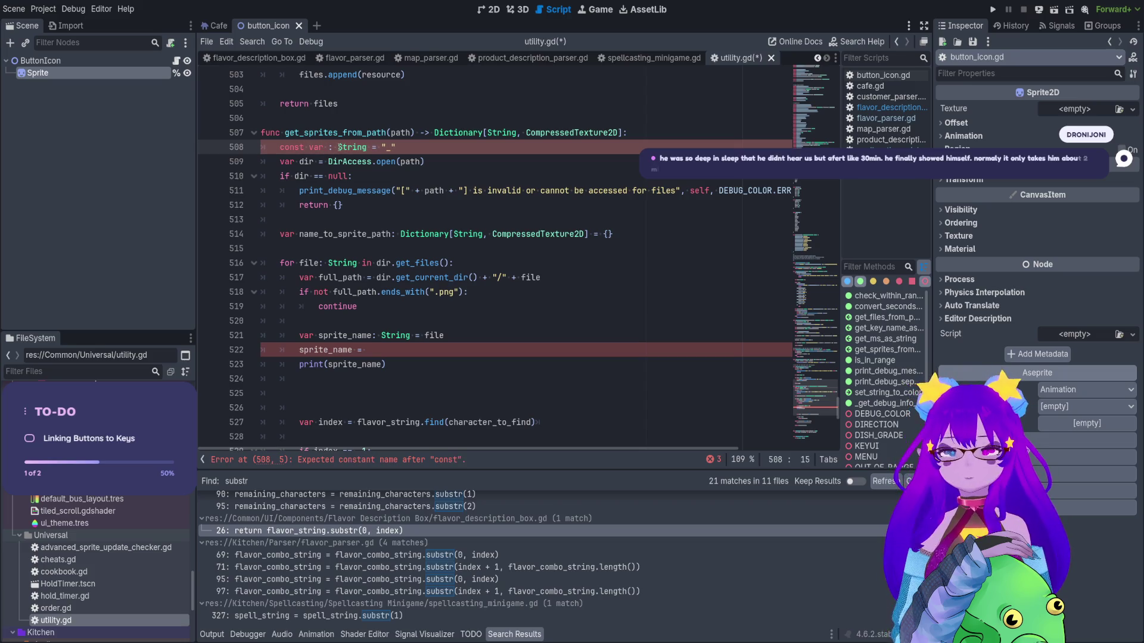
type("G_STRING")
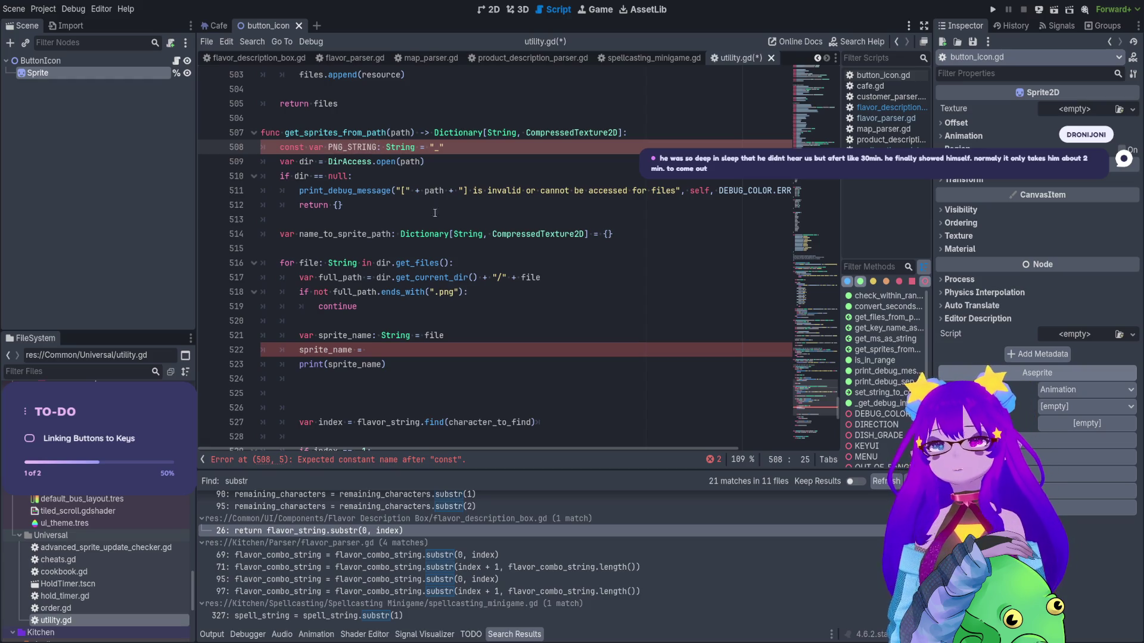
Finish the declaration as const PNG_STRING: String = ".png" and save the script.
left_click_drag(454, 292, 435, 292)
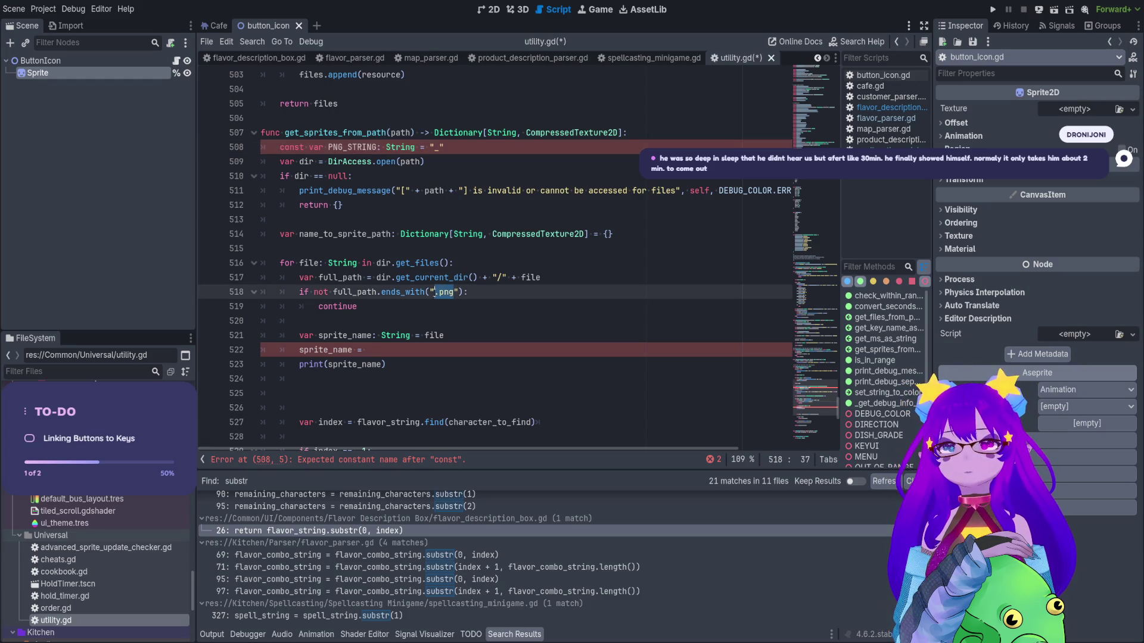
key("ctrl+c")
left_click(446, 152)
key("ctrl+v")
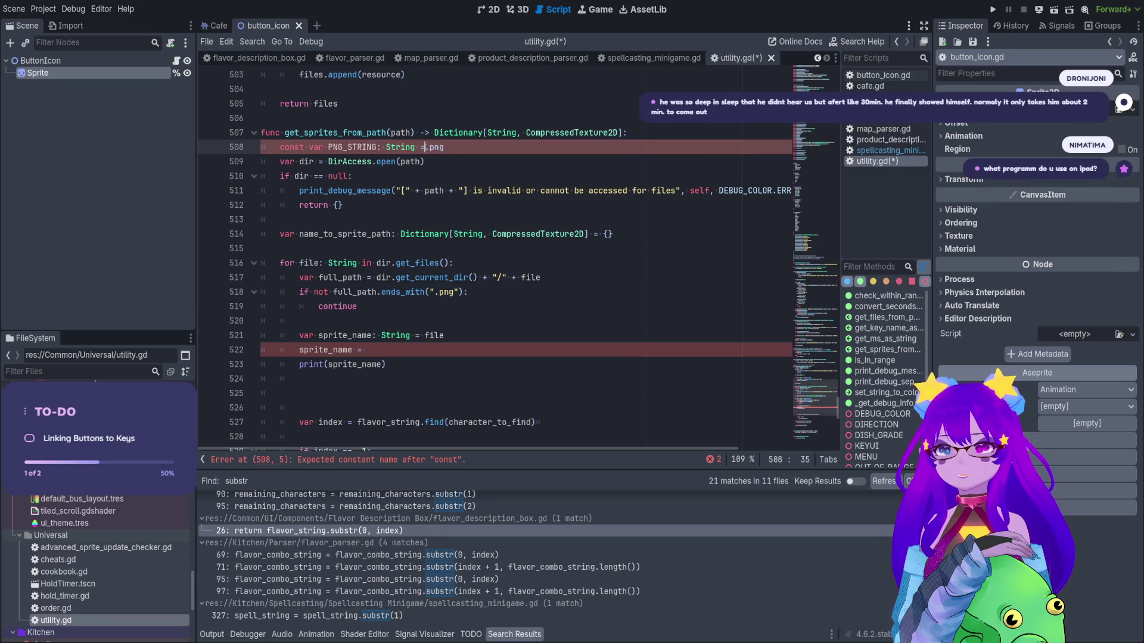
type("\"")
key("ctrl+shift+Left")
key("ctrl+x")
key("Left")
key("ctrl+v")
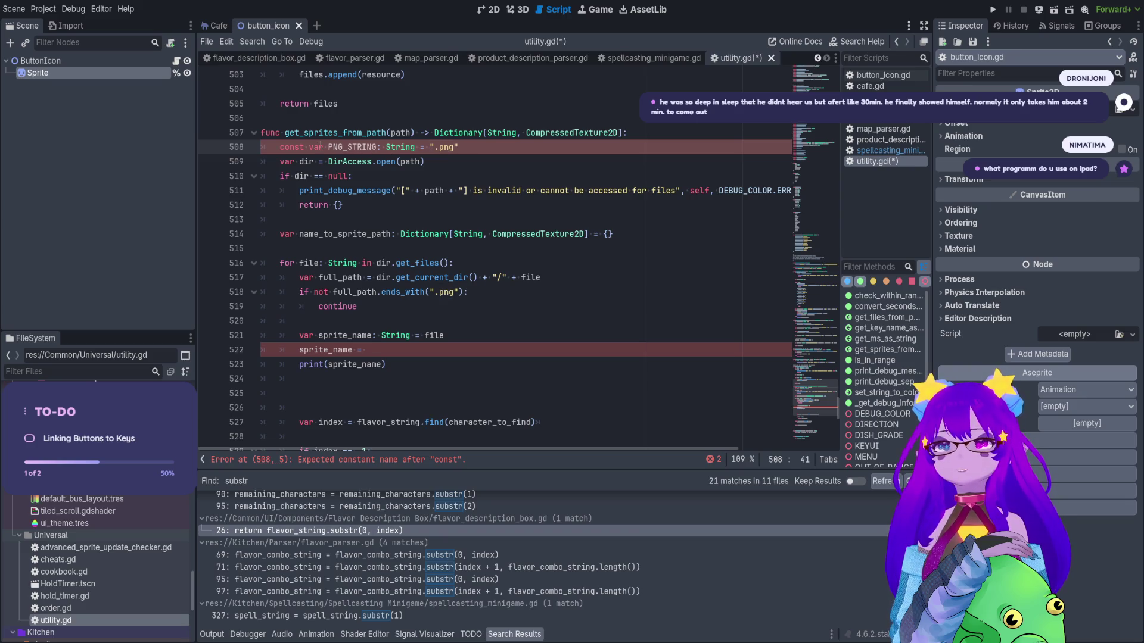
double_click(316, 147)
key("BackSpace")
key("BackSpace")
key("Home")
type("var")
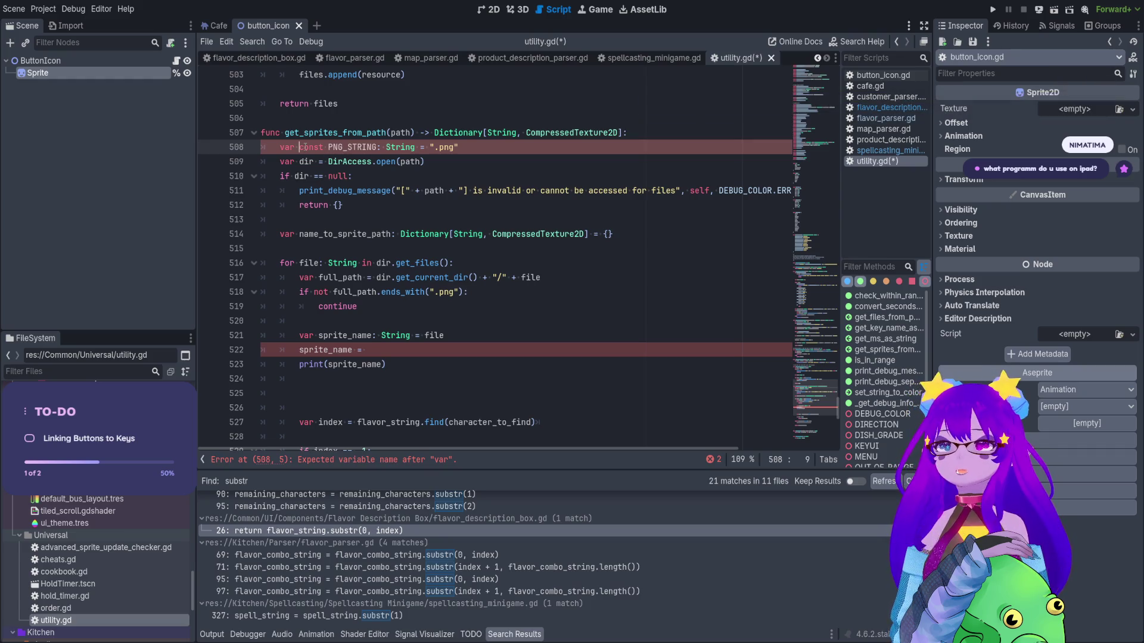
key("shift+Left")
key("shift+Left")
key("BackSpace")
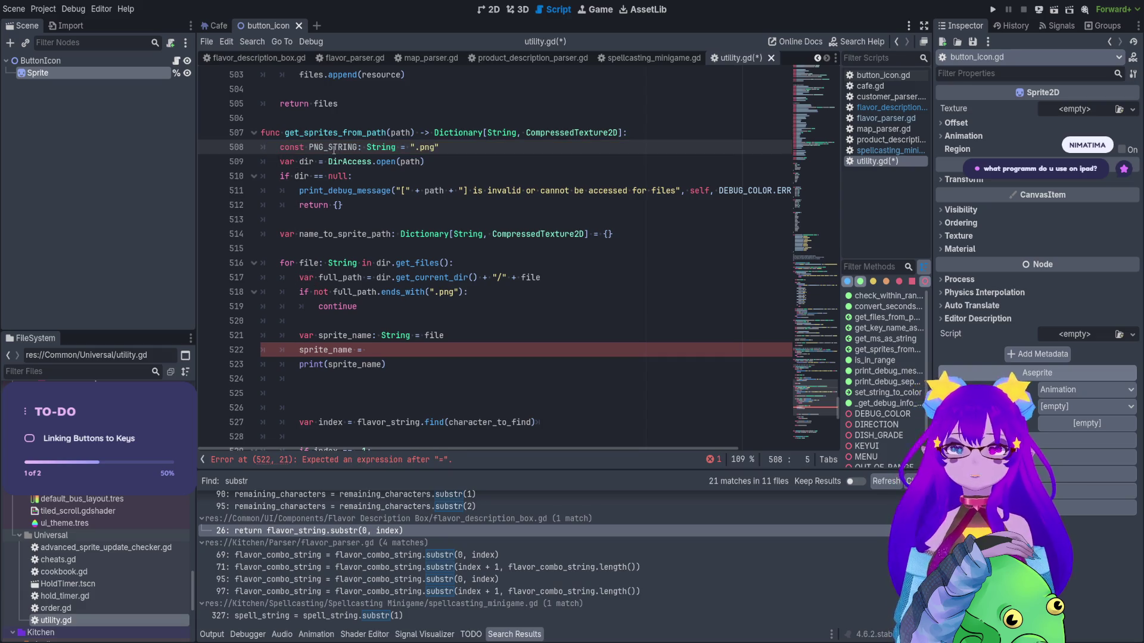
double_click(333, 148)
key("ctrl+s")
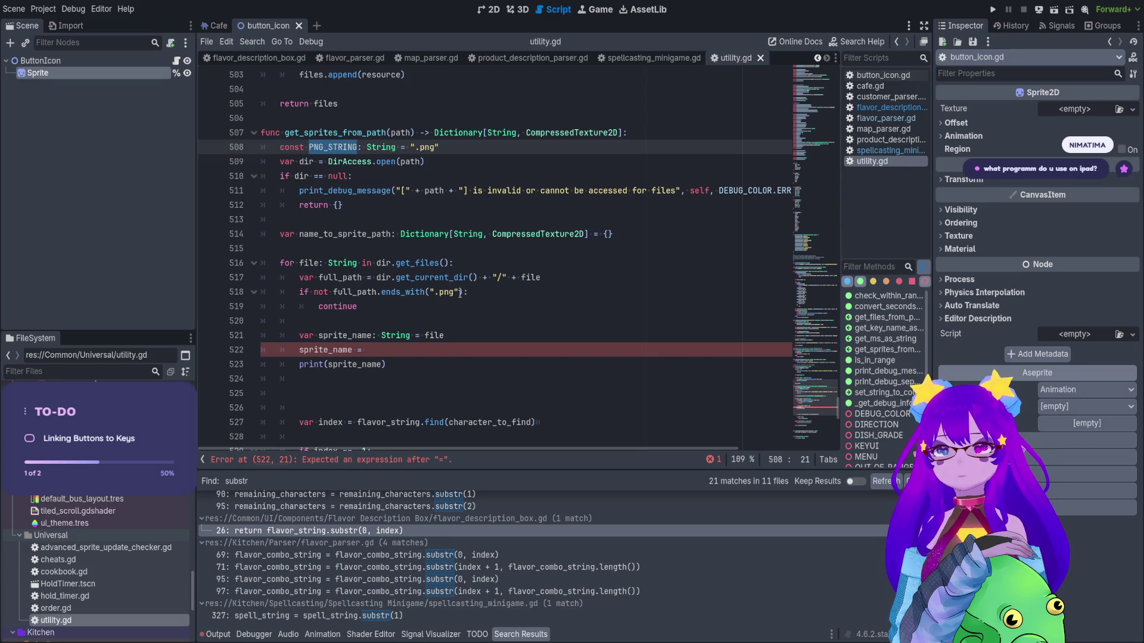
Replace the ".png" literal in the line 518 extension check with PNG_STRING.
key("ctrl+c")
left_click(459, 292)
left_click_drag(457, 292, 429, 292)
key("ctrl+v")
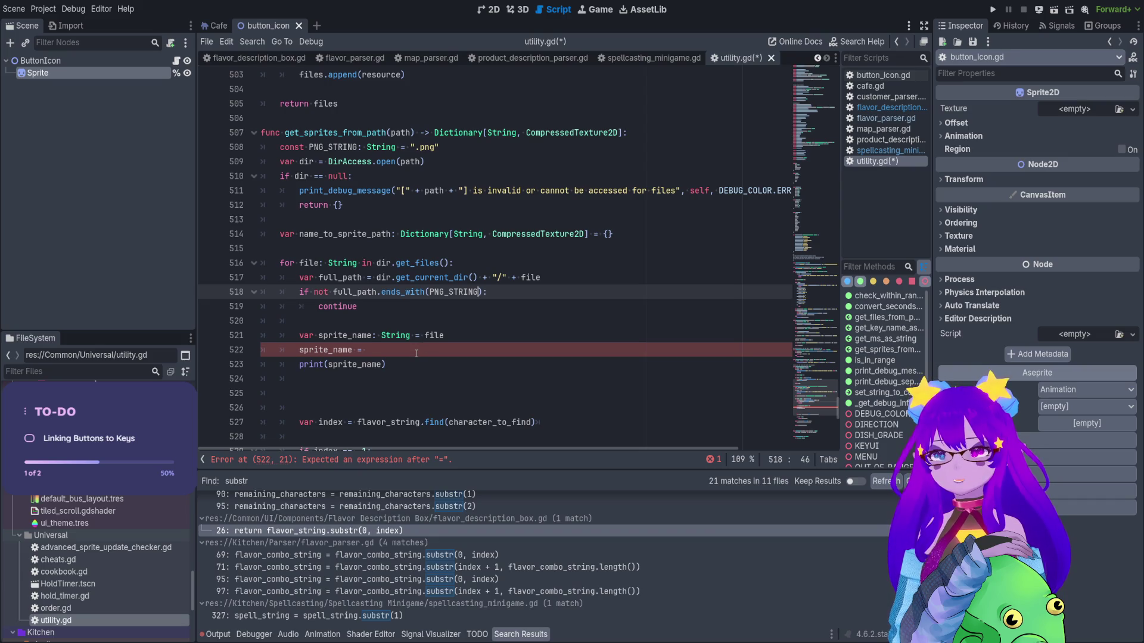
Move the index line below the sprite_name declaration as var index = sprite_name.find(PNG_STRING).
scroll(416, 354, "down", 2)
left_click_drag(569, 341, 299, 339)
key("ctrl+x")
left_click(465, 255)
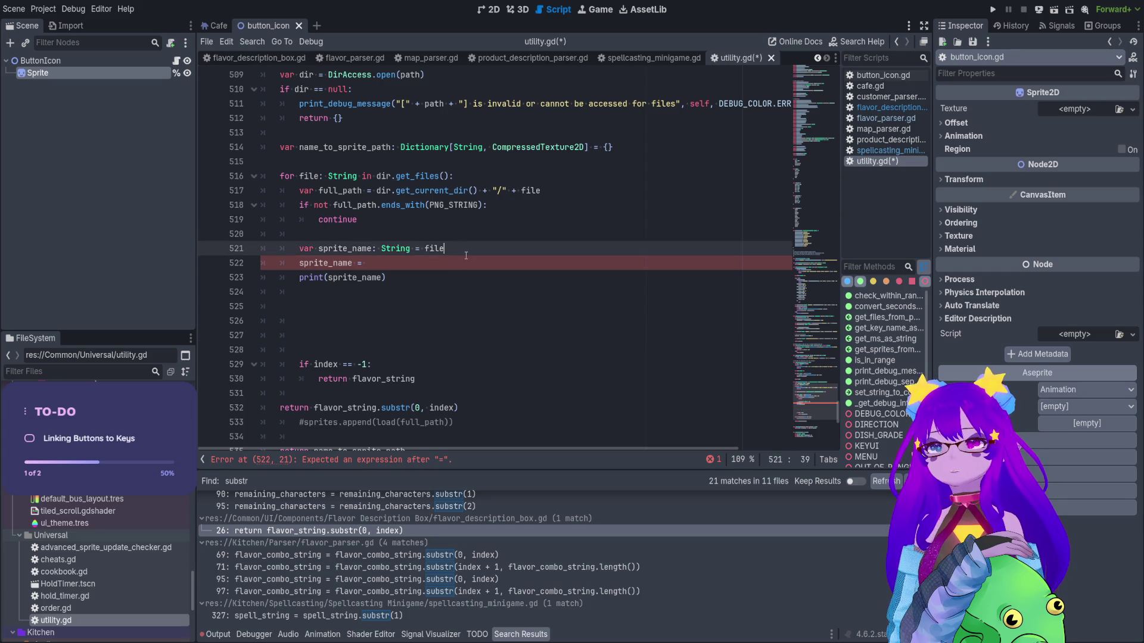
key("Return")
key("ctrl+v")
double_click(337, 271)
key("ctrl+c")
double_click(384, 263)
key("ctrl+v")
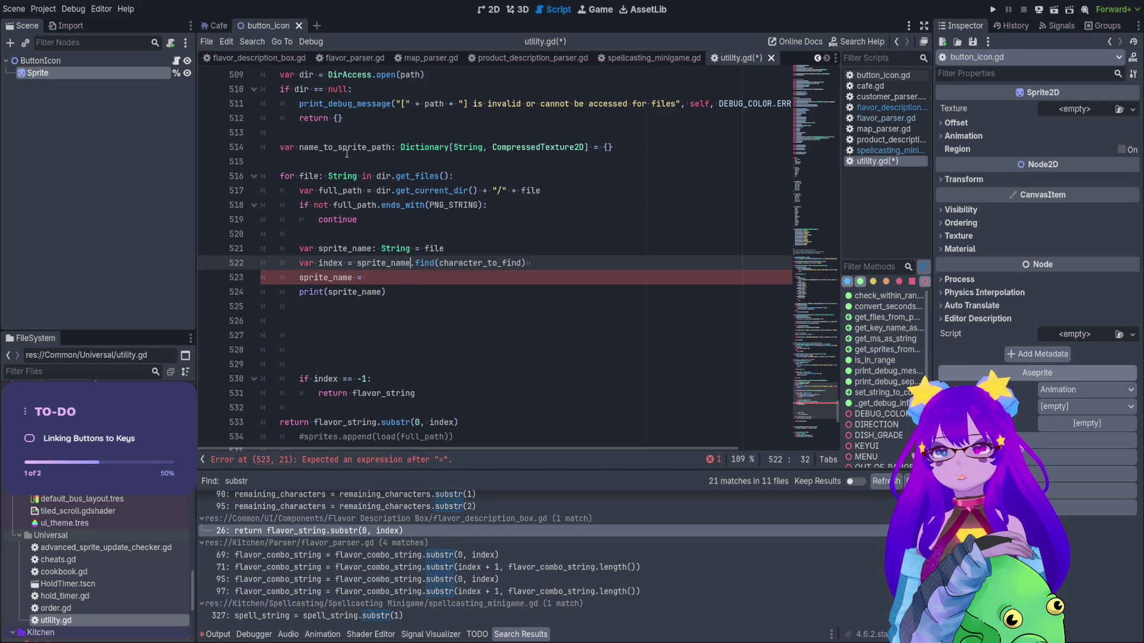
scroll(347, 154, "up", 3)
double_click(329, 190)
double_click(516, 394)
key("ctrl+v")
scroll(517, 381, "down", 3)
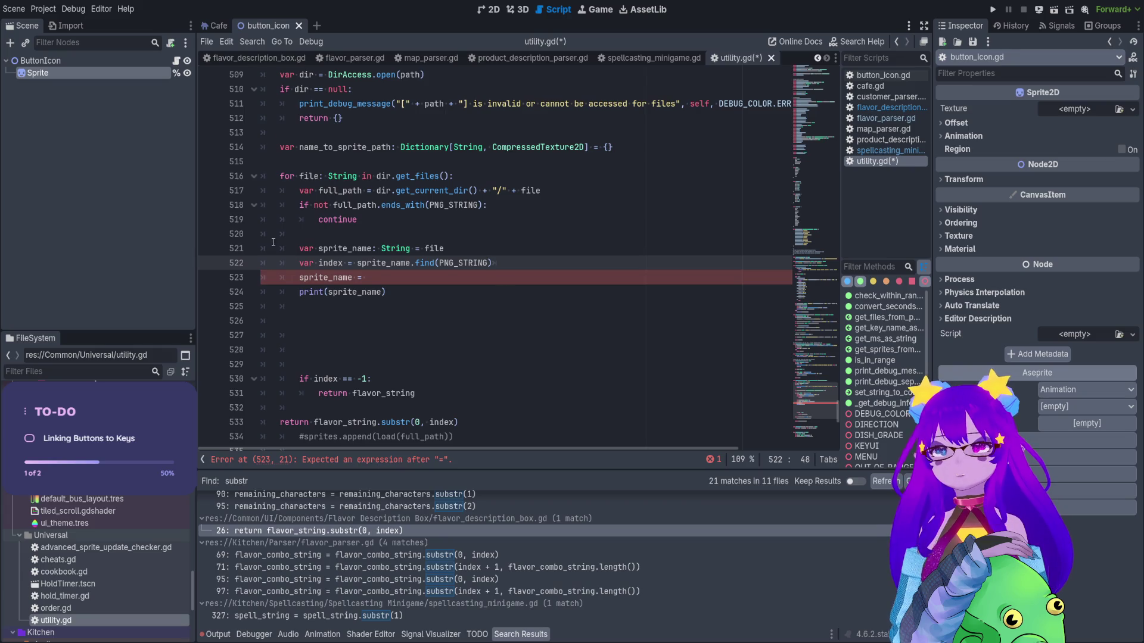
Assign sprite_name = sprite_name.substr(0, index) and select the leftover flavor_string lines.
left_click(391, 277)
type("sprite_name.substr(")
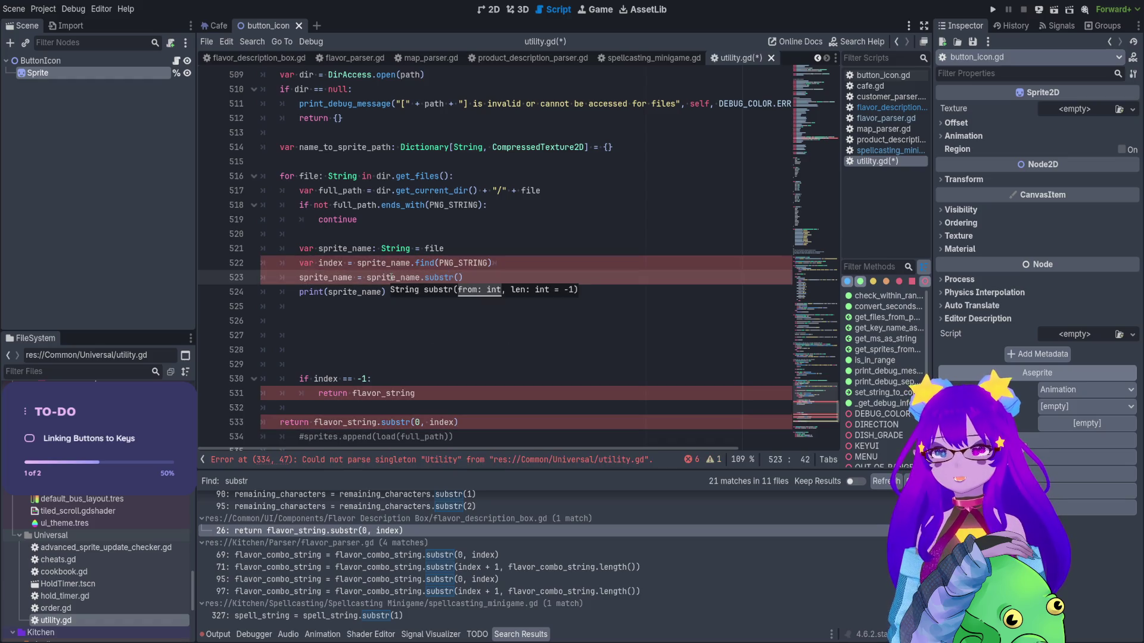
type("0, ")
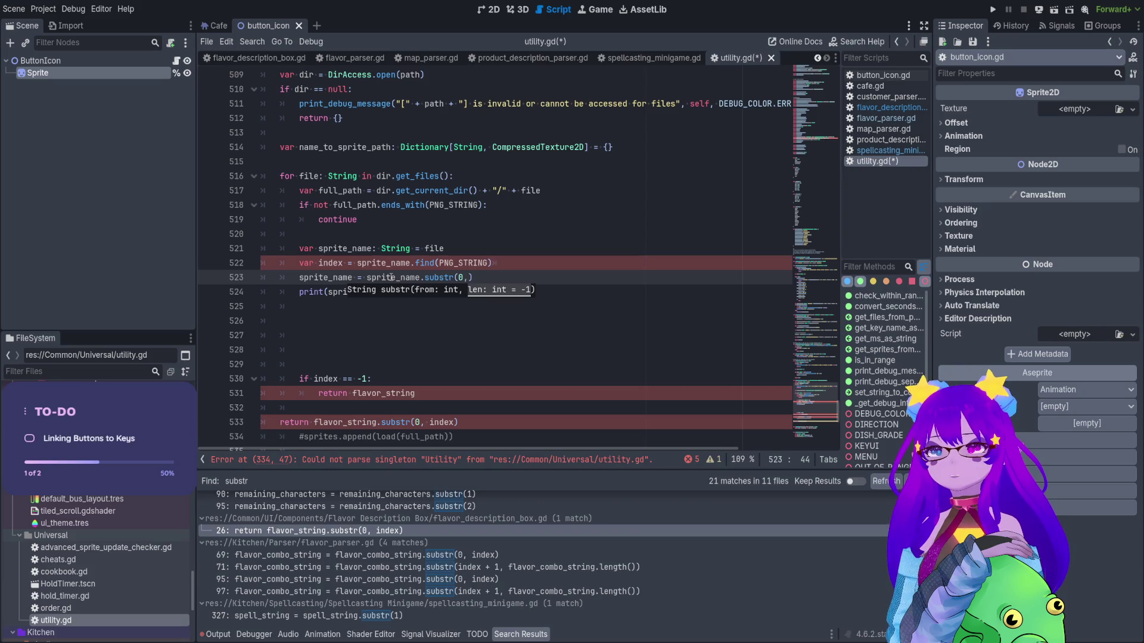
type("index")
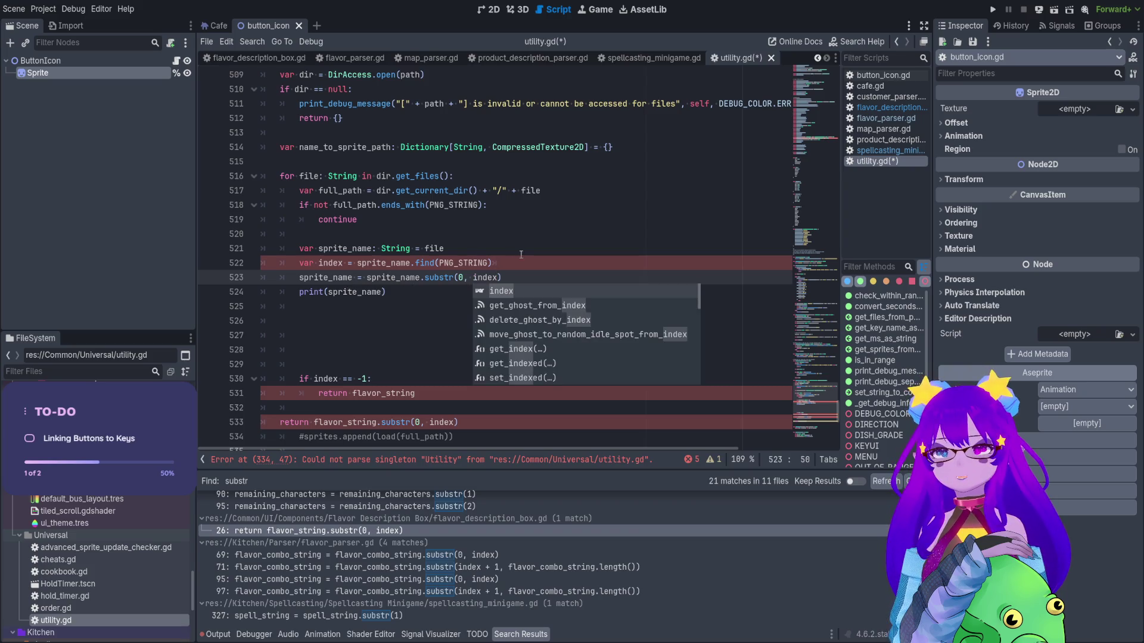
left_click(545, 265)
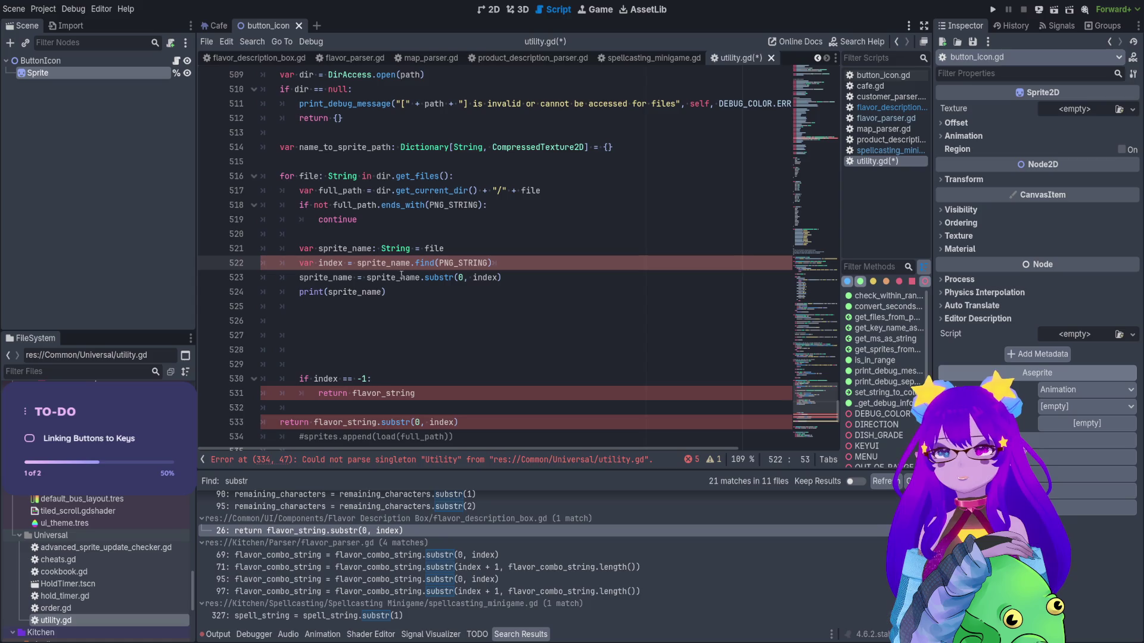
double_click(339, 262)
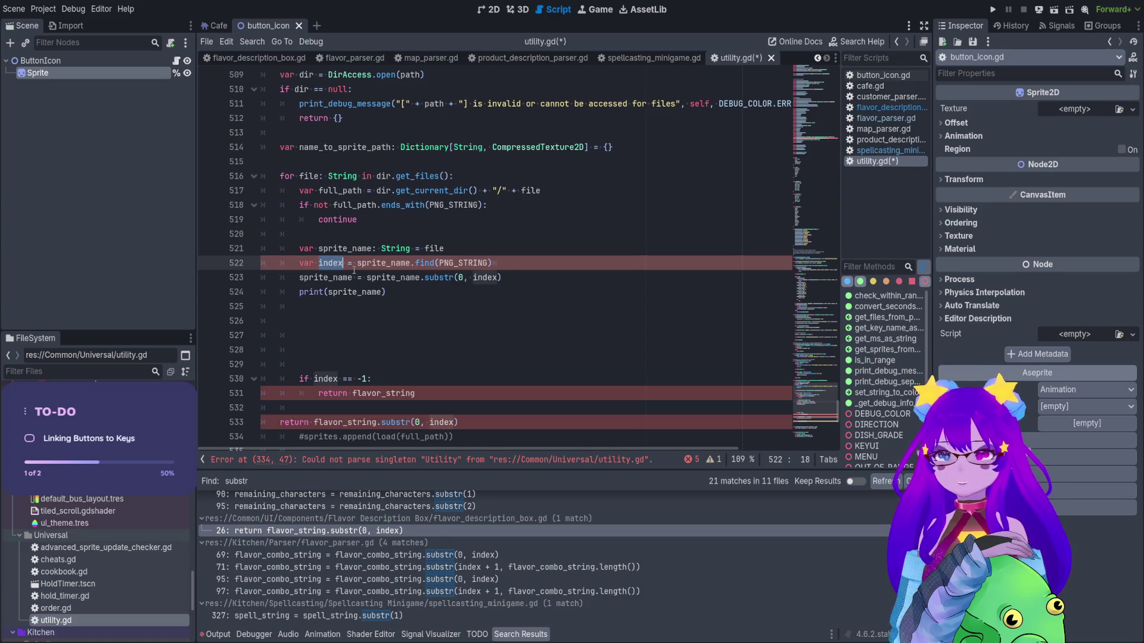
scroll(369, 279, "down", 2)
mouse_move(472, 345)
left_mouse_down()
mouse_move(268, 333)
mouse_move(258, 261)
left_mouse_up()
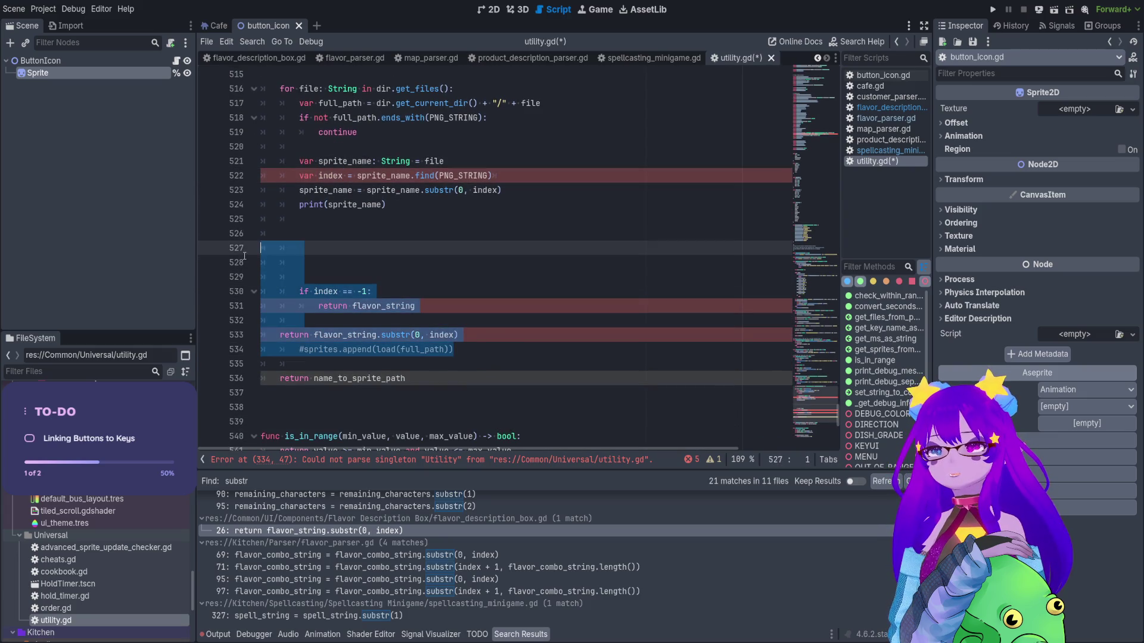
Delete the leftover flavor_string lines, check the line 334 error, and save utility.gd.
key("BackSpace")
key("BackSpace")
key("BackSpace")
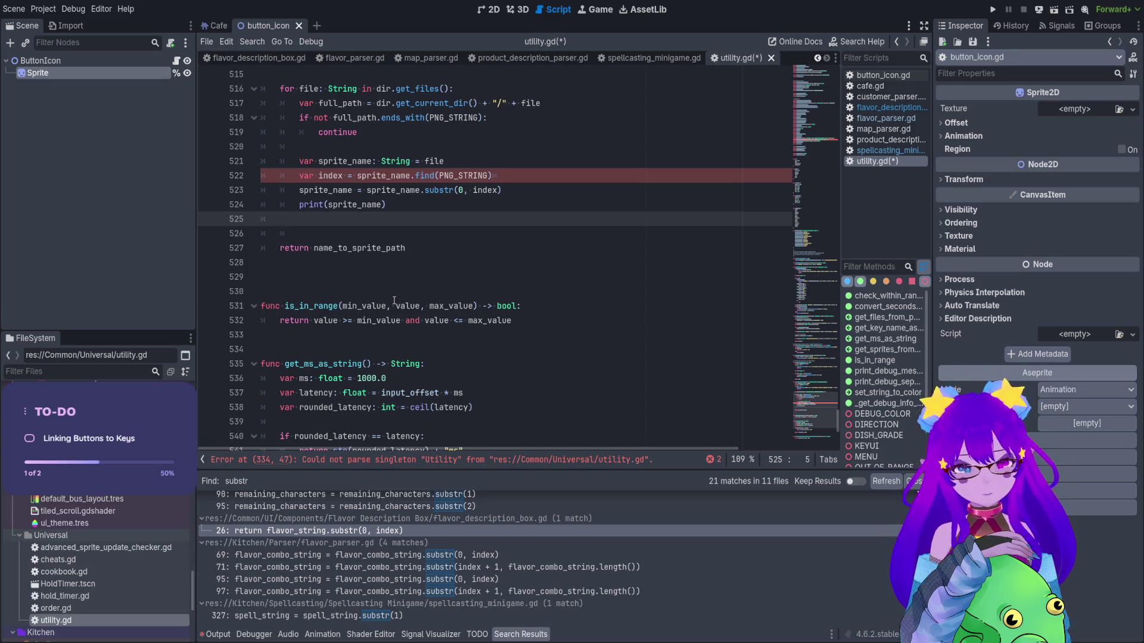
scroll(423, 190, "up", 1)
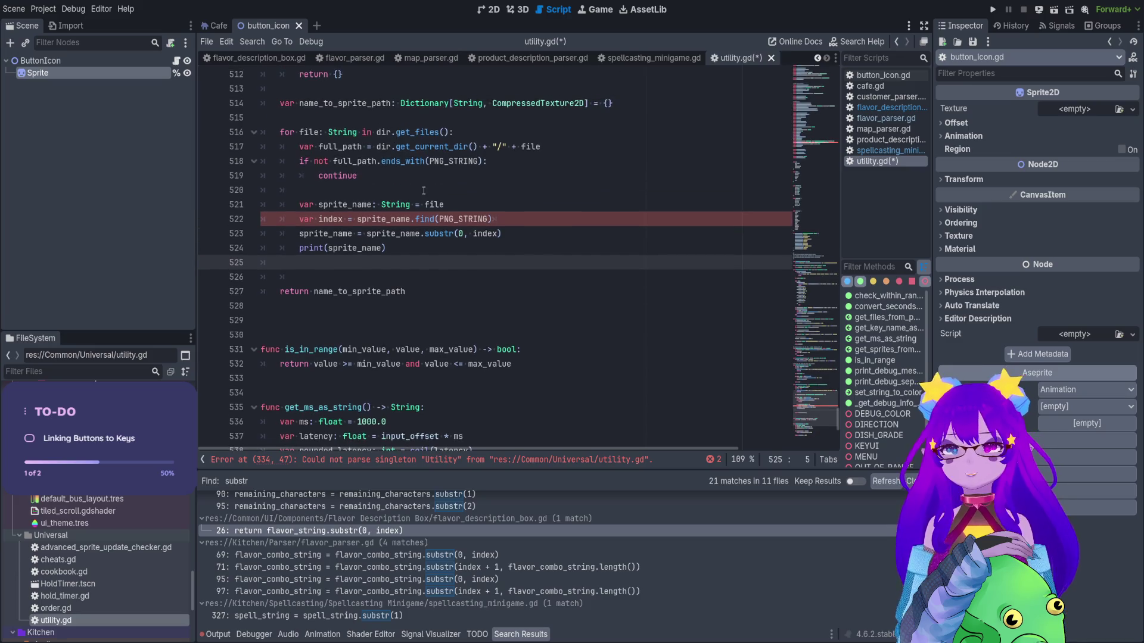
double_click(330, 219)
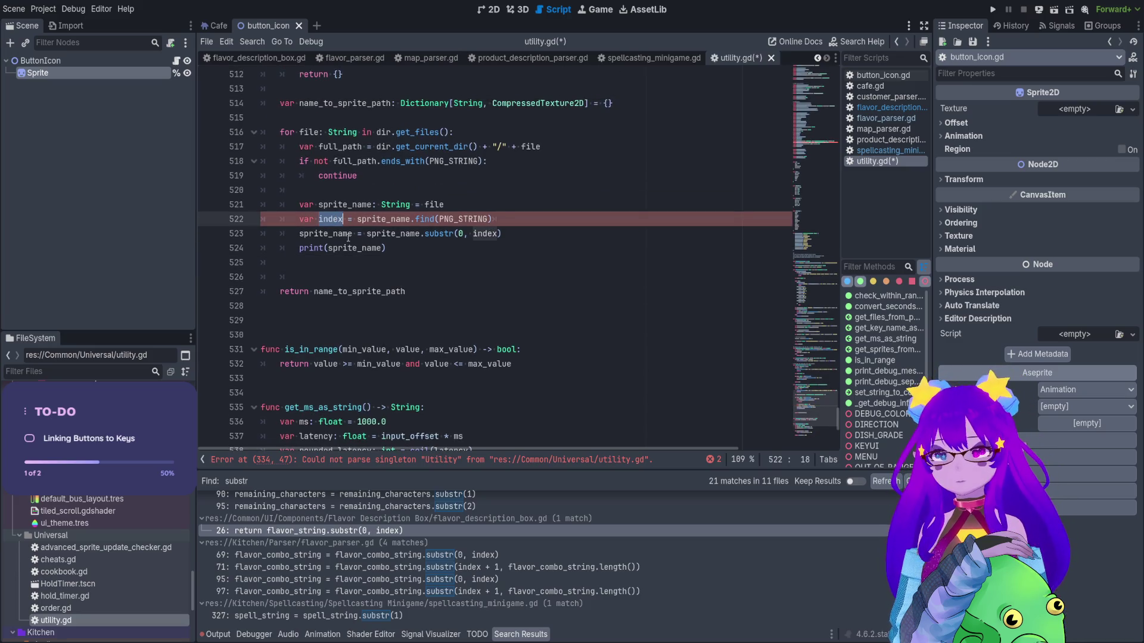
left_click(498, 461)
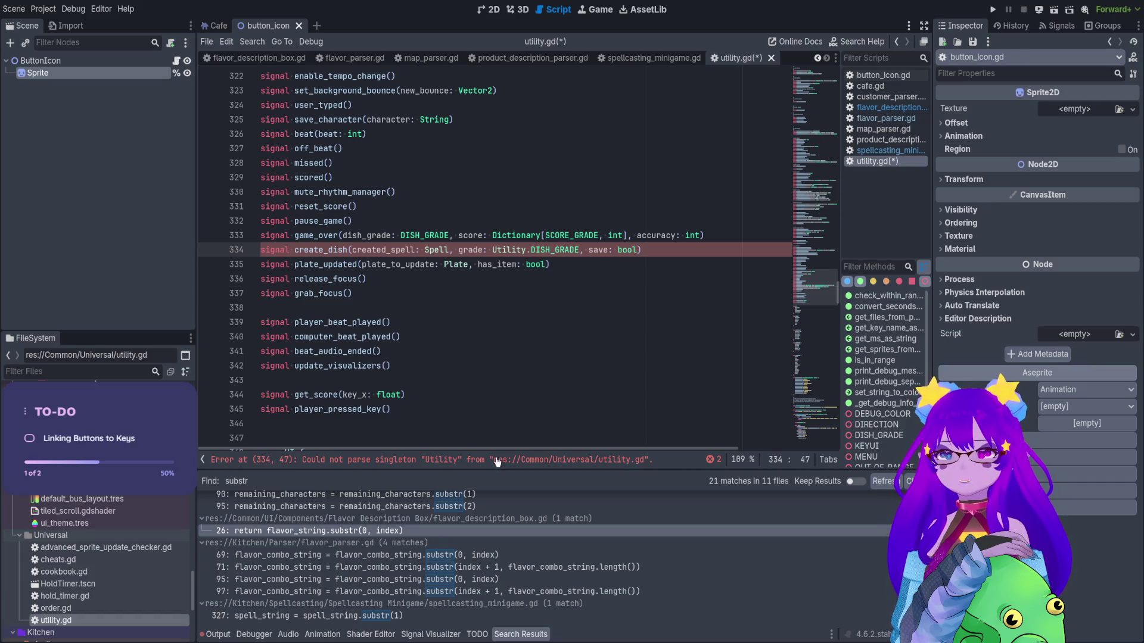
scroll(430, 295, "up", 3)
scroll(430, 294, "down", 2)
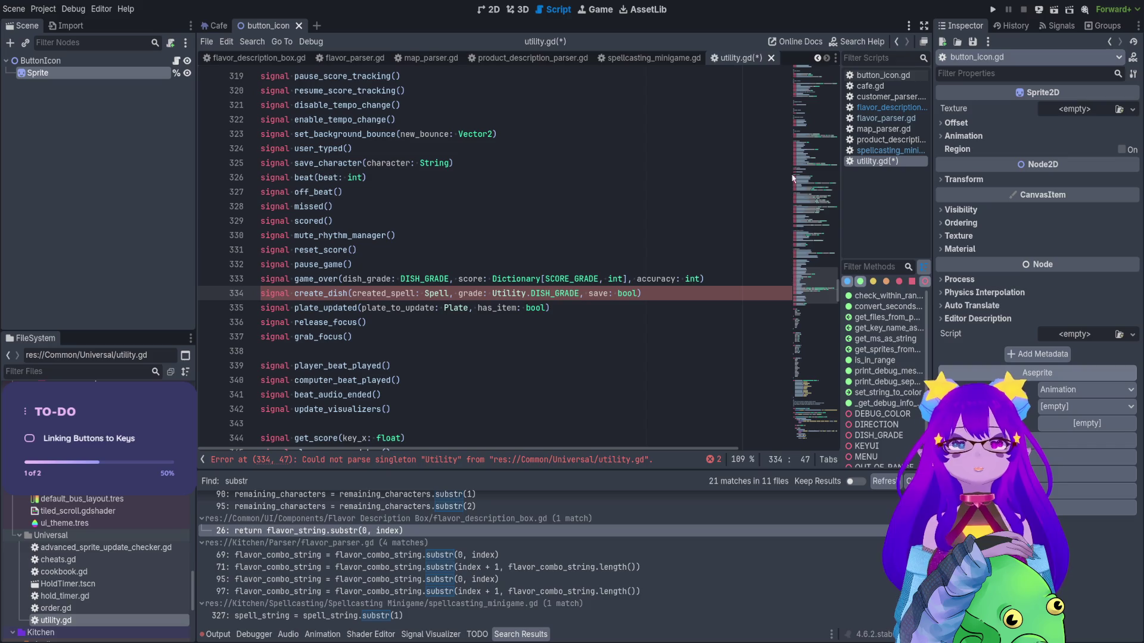
key("ctrl+s")
Close and reopen utility.gd, then bring the sprite loop code back into view.
mouse_move(816, 286)
left_mouse_down()
mouse_move(817, 435)
mouse_move(817, 416)
left_mouse_up()
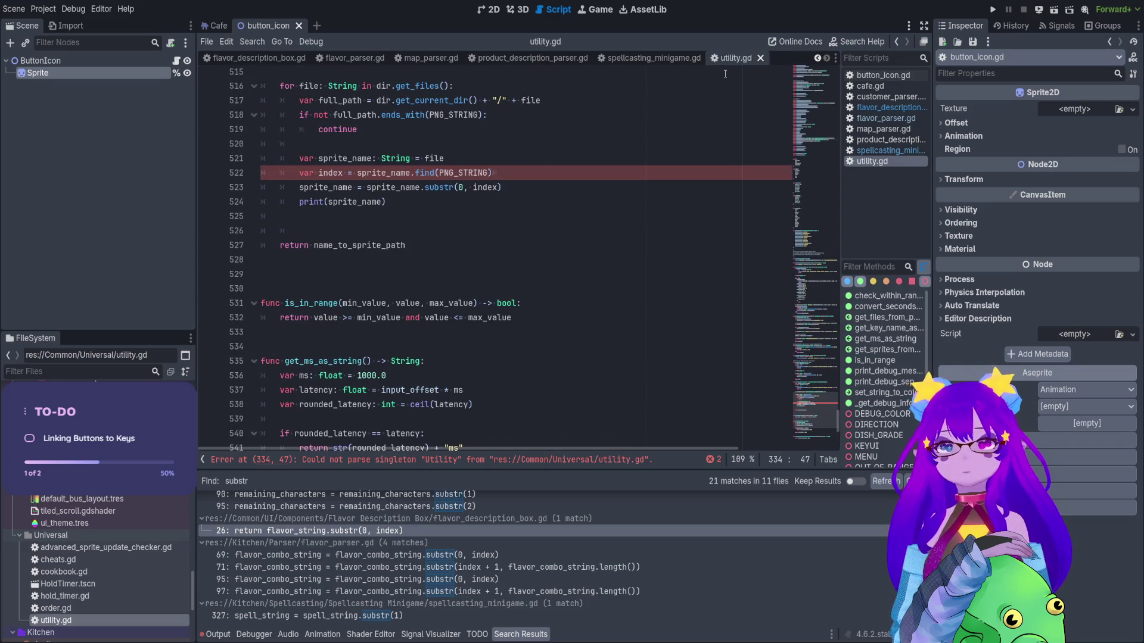
left_click(760, 58)
left_click(638, 196)
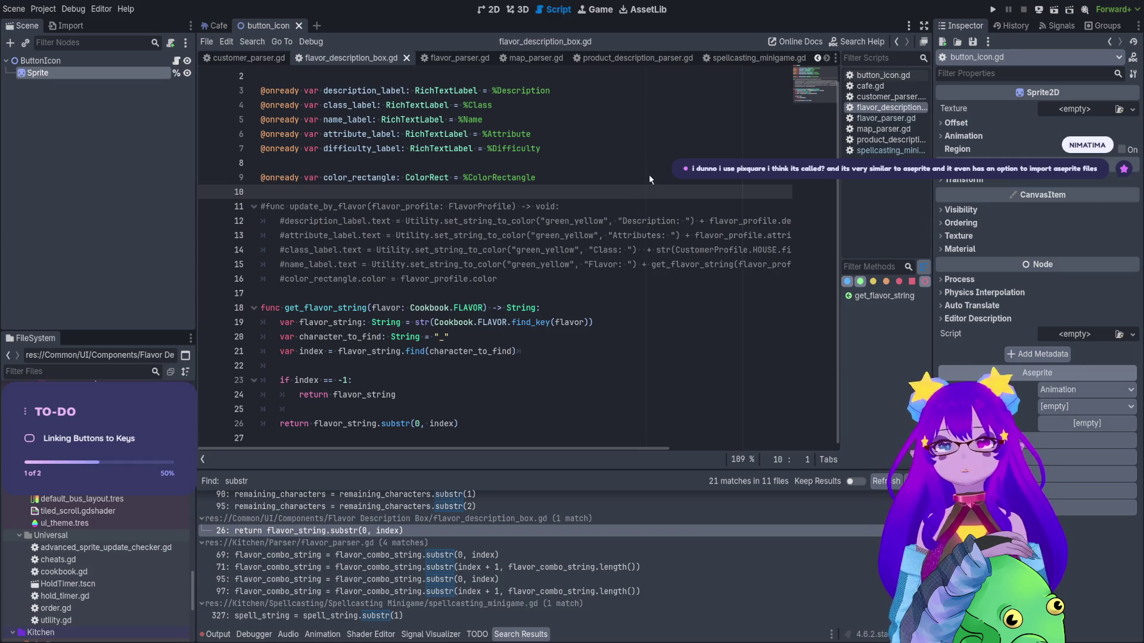
key("ctrl+shift+t")
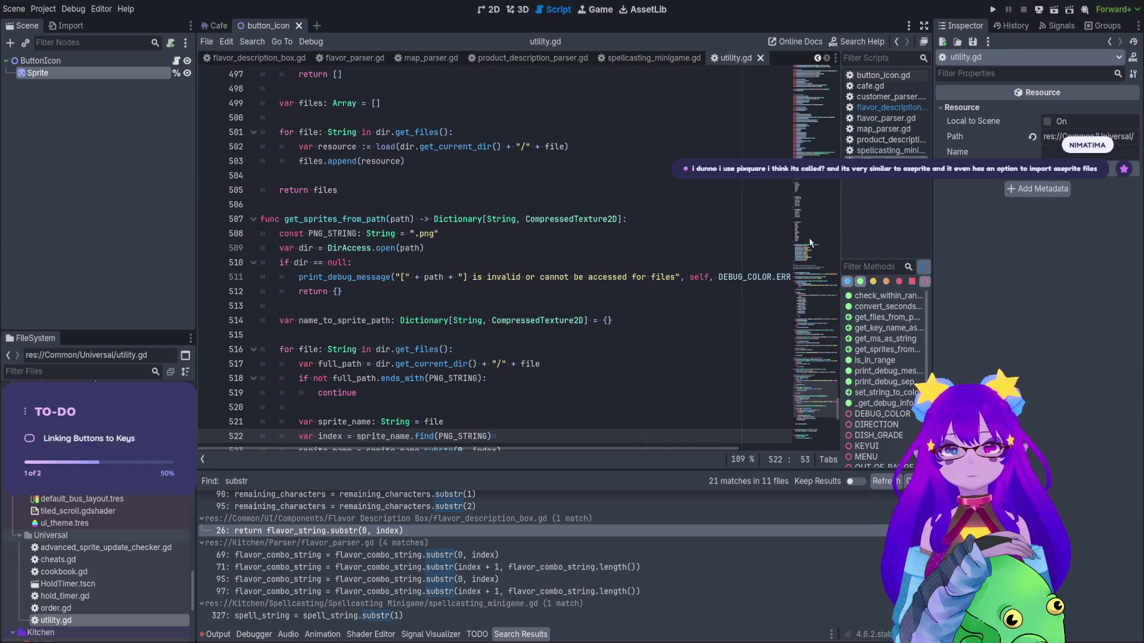
mouse_move(806, 375)
left_mouse_down()
mouse_move(804, 436)
mouse_move(794, 409)
left_mouse_up()
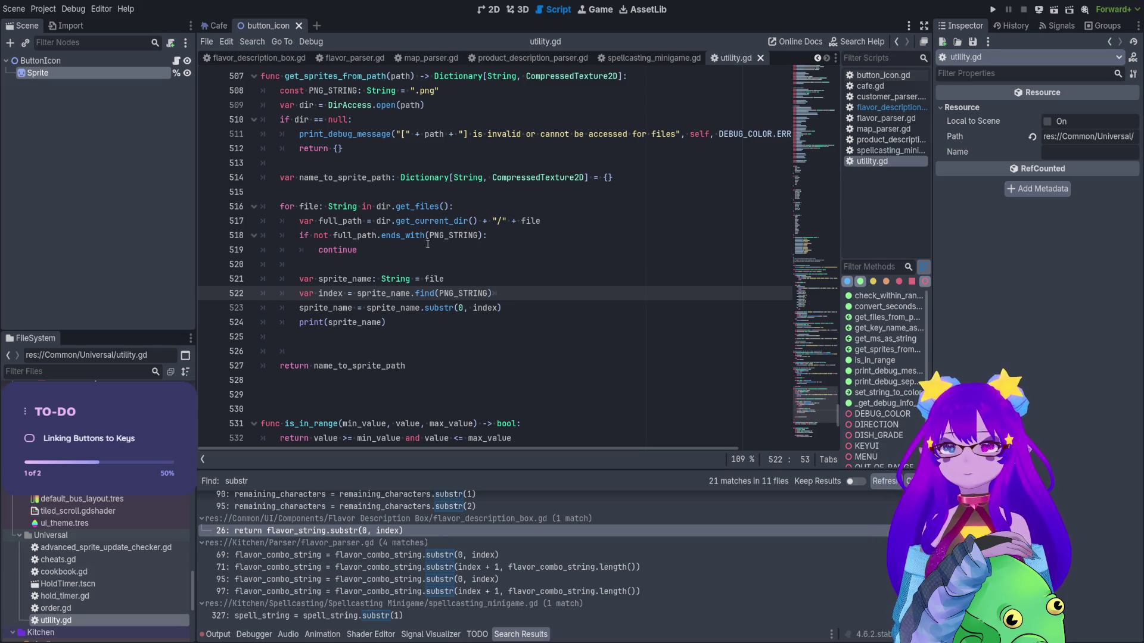
Remove the extra blank line in the loop and run the current scene as a test.
left_click(373, 347)
key("BackSpace")
key("BackSpace")
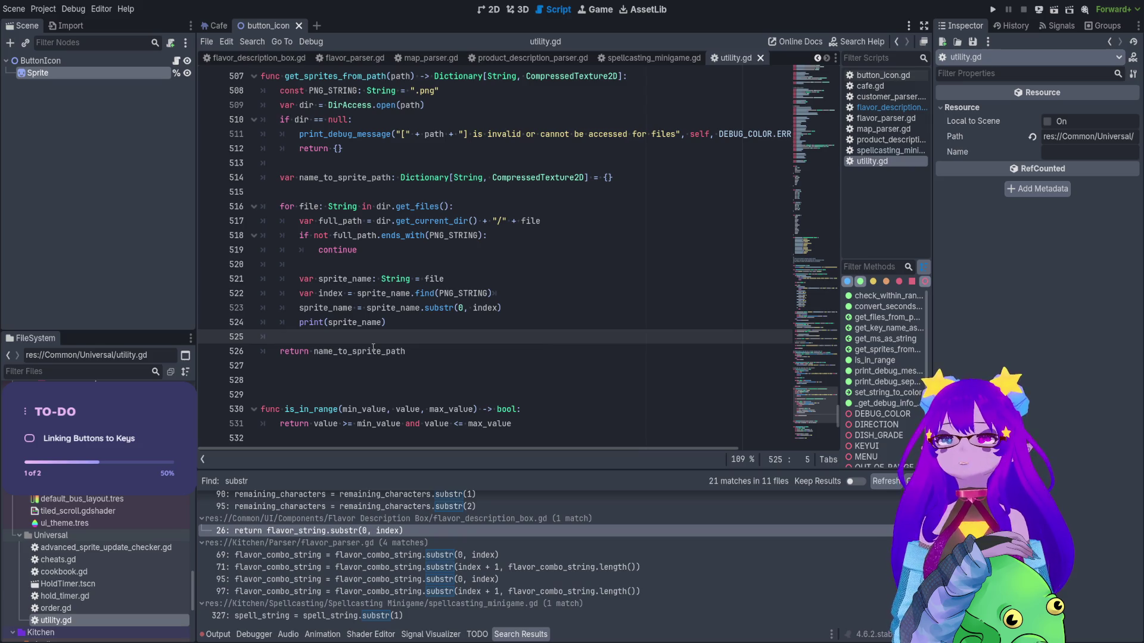
left_click(1054, 10)
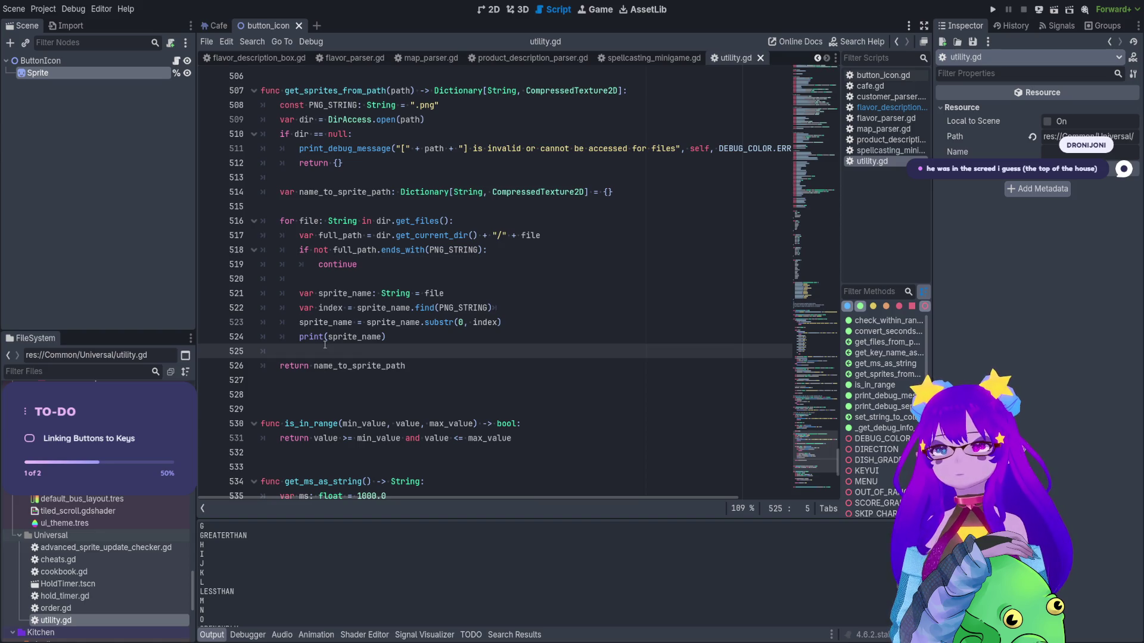
Replace print(sprite_name) with name_to_sprite_path.get_or_add(sprite_name).
left_click(345, 196)
mouse_move(385, 339)
left_mouse_down()
mouse_move(280, 338)
mouse_move(300, 339)
left_mouse_up()
type("name_to_sprite_path.get")
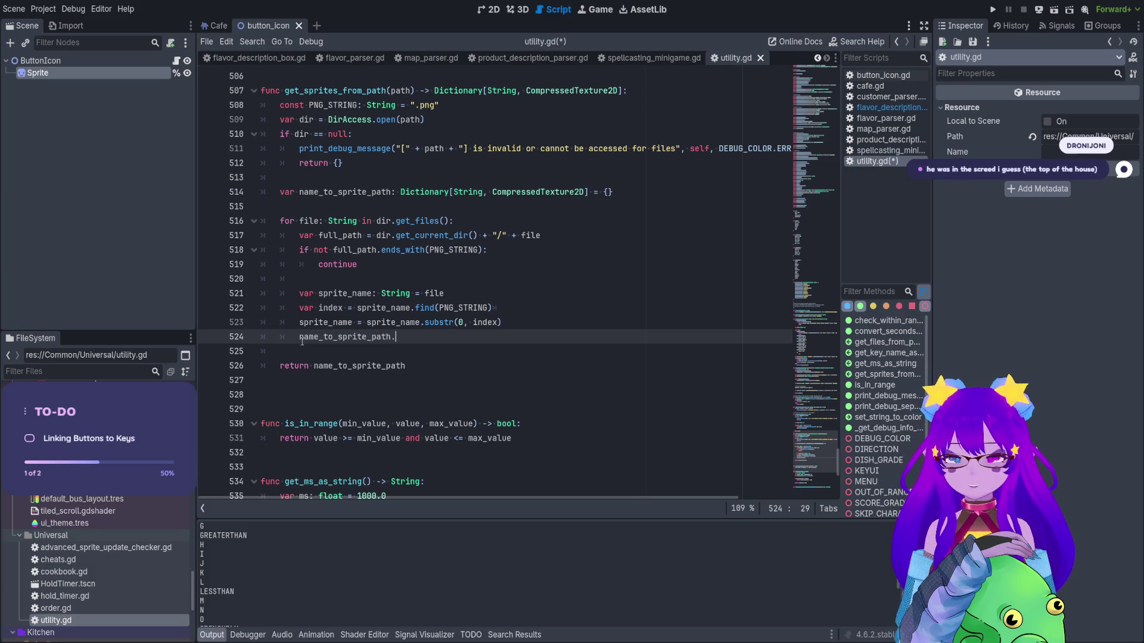
key("Down")
key("Return")
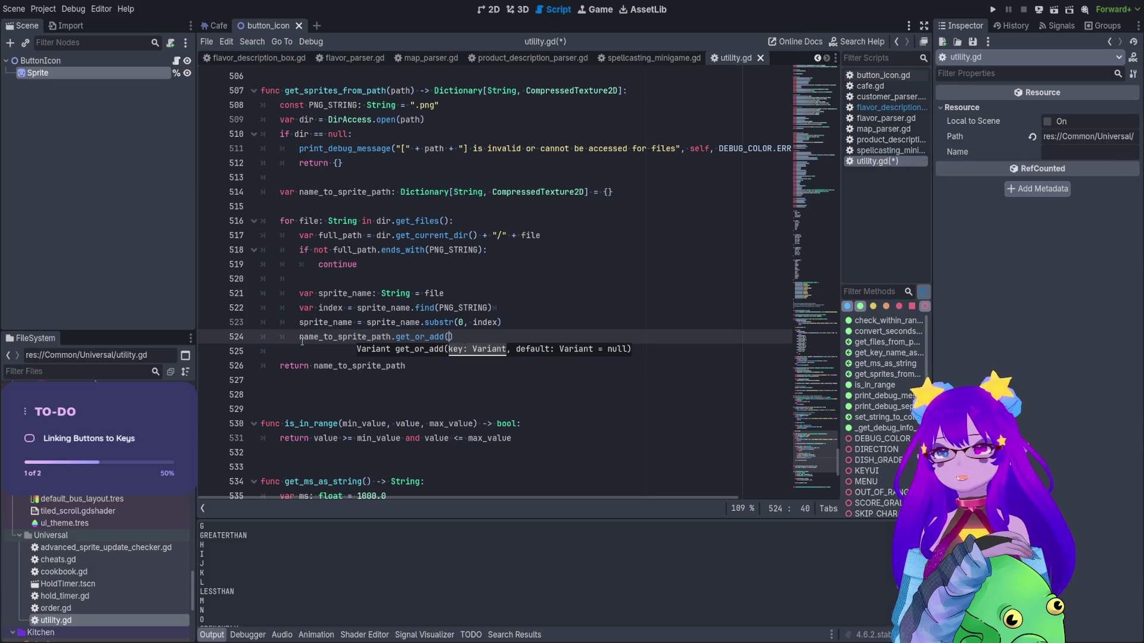
type("spritn")
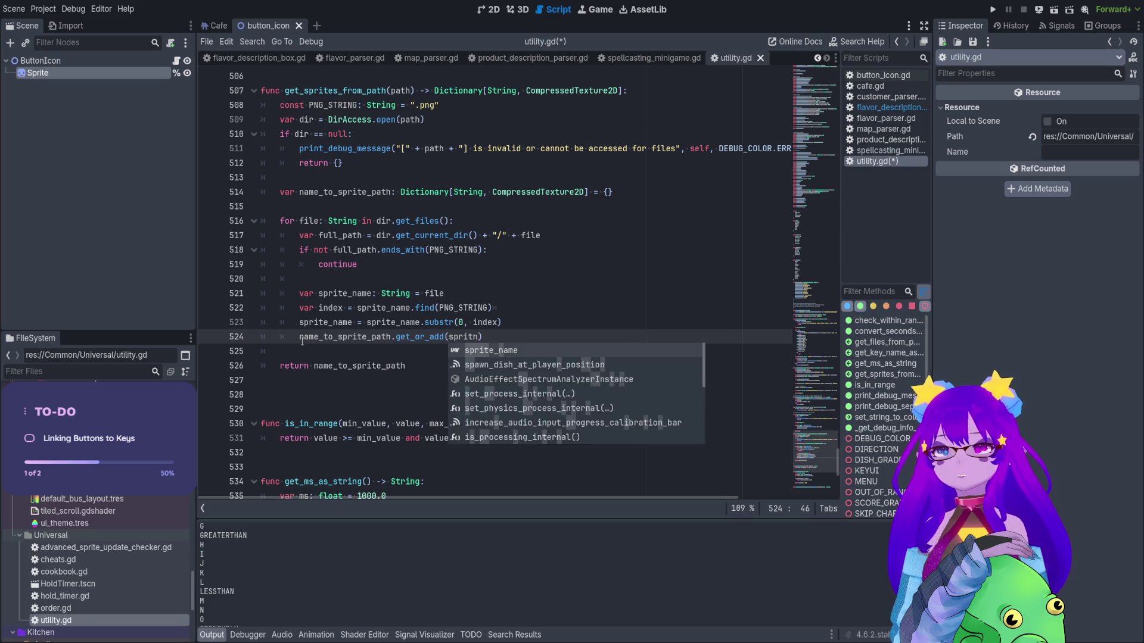
left_click(583, 293)
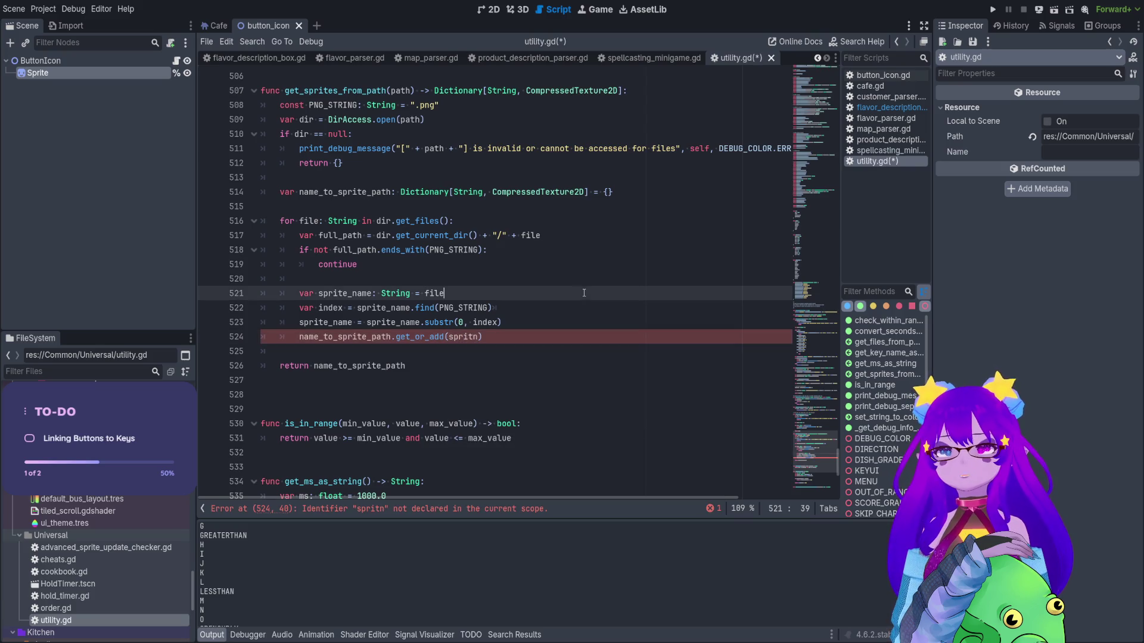
double_click(323, 322)
key("ctrl+c")
double_click(467, 336)
key("ctrl+v")
Add name_to_sprite_path[sprite_name] = full_path on the next line and save utility.gd.
left_click(539, 335)
key("Return")
type("name_to_sprite_path[sprite_name = ")
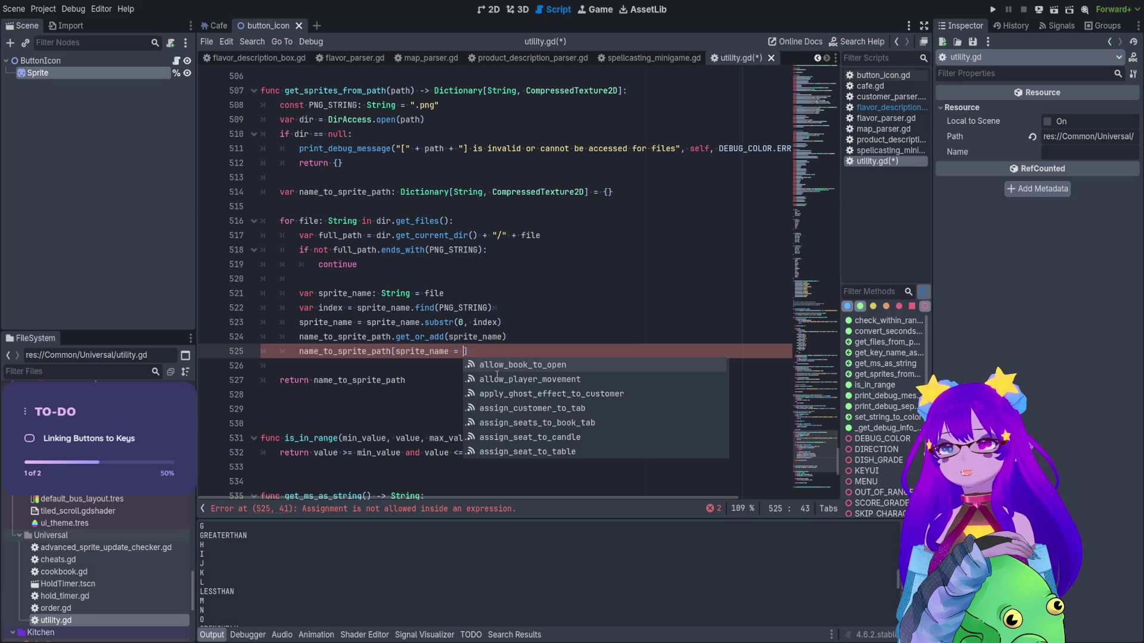
type("fu")
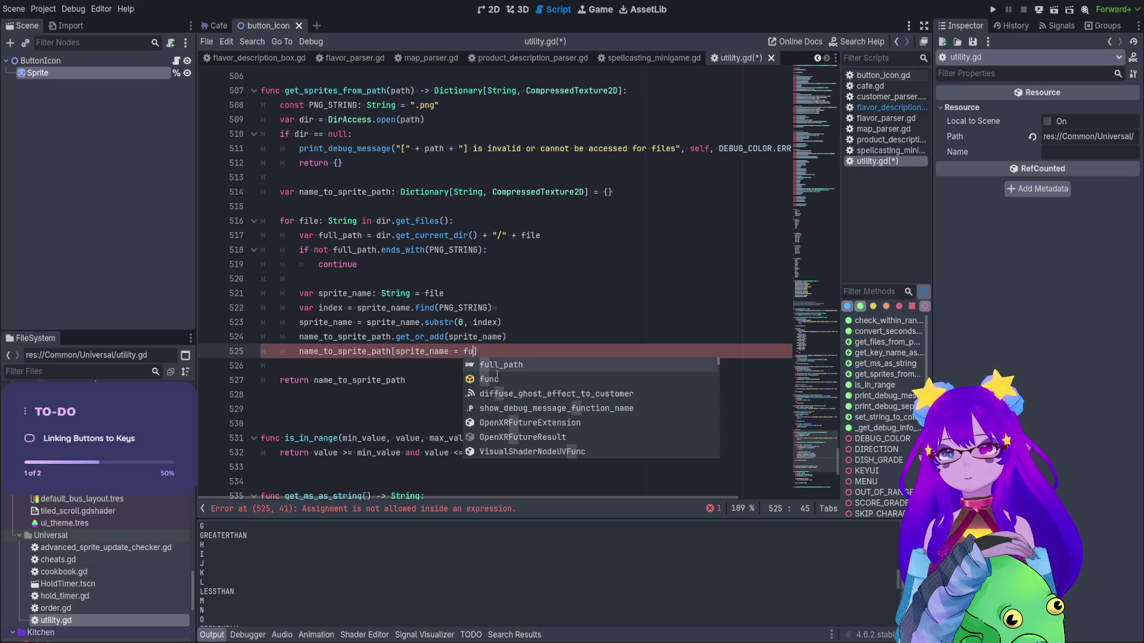
left_click(494, 365)
key("BackSpace")
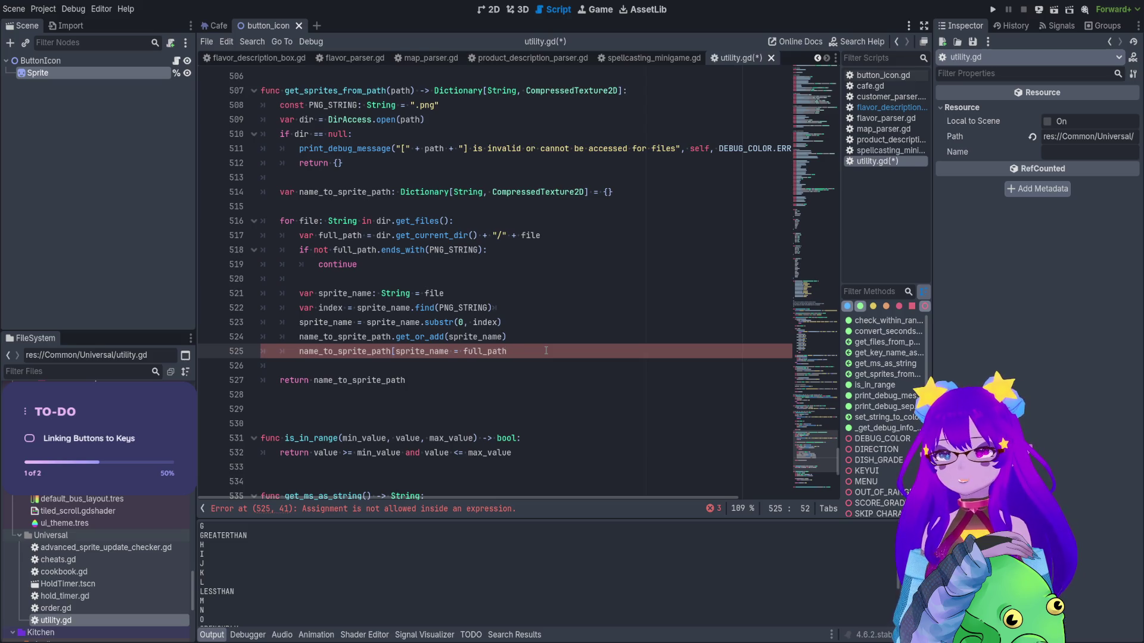
key("ctrl+s")
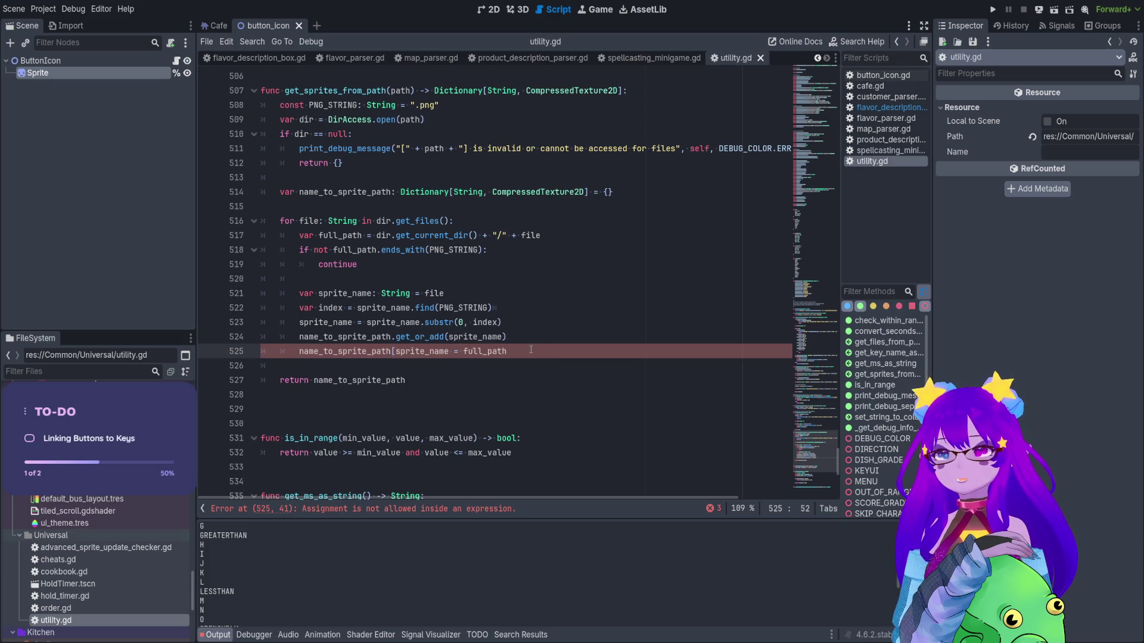
Save utility.gd again, then close and reopen the script.
double_click(381, 337)
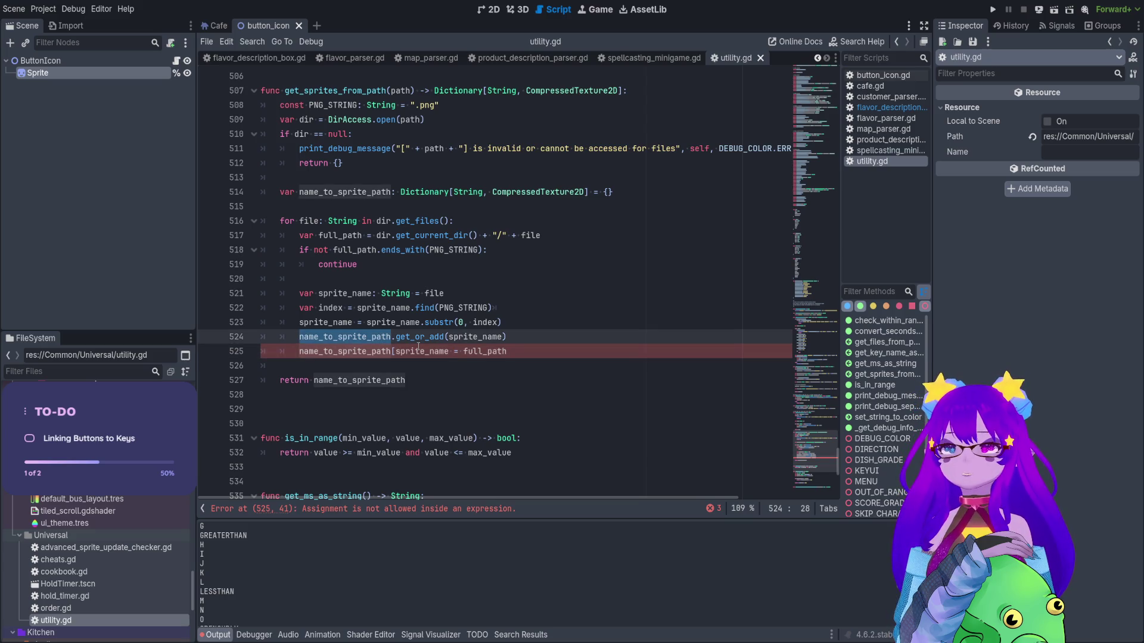
left_click(451, 351)
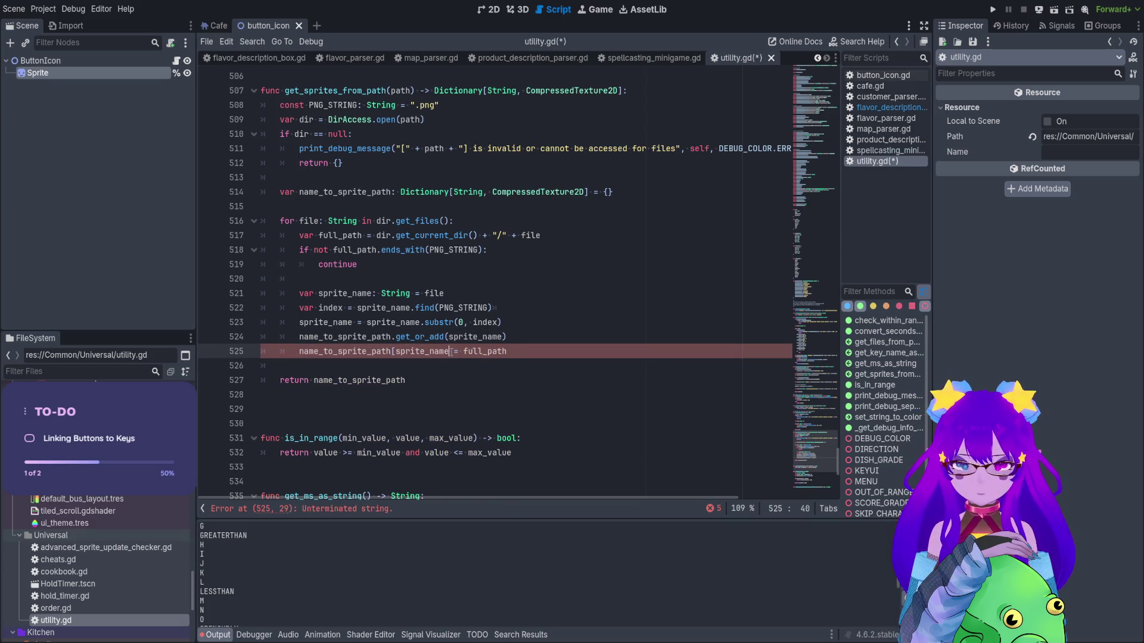
type("]")
left_click(560, 321)
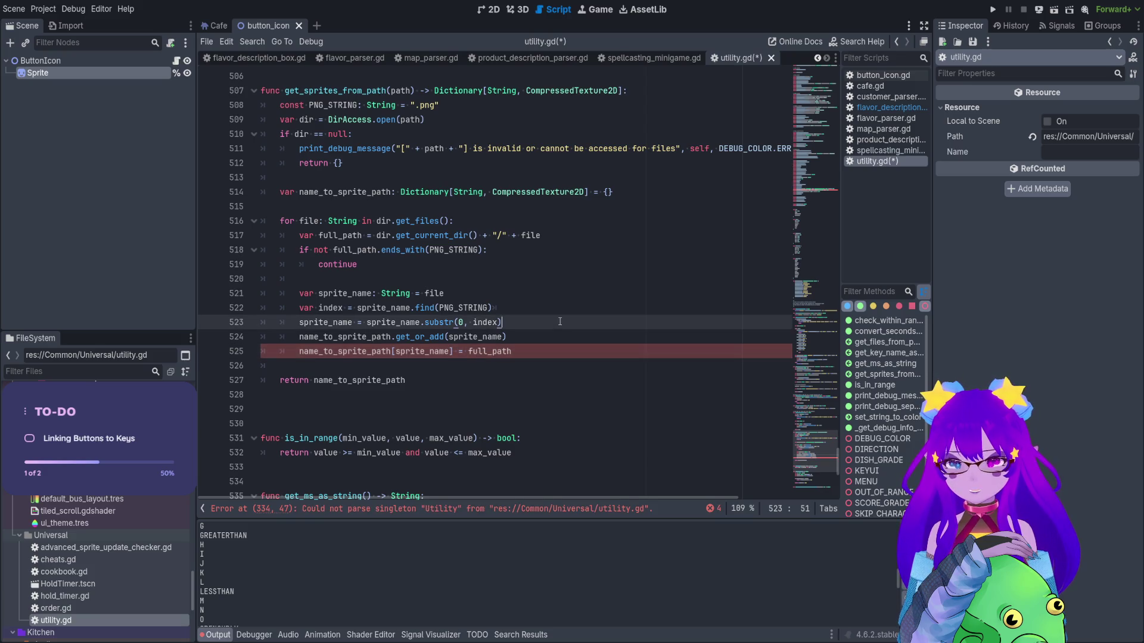
key("ctrl+s")
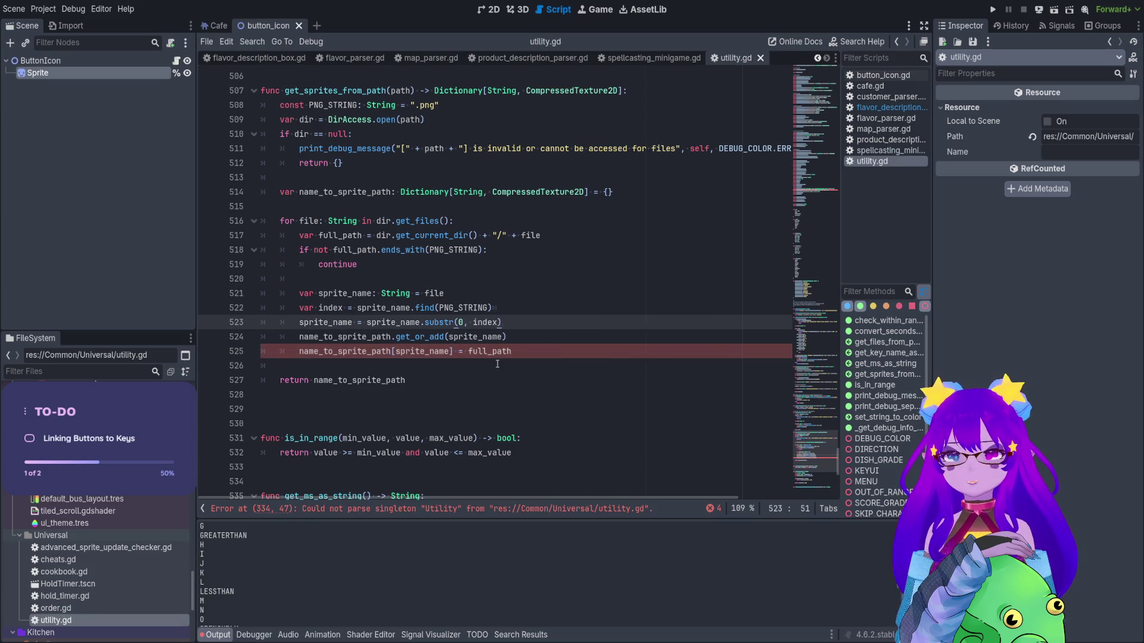
key("ctrl+w")
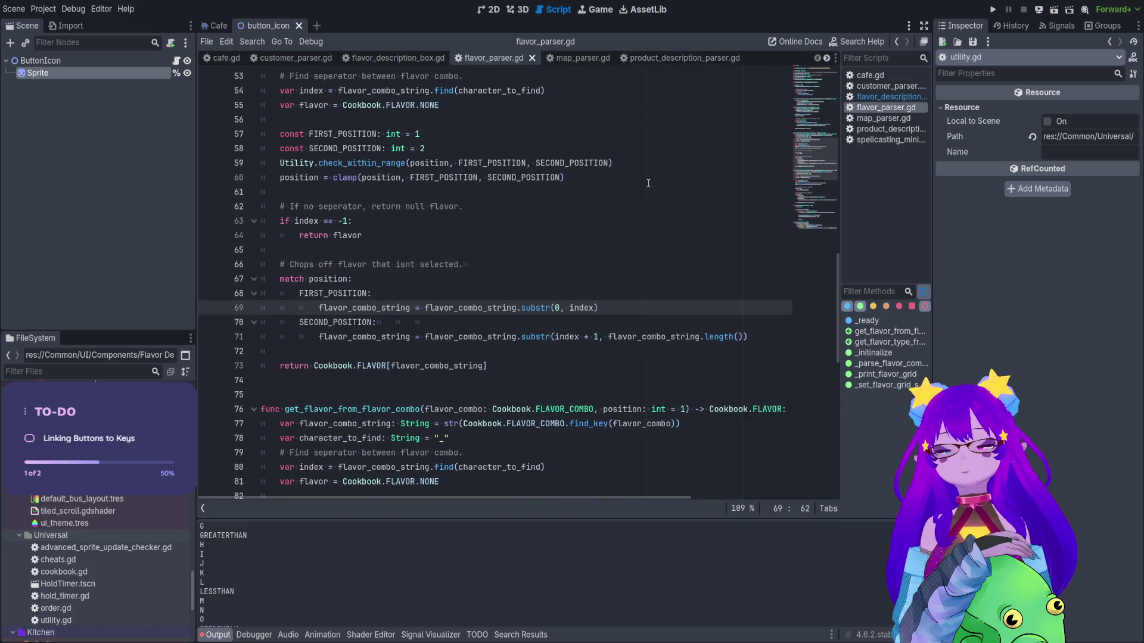
key("ctrl+shift+t")
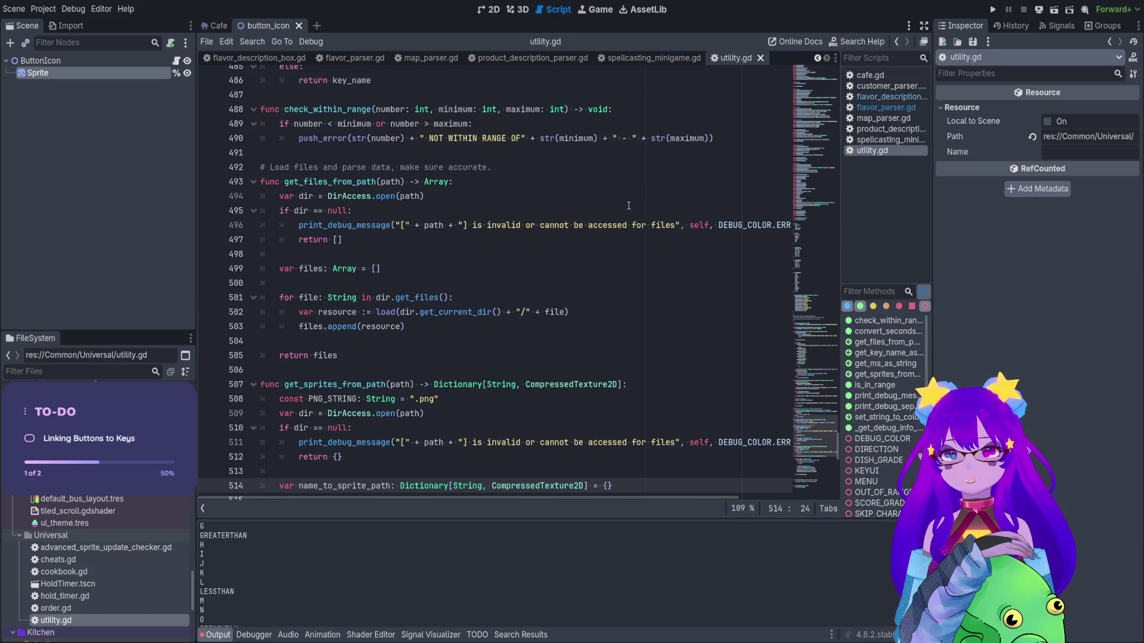
Remove the extra blank line before is_in_range and switch to the ButtonIcon node's script.
scroll(805, 460, "down", 2)
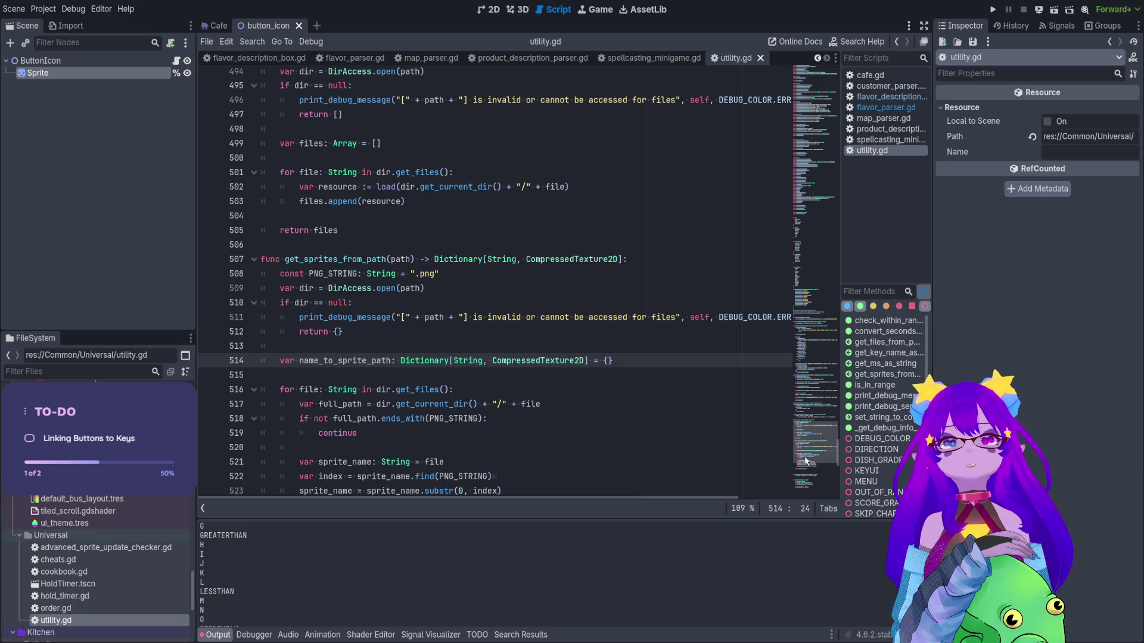
scroll(675, 379, "down", 1)
scroll(676, 379, "down", 8)
scroll(590, 368, "up", 7)
scroll(562, 356, "down", 3)
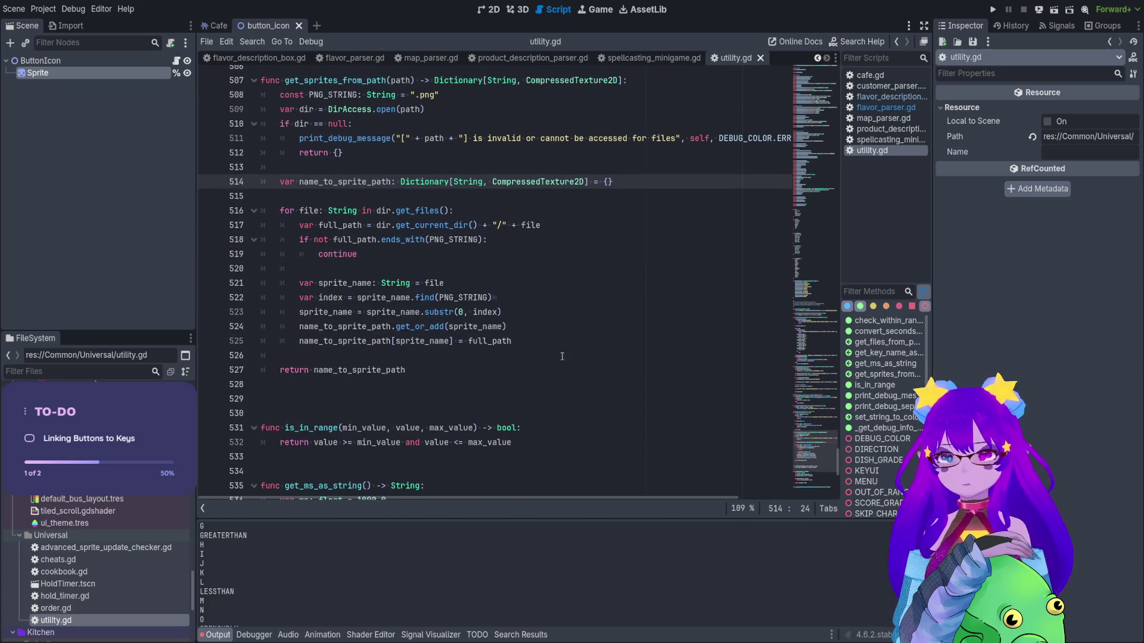
left_click(561, 349)
left_click(402, 399)
key("BackSpace")
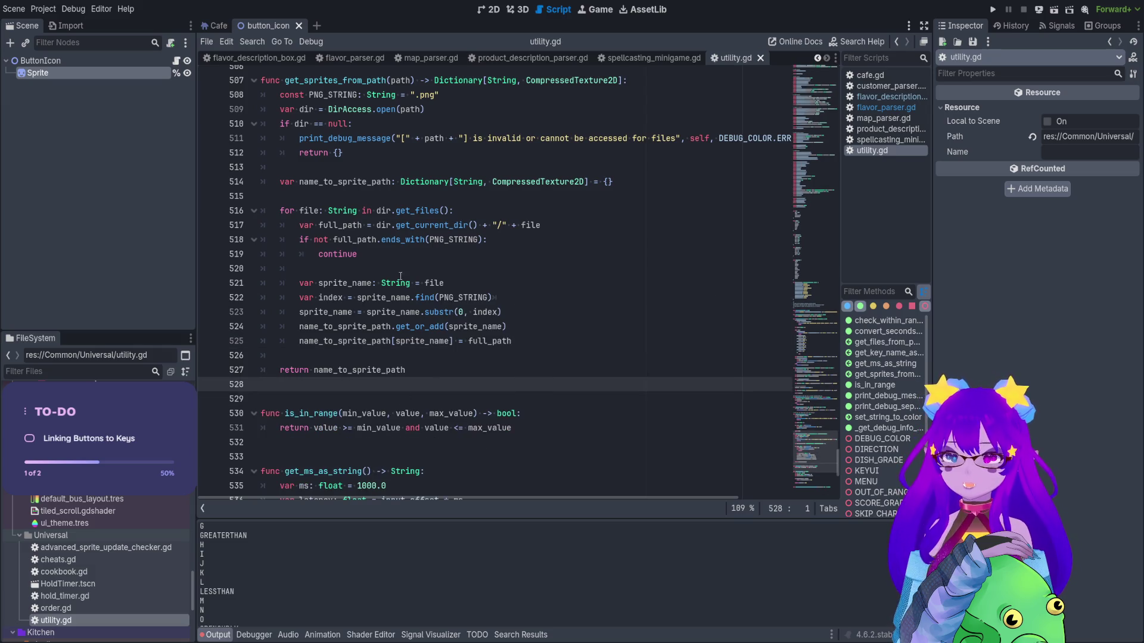
left_click(176, 61)
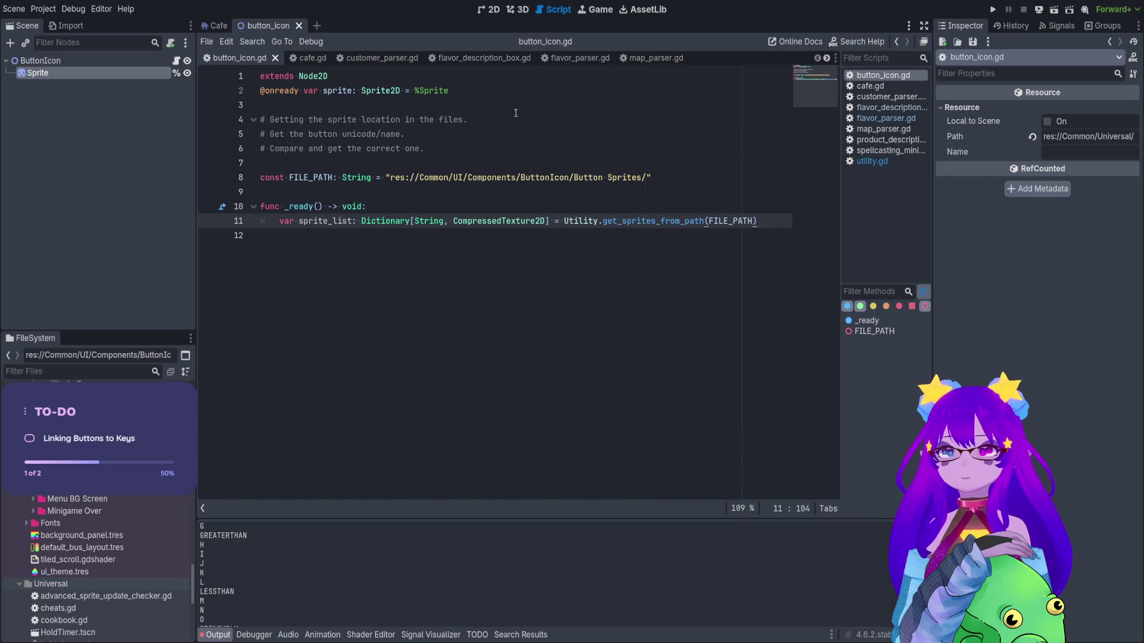
Add print(sprite_list) under the sprite_list assignment, save button_icon.gd, and run the scene.
key("Return")
type("pr")
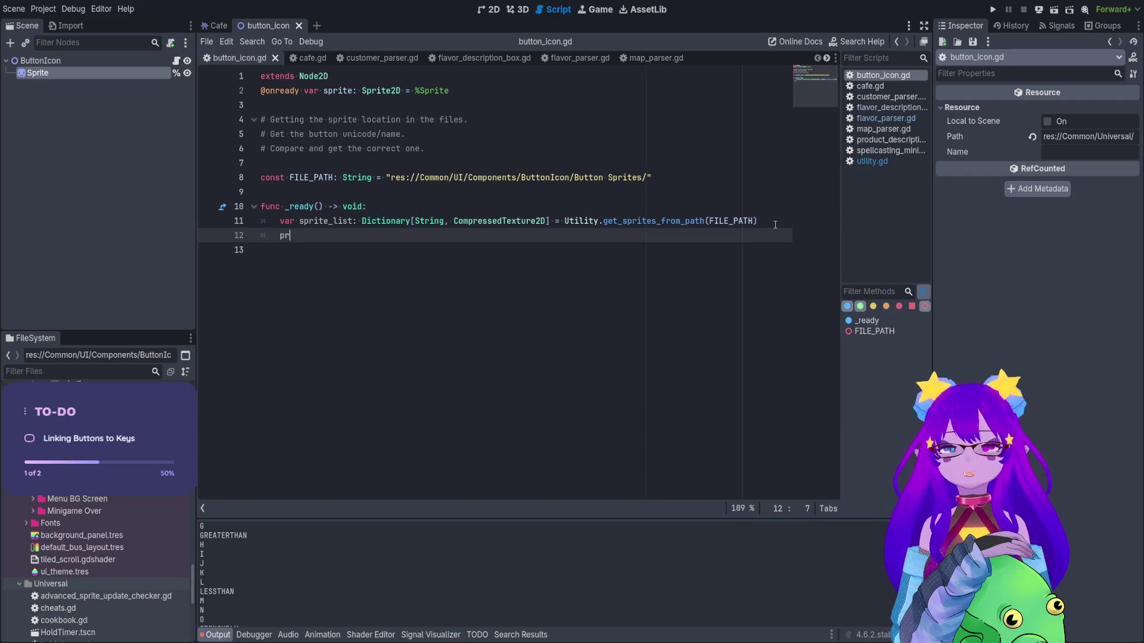
type("int(print(pr")
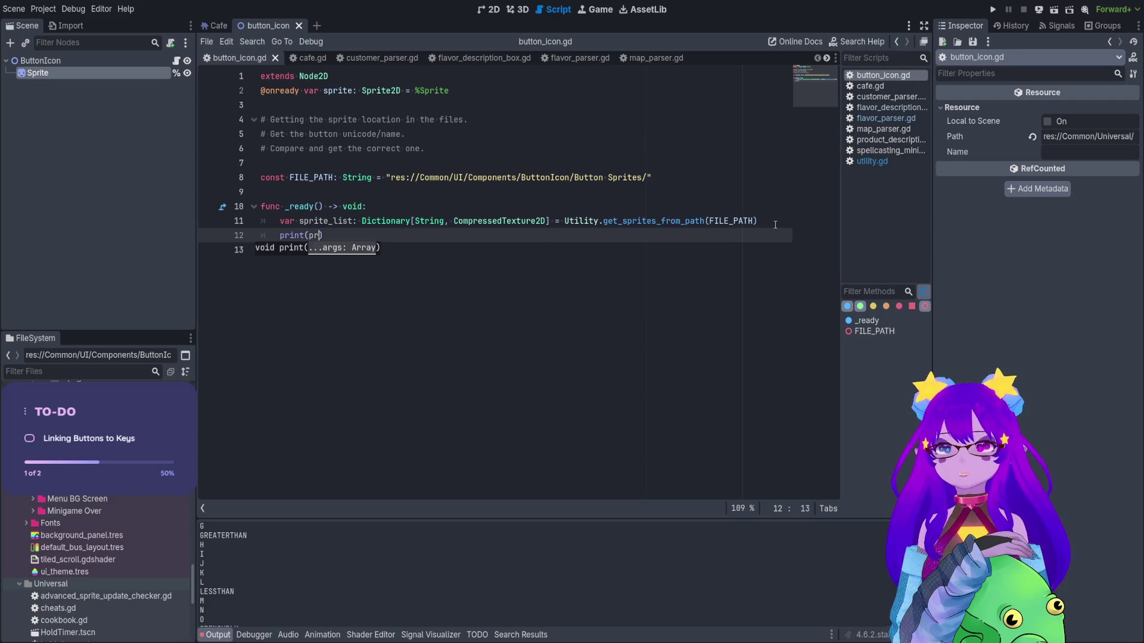
key("BackSpace")
key("BackSpace")
key("BackSpace")
type("sprite_list")
key("ctrl+s")
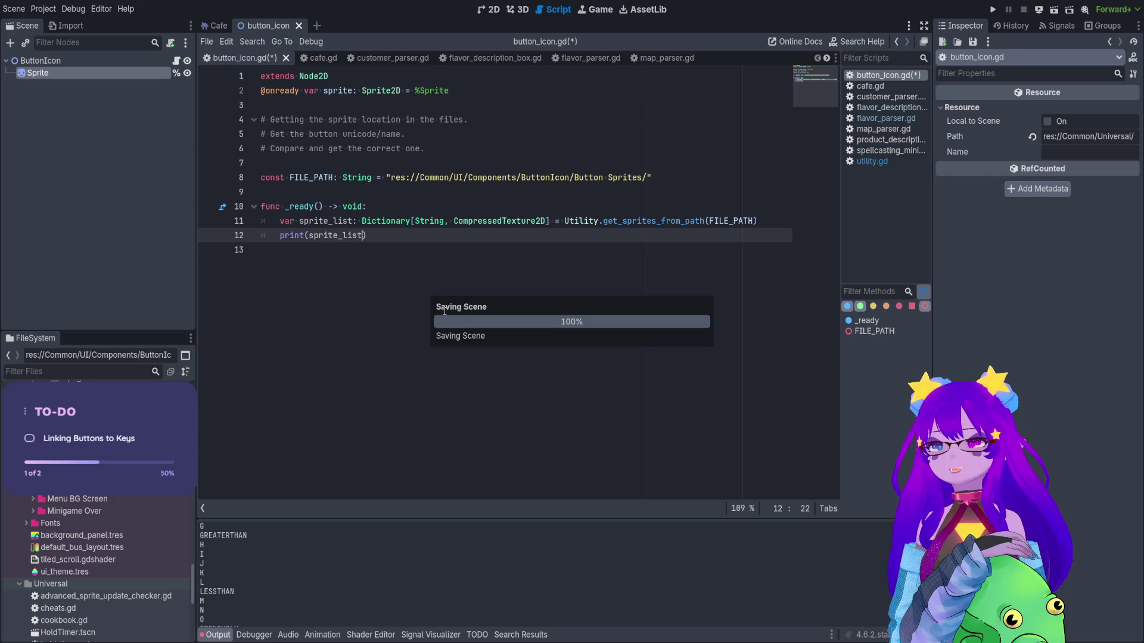
left_click(1053, 9)
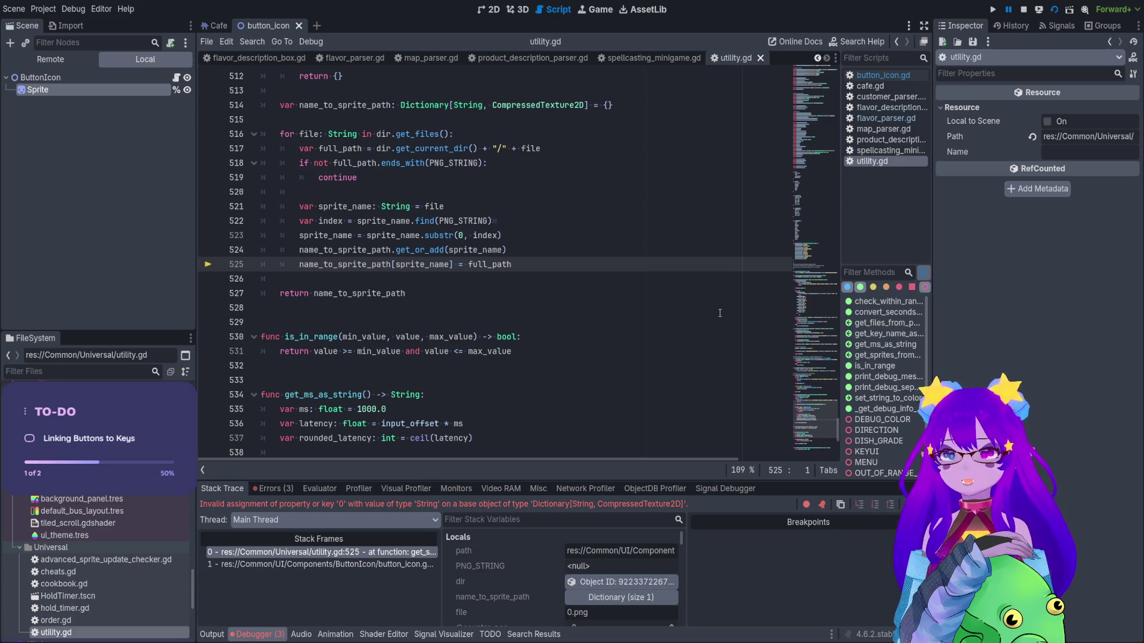
Review the utility.gd line 525 failure in the Debugger's Errors and Stack Trace tabs.
double_click(438, 264)
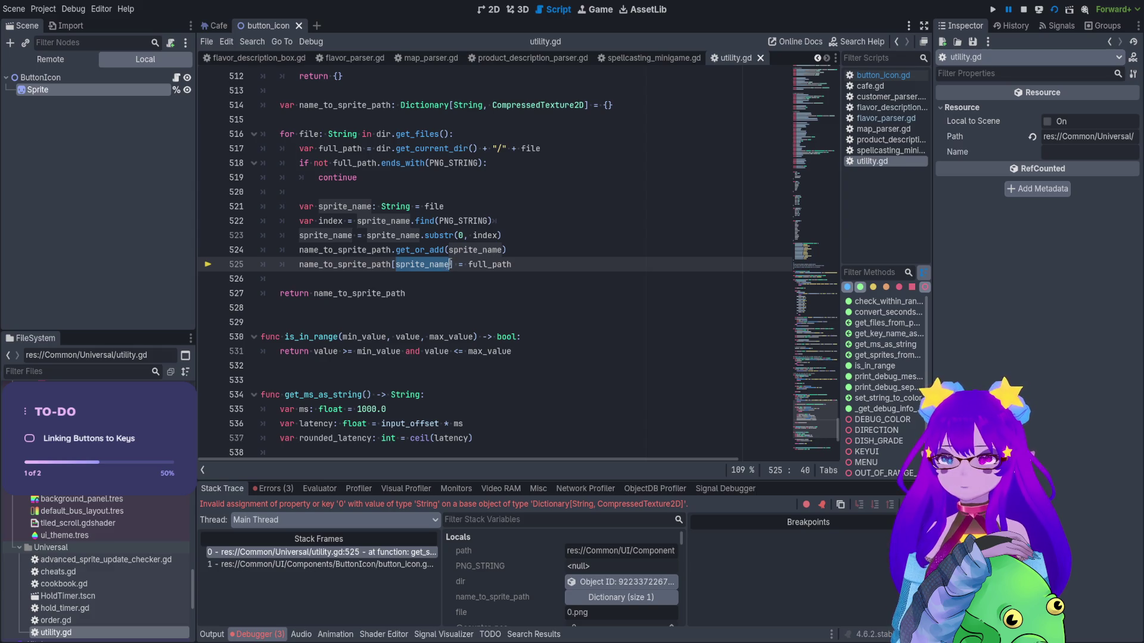
double_click(463, 251)
double_click(353, 264)
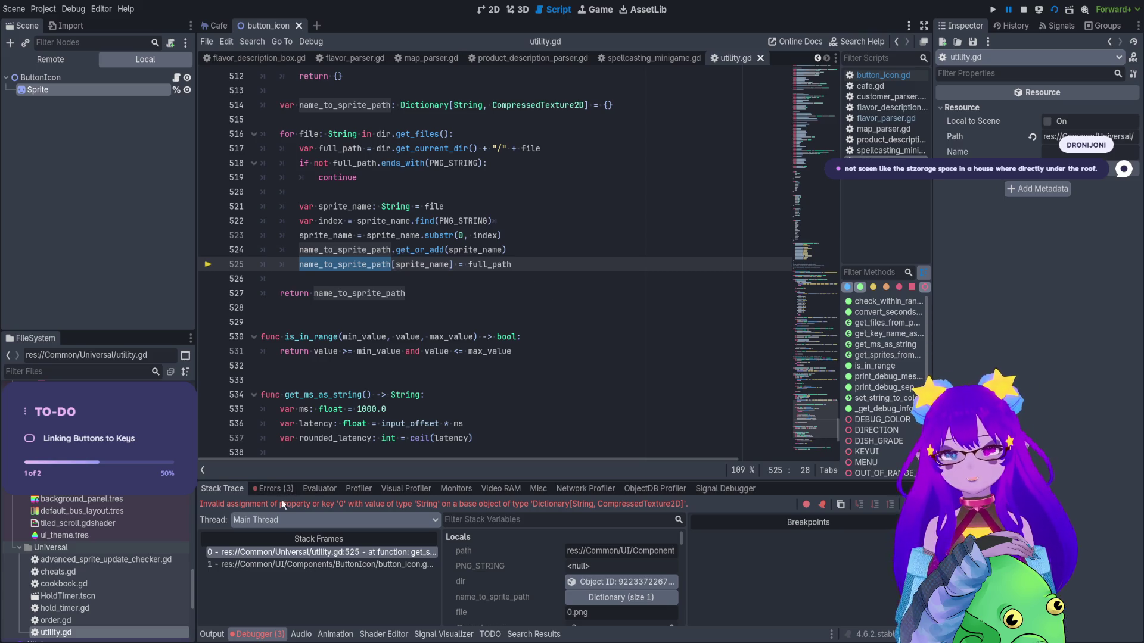
left_click(260, 492)
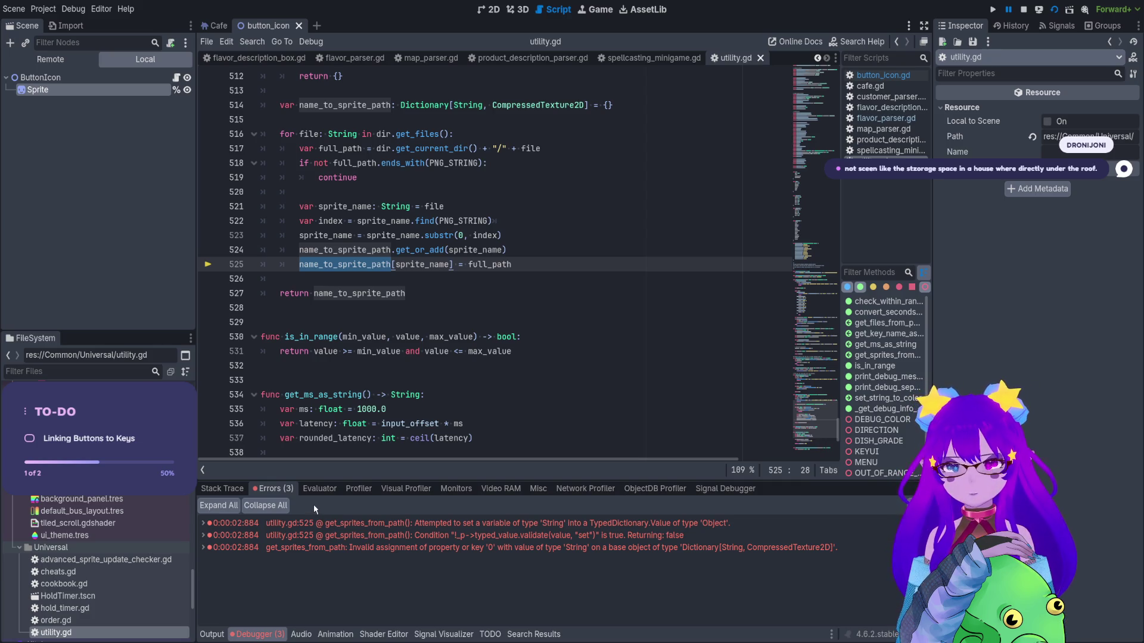
left_click(218, 493)
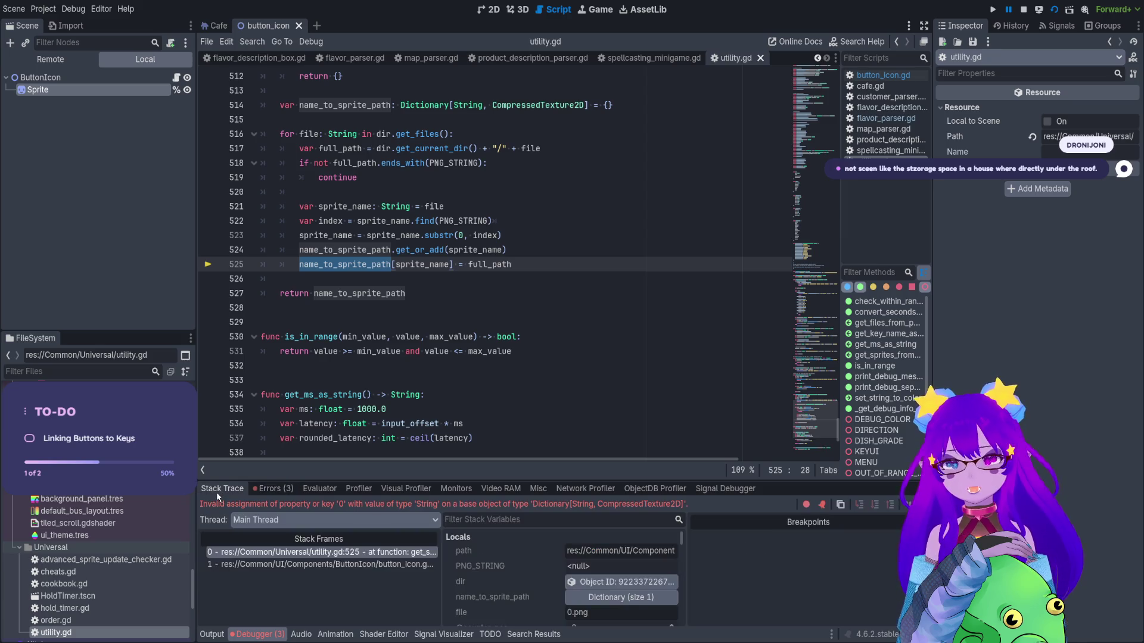
Inspect the sprite_name and full_path values on lines 524–525, then comment out line 525.
scroll(446, 250, "up", 1)
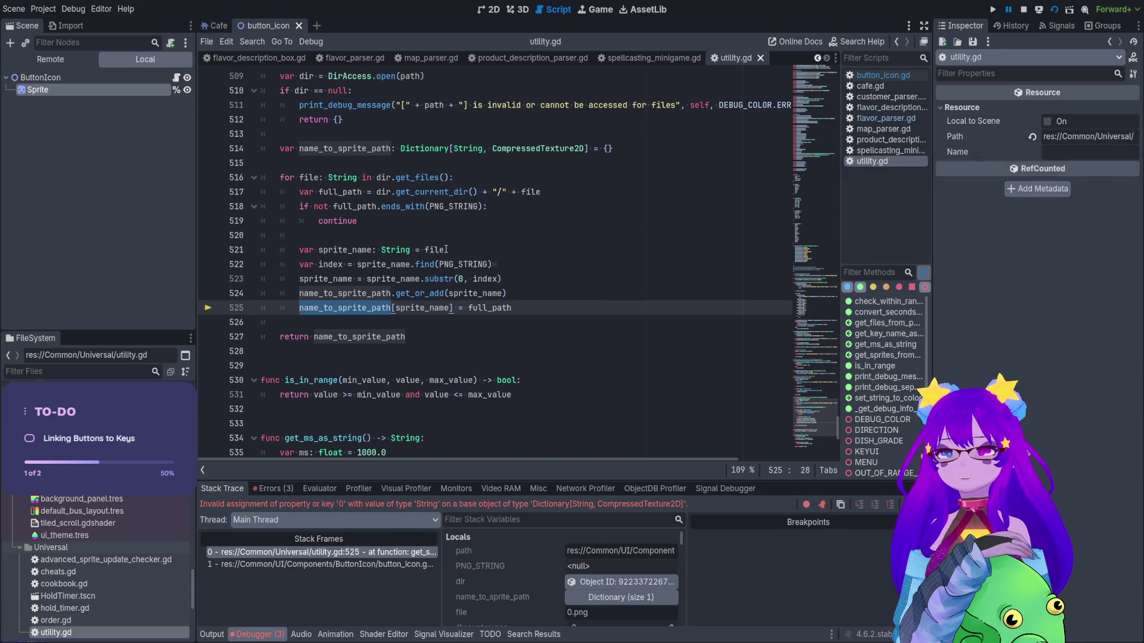
double_click(482, 308)
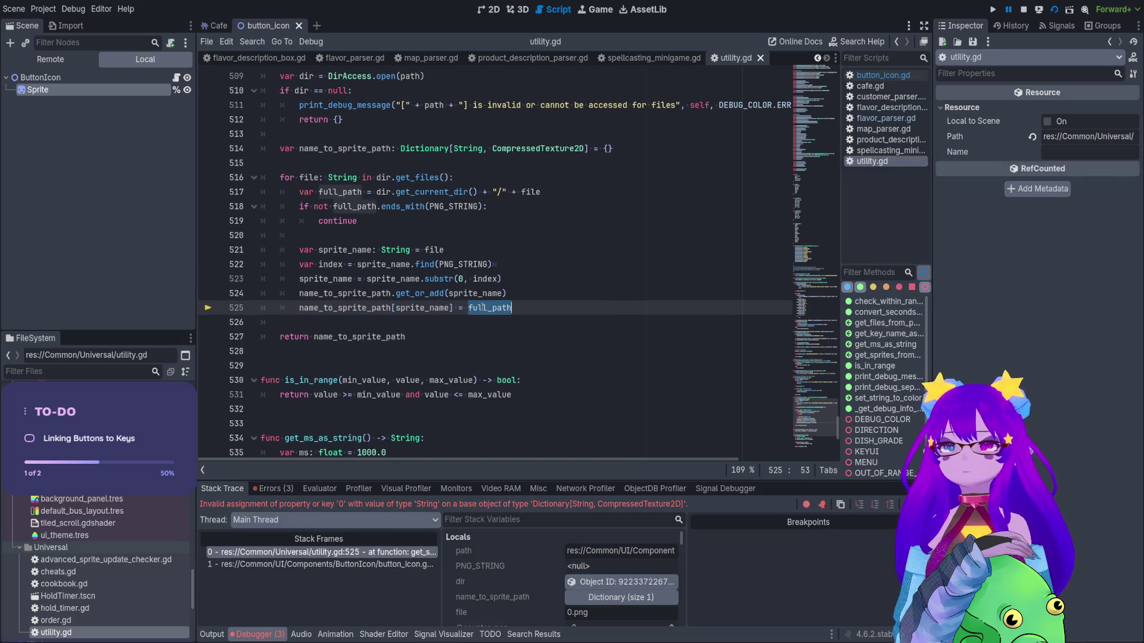
double_click(433, 308)
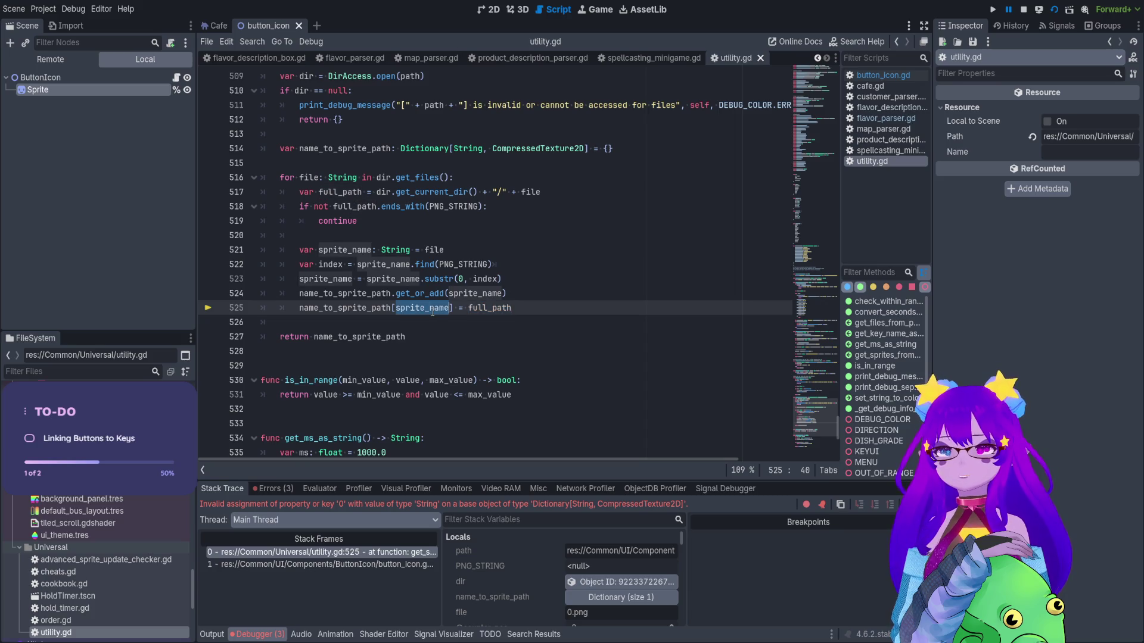
double_click(463, 293)
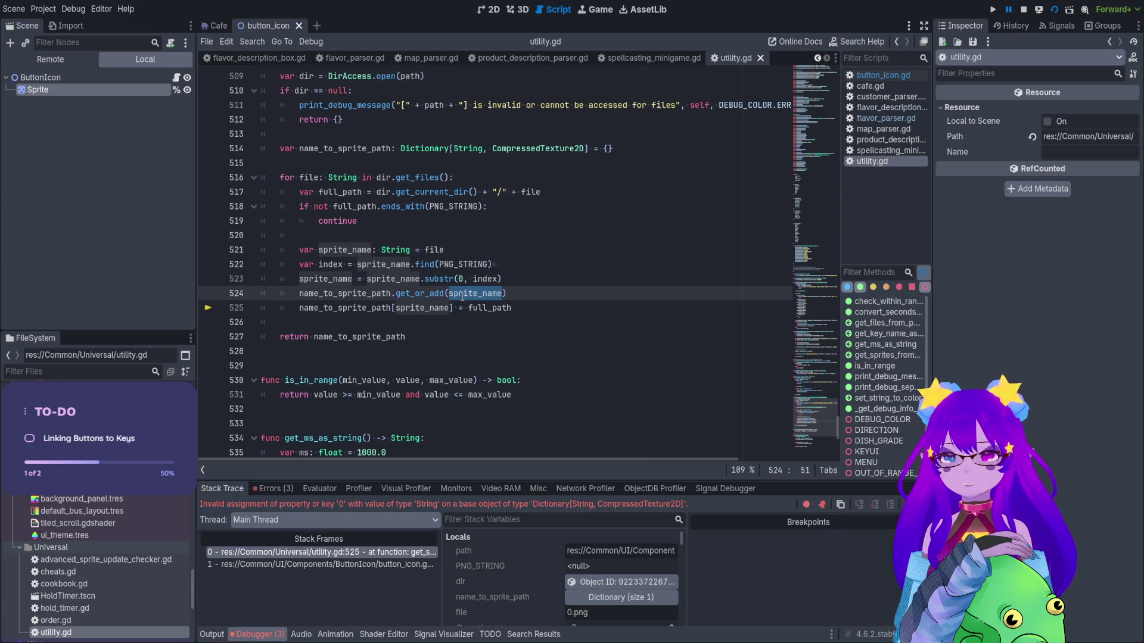
left_click(303, 312)
key("ctrl+k")
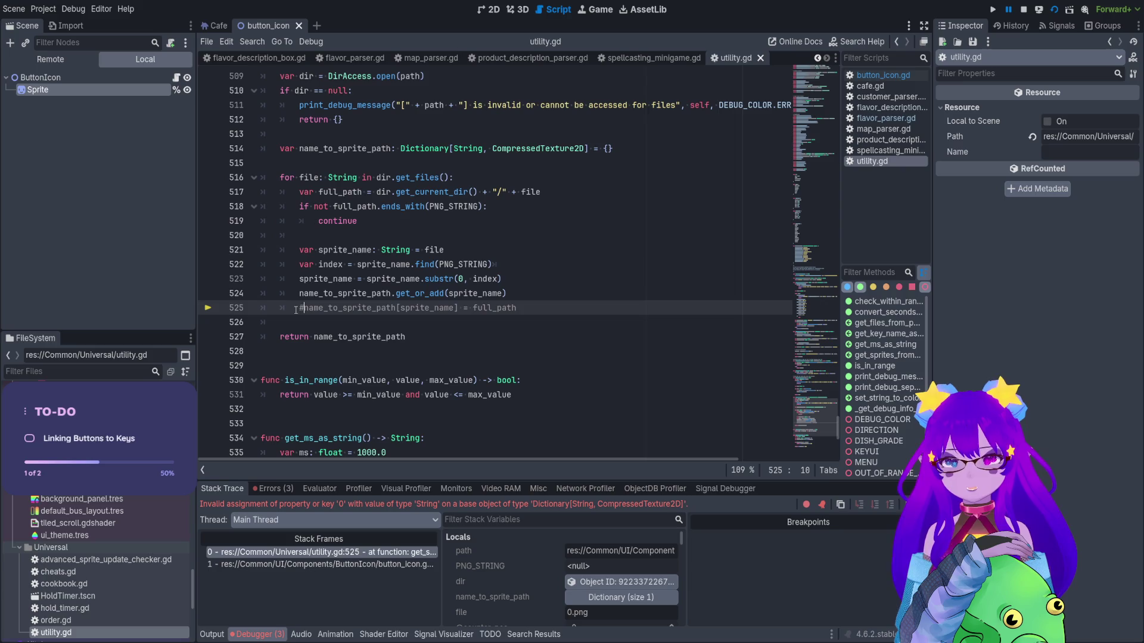
Restart the scene once, then stop the game and compare line 524 with the printed dictionary output.
left_click(1023, 9)
left_click(1053, 11)
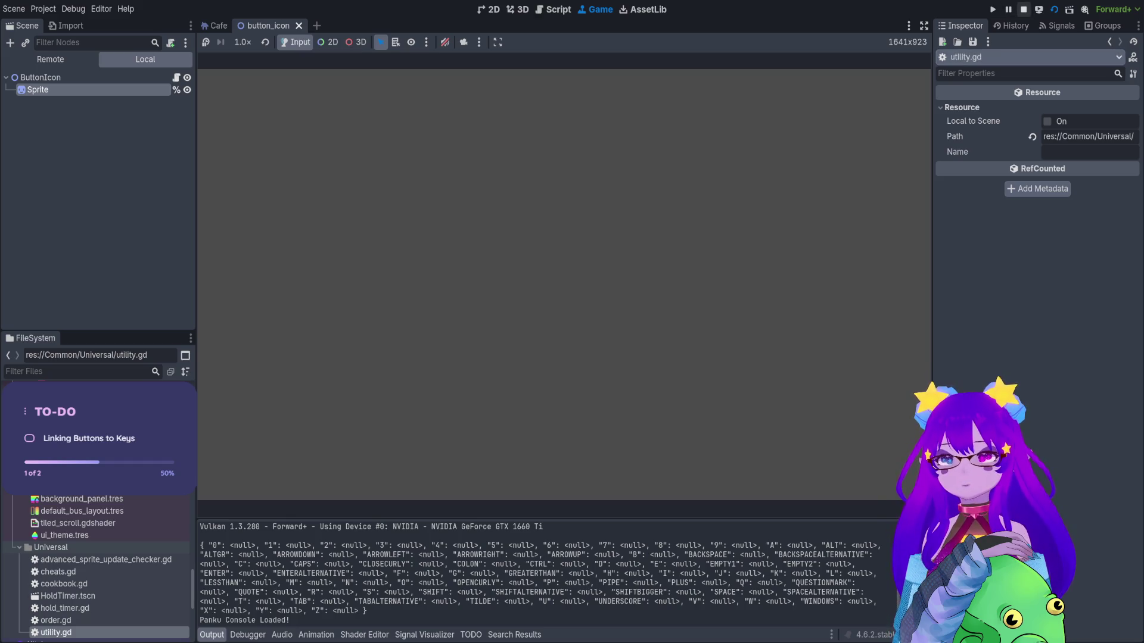
left_click(1023, 10)
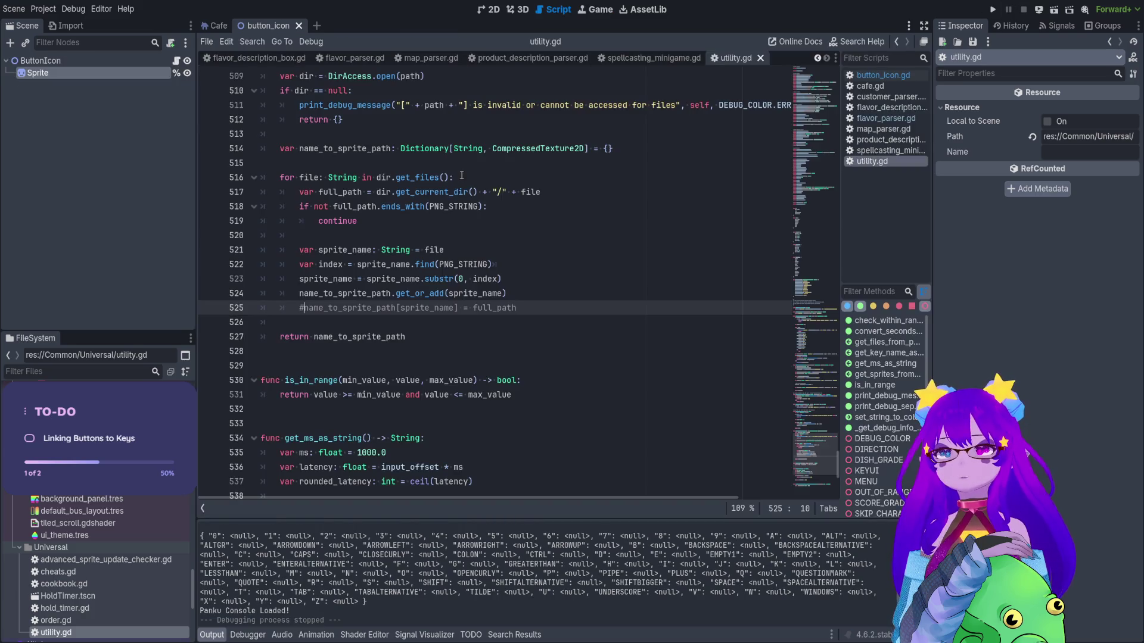
double_click(494, 295)
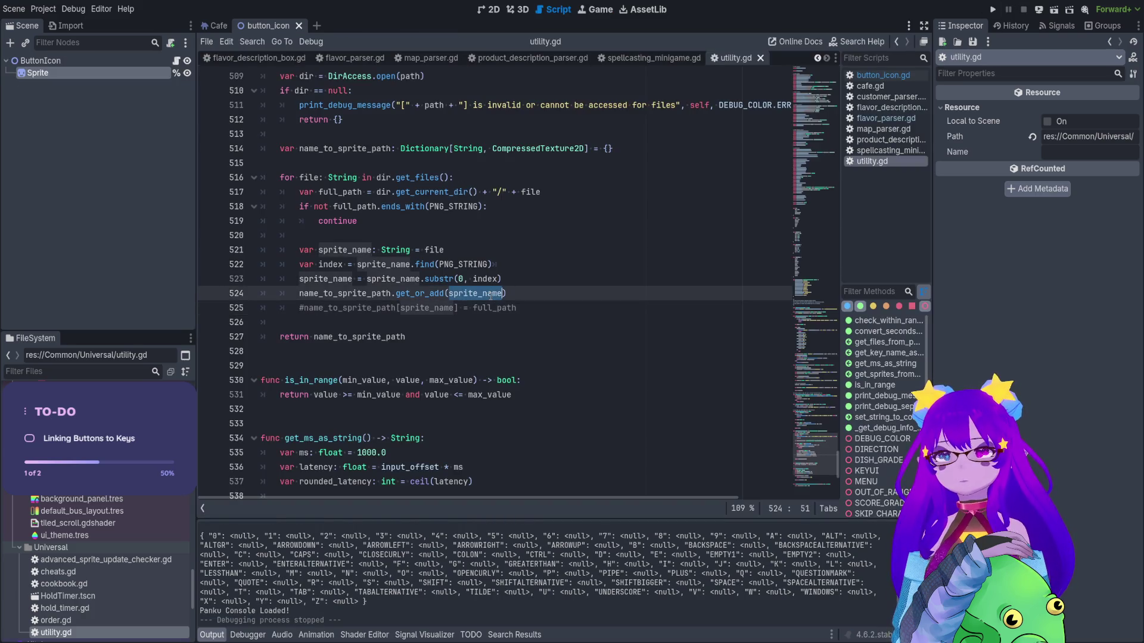
mouse_move(437, 539)
left_mouse_down()
mouse_move(459, 540)
mouse_move(522, 592)
mouse_move(367, 603)
left_mouse_up()
left_click(563, 294)
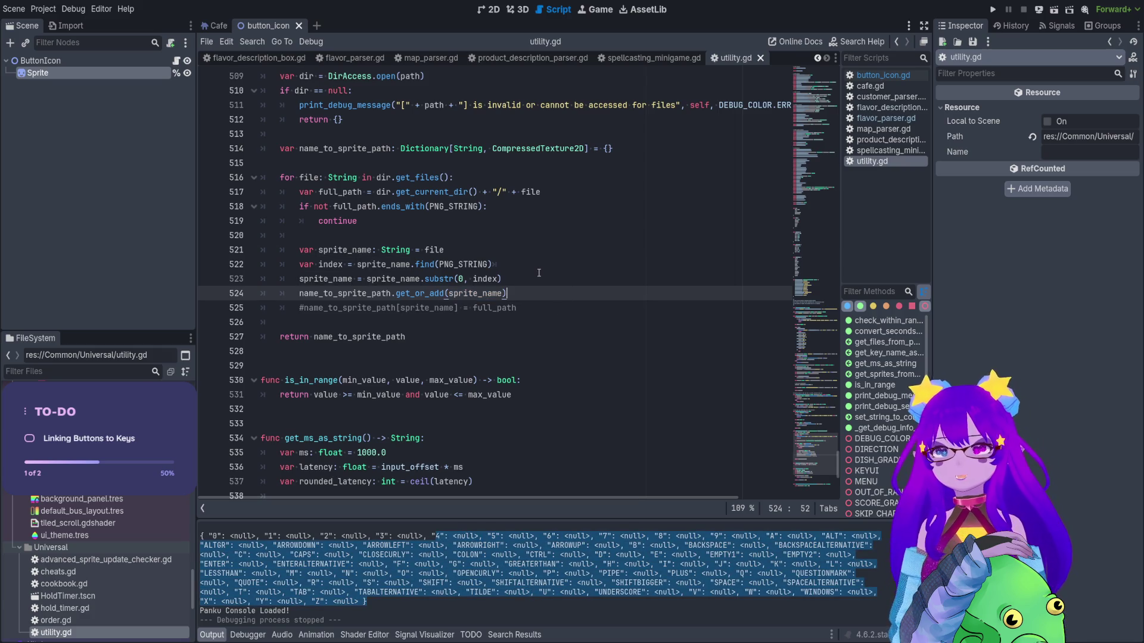
Uncomment the full_path assignment to name_to_sprite_path on line 525 of utility.gd with Ctrl+K.
double_click(349, 207)
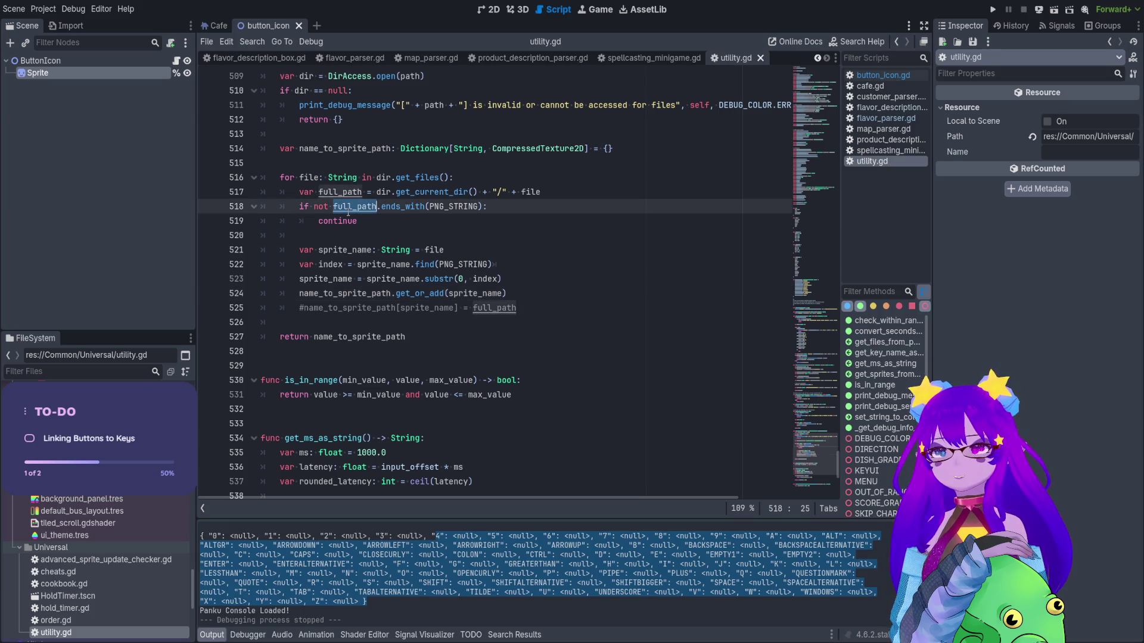
left_click(302, 308)
key("ctrl+k")
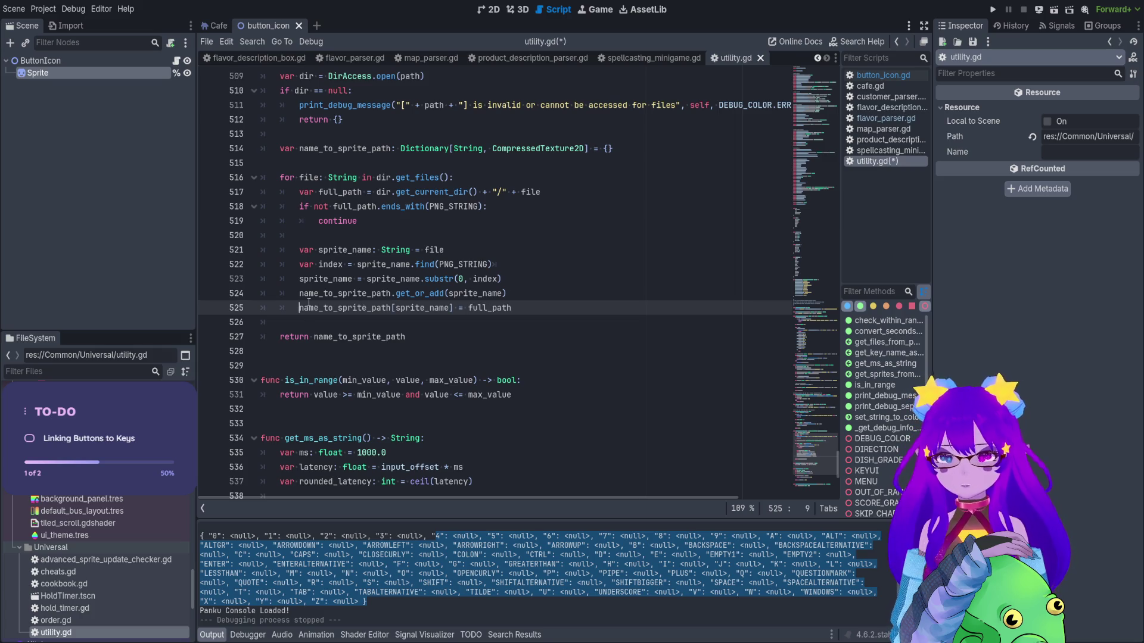
double_click(349, 293)
double_click(410, 307)
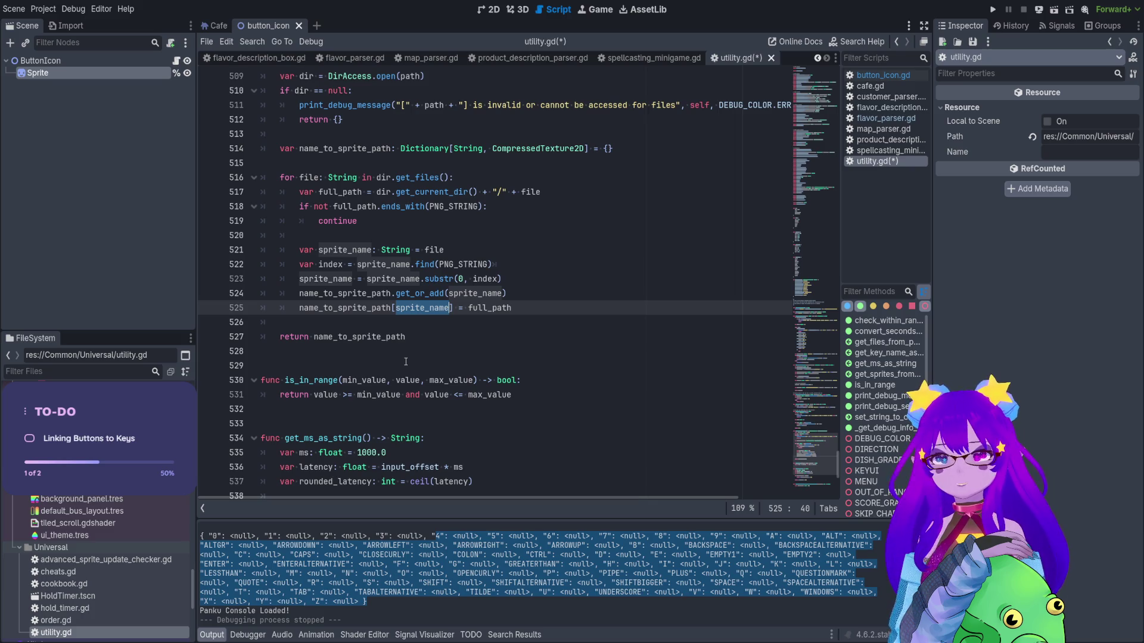
Check the line 525 assignment against the printed null and 8 values, then rerun the current scene.
left_click(490, 316)
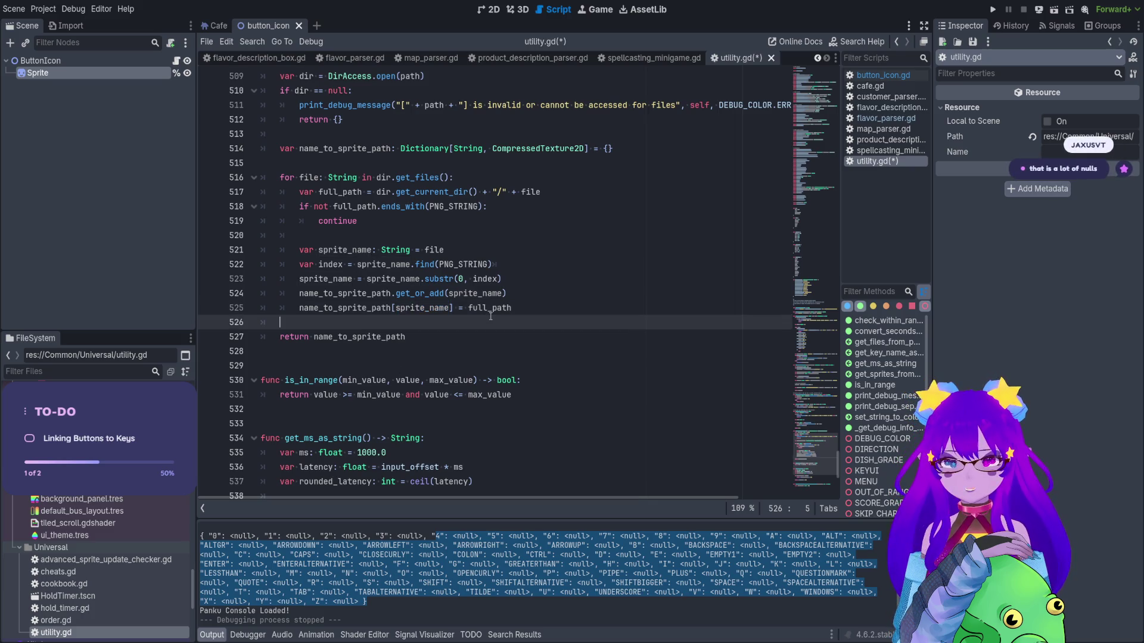
double_click(631, 538)
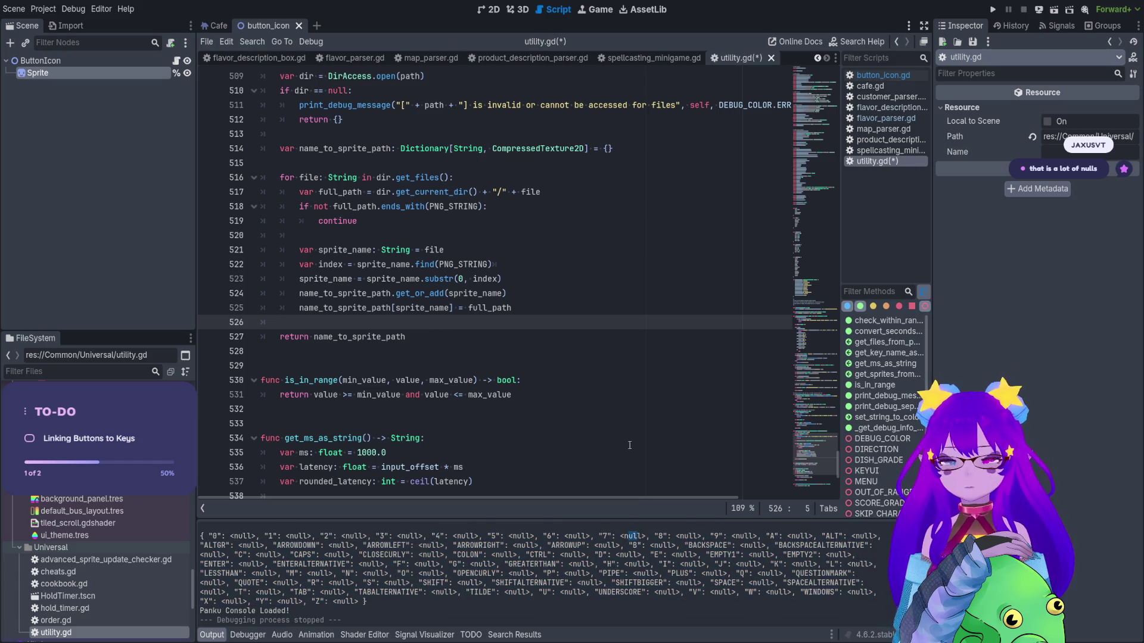
left_click(514, 308)
left_click_drag(514, 308, 297, 313)
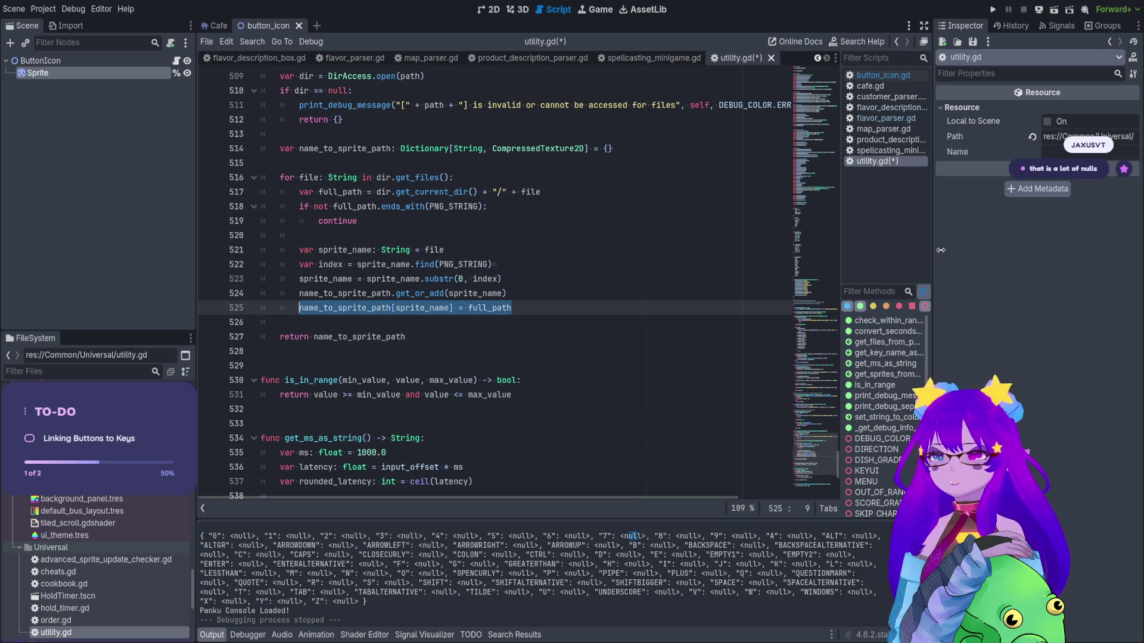
left_click_drag(651, 536, 669, 541)
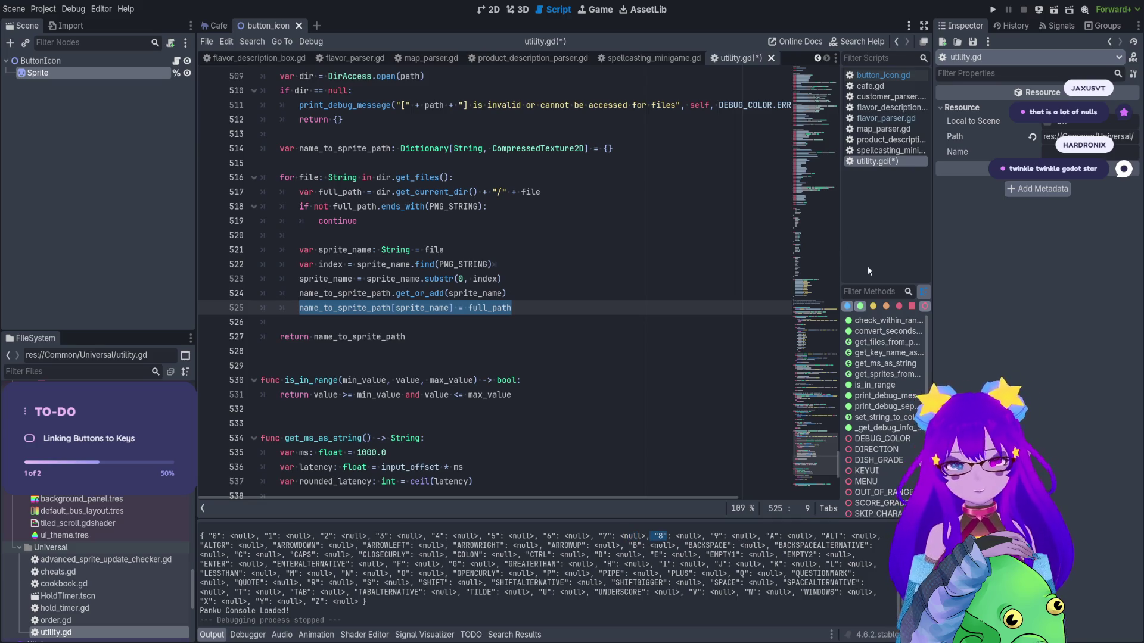
left_click(1039, 5)
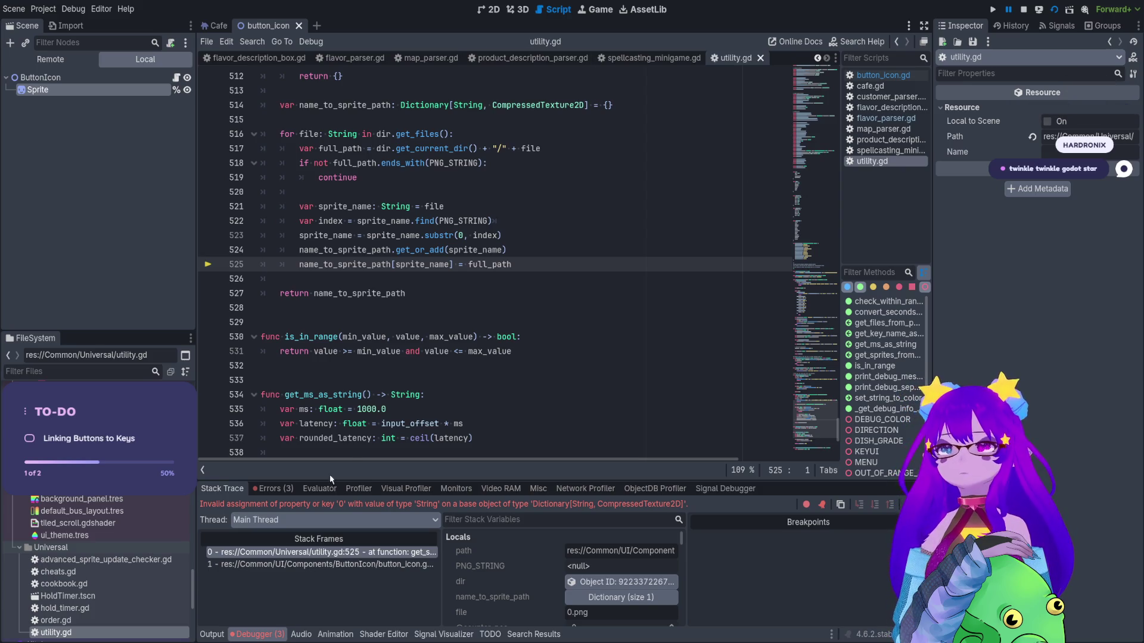
left_click(273, 489)
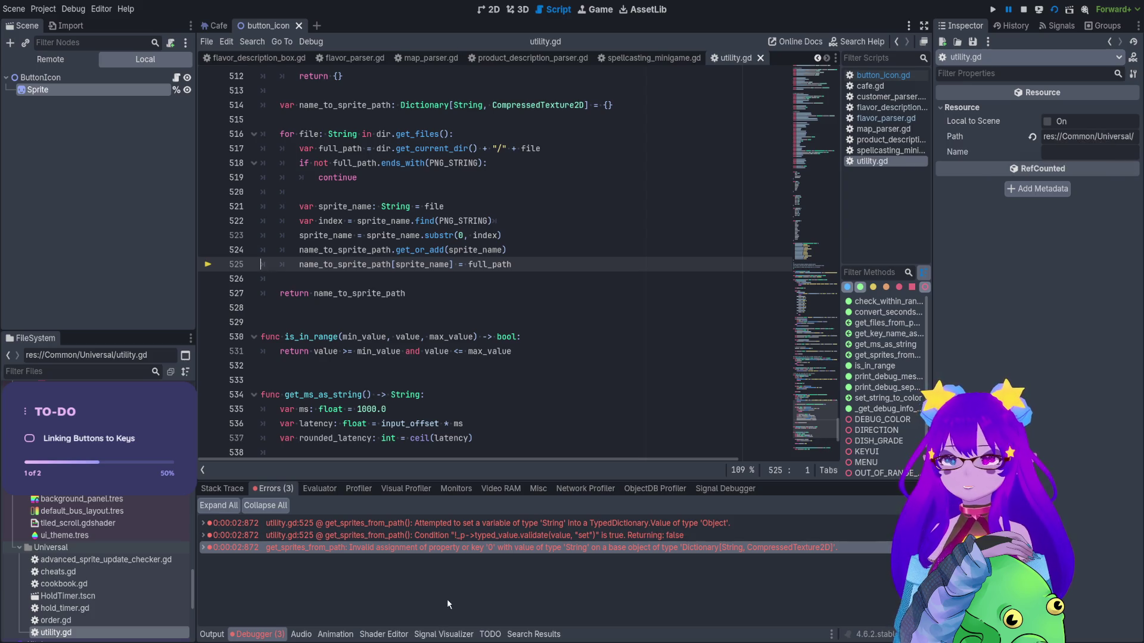
left_click(399, 265)
type("strt")
key("BackSpace")
type("(")
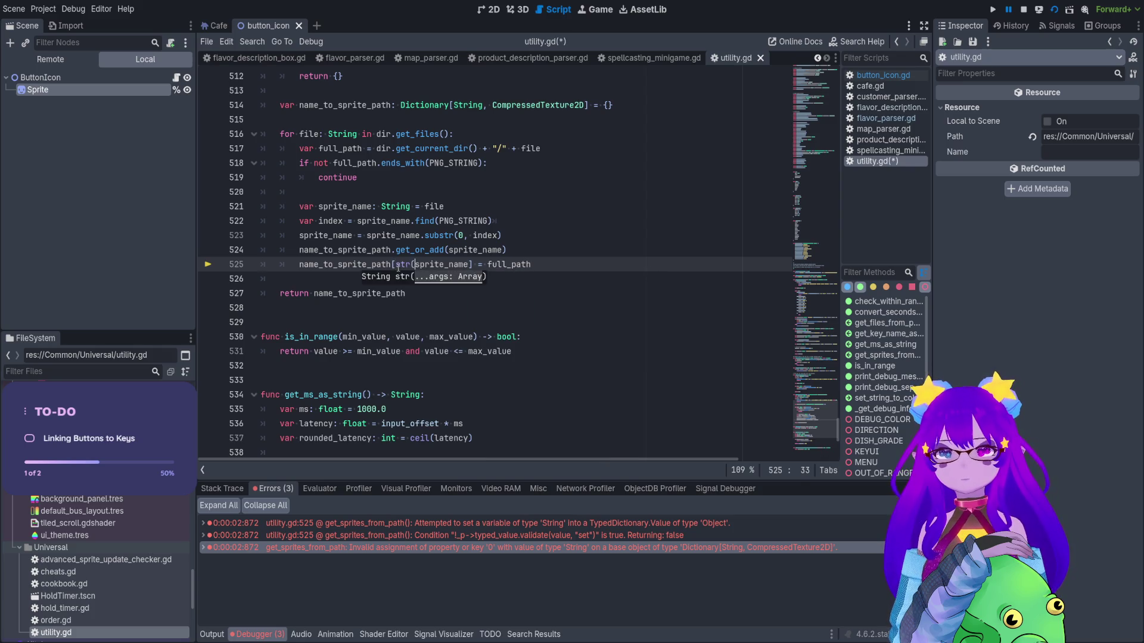
key("ctrl+Right")
type("0")
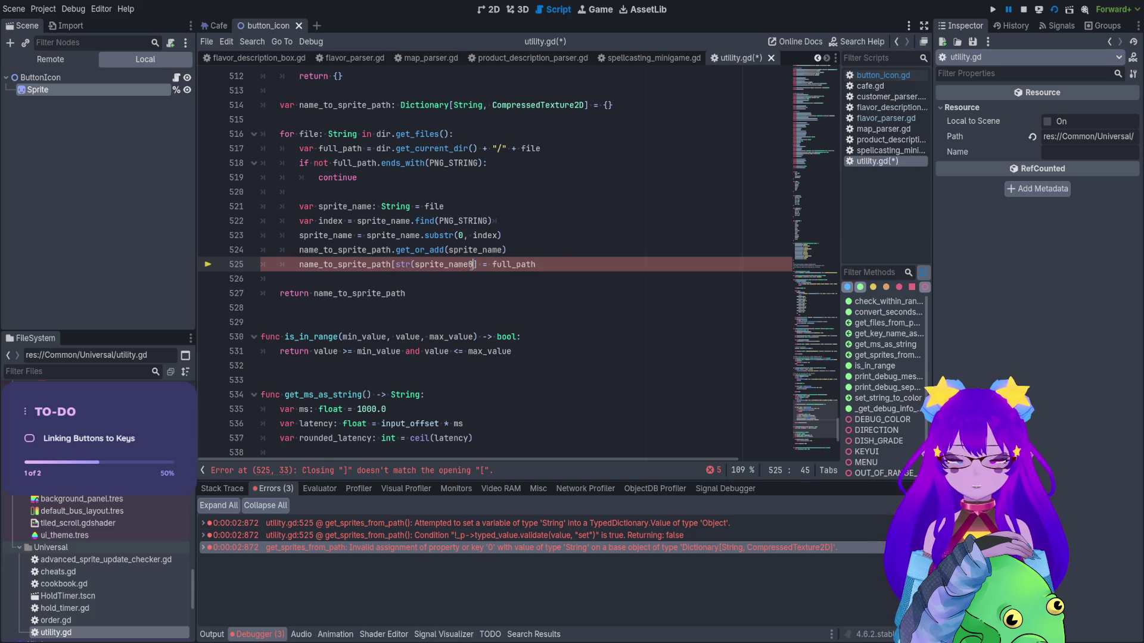
key("BackSpace")
type(")")
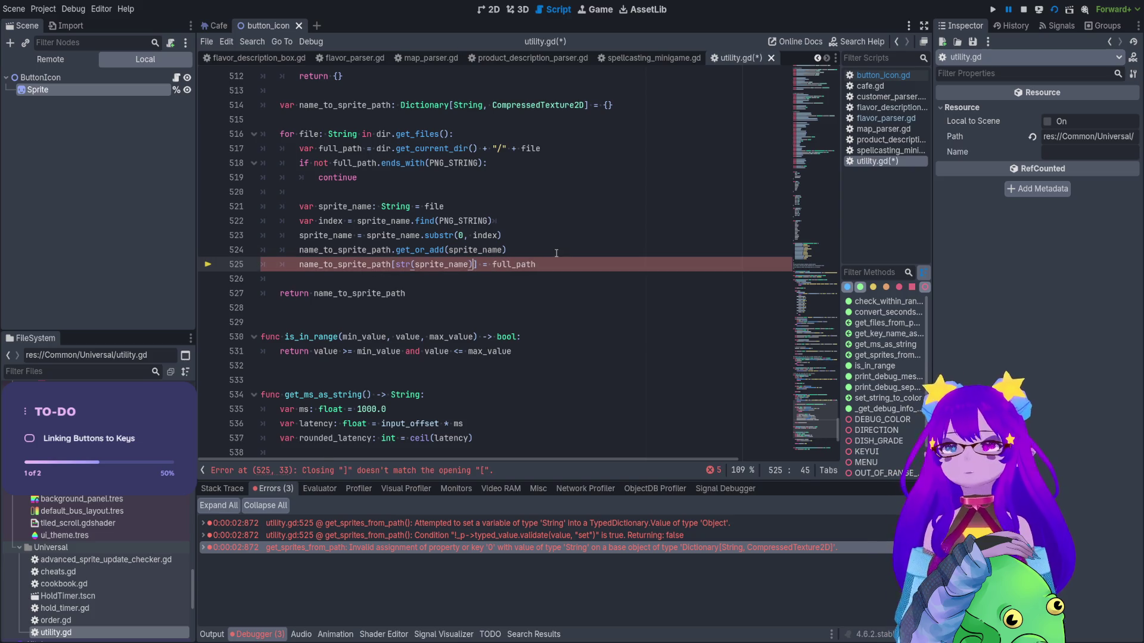
key("Up")
key("ctrl+s")
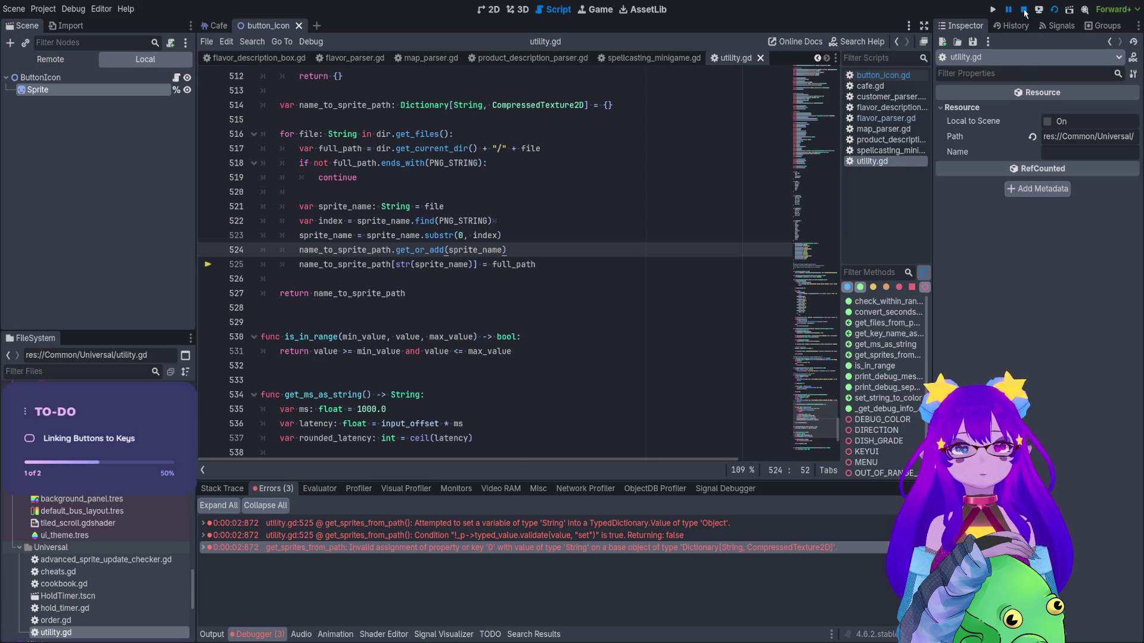
left_click(1054, 10)
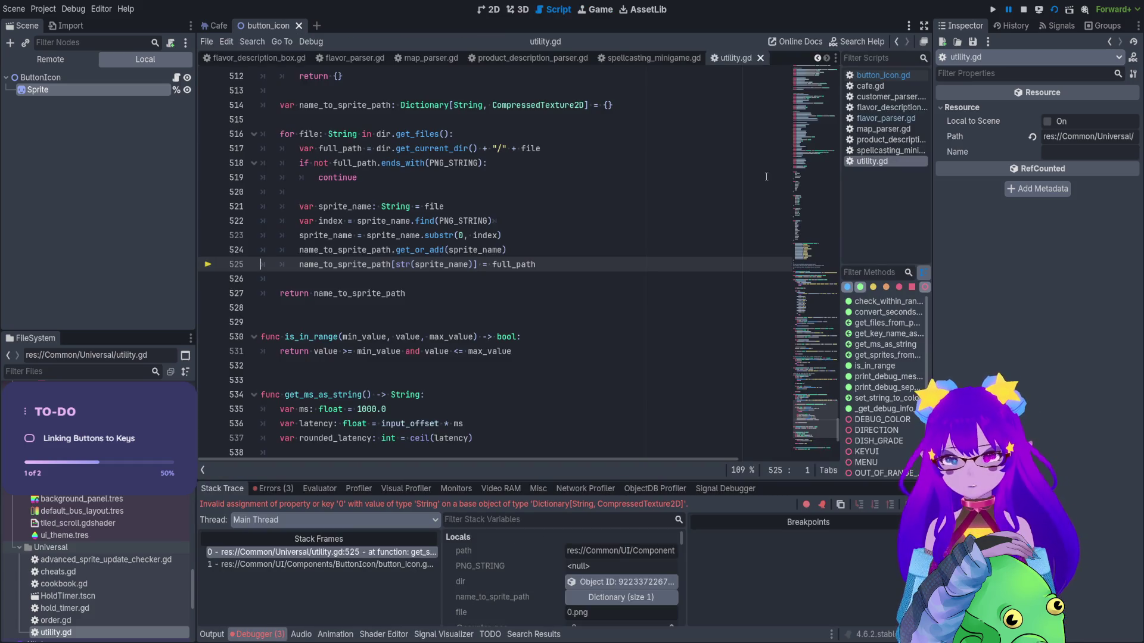
key("End")
key("Left")
key("Left")
key("Left")
key("BackSpace")
key("ctrl+Left")
key("BackSpace")
key("BackSpace")
key("BackSpace")
key("BackSpace")
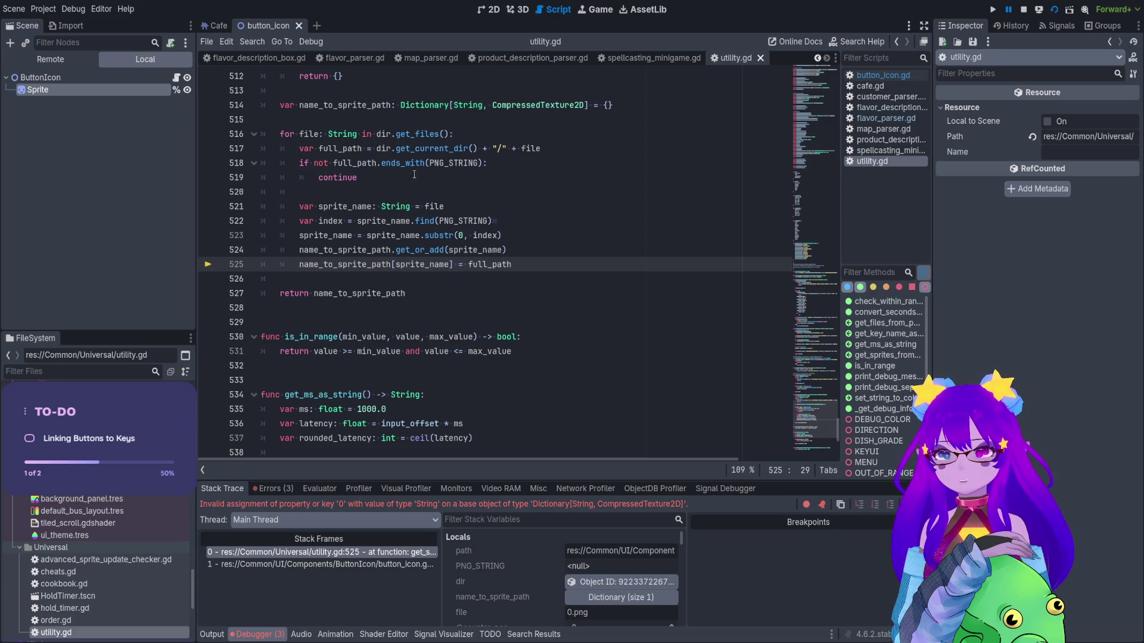
scroll(389, 176, "up", 2)
Insert a new line above the full_path assignment on line 525 and begin a print( call.
double_click(361, 189)
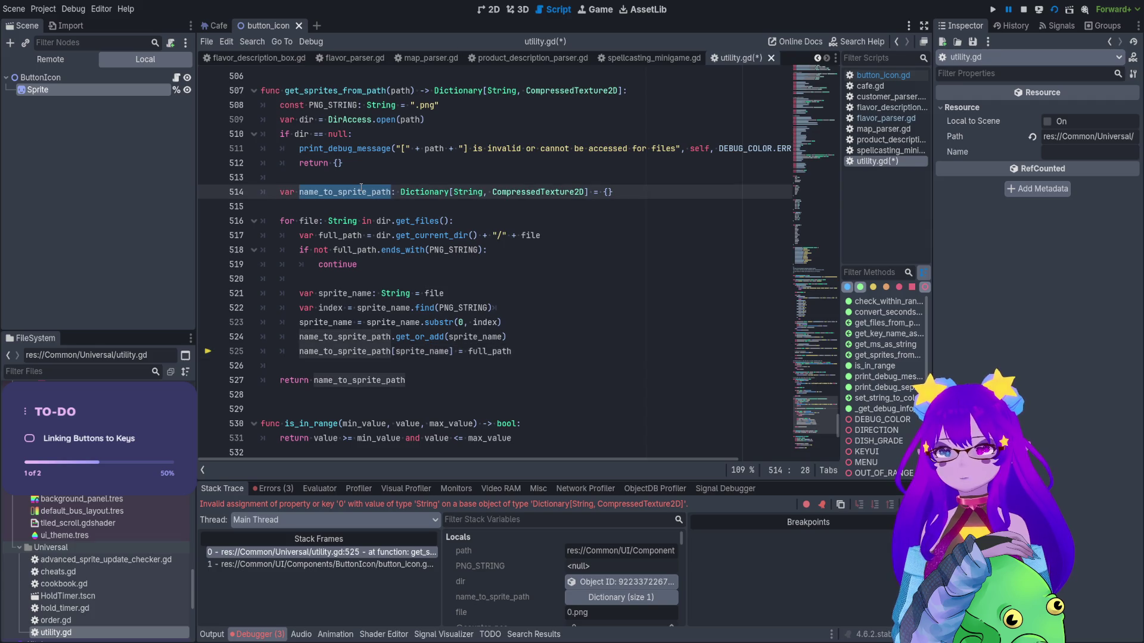
left_click(369, 352)
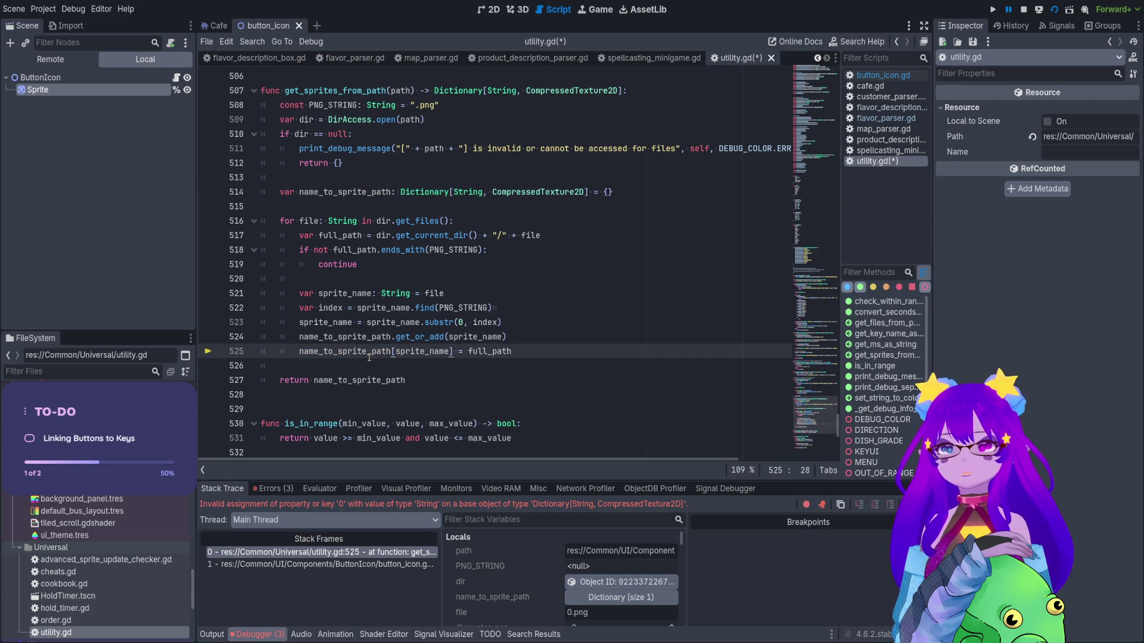
double_click(496, 352)
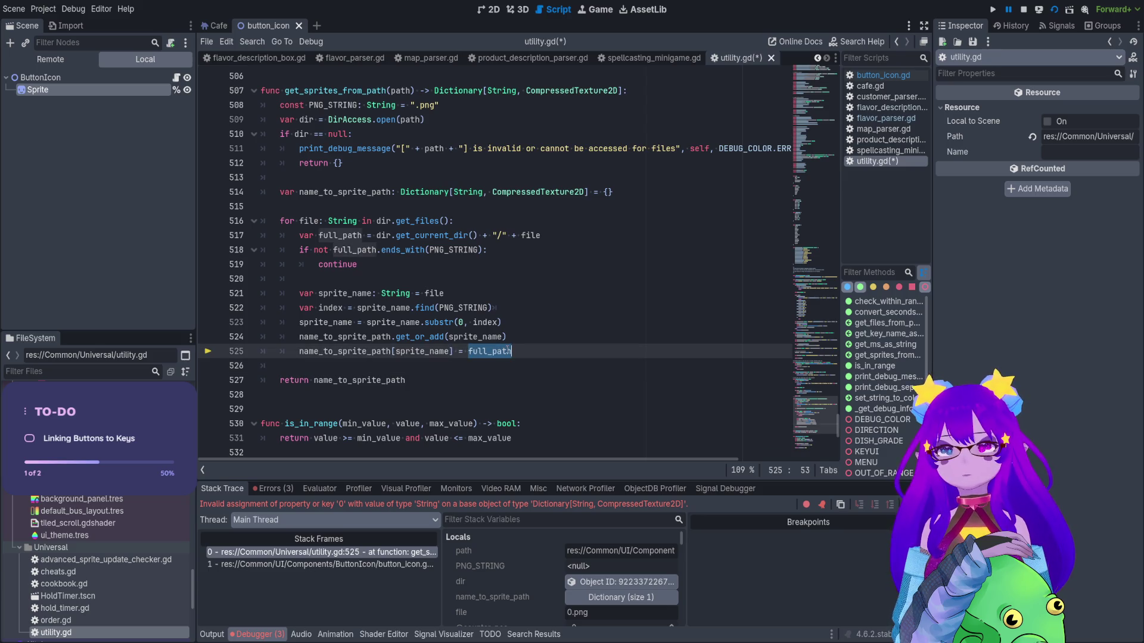
key("Home")
key("Return")
key("Up")
type("prin")
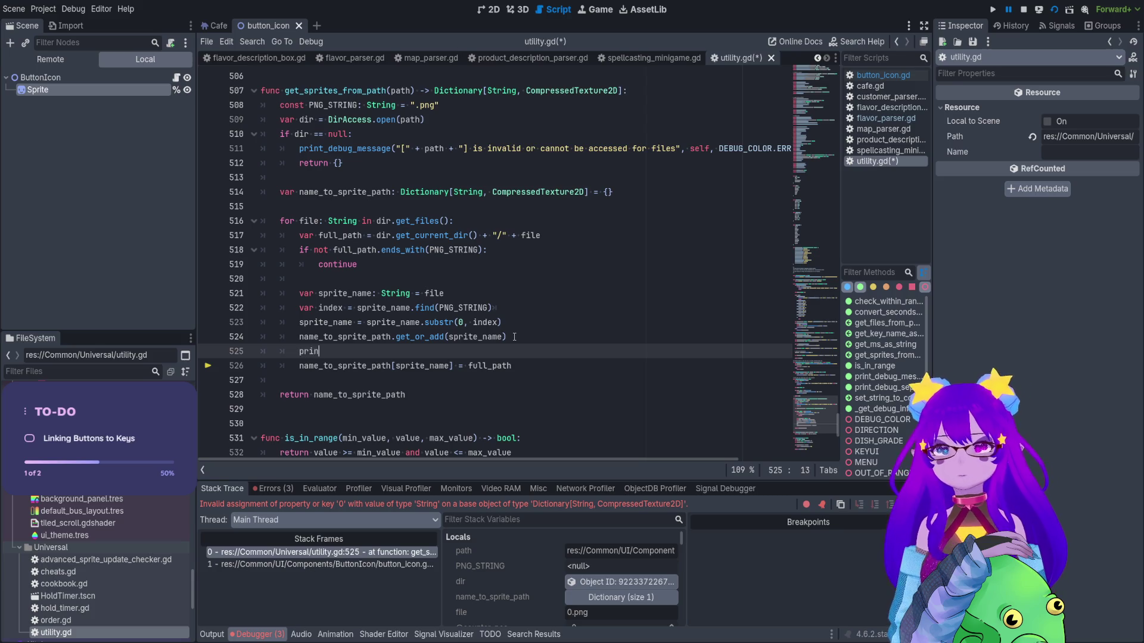
type("t(")
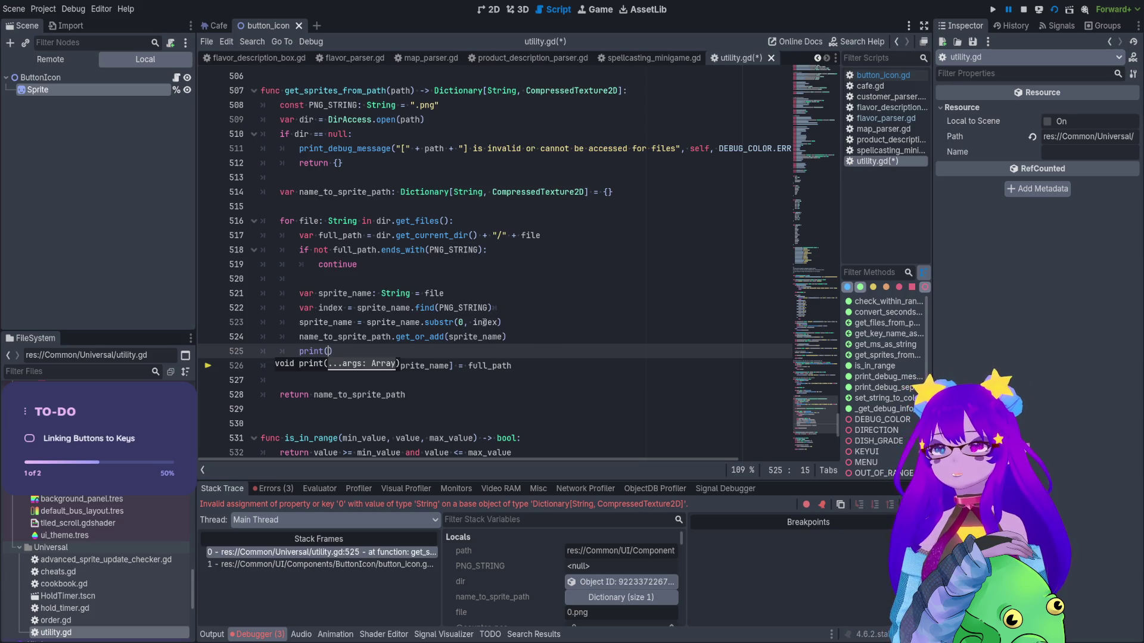
Complete it as print(sprite_name) and comment out the assignment on line 526 with #.
double_click(397, 293)
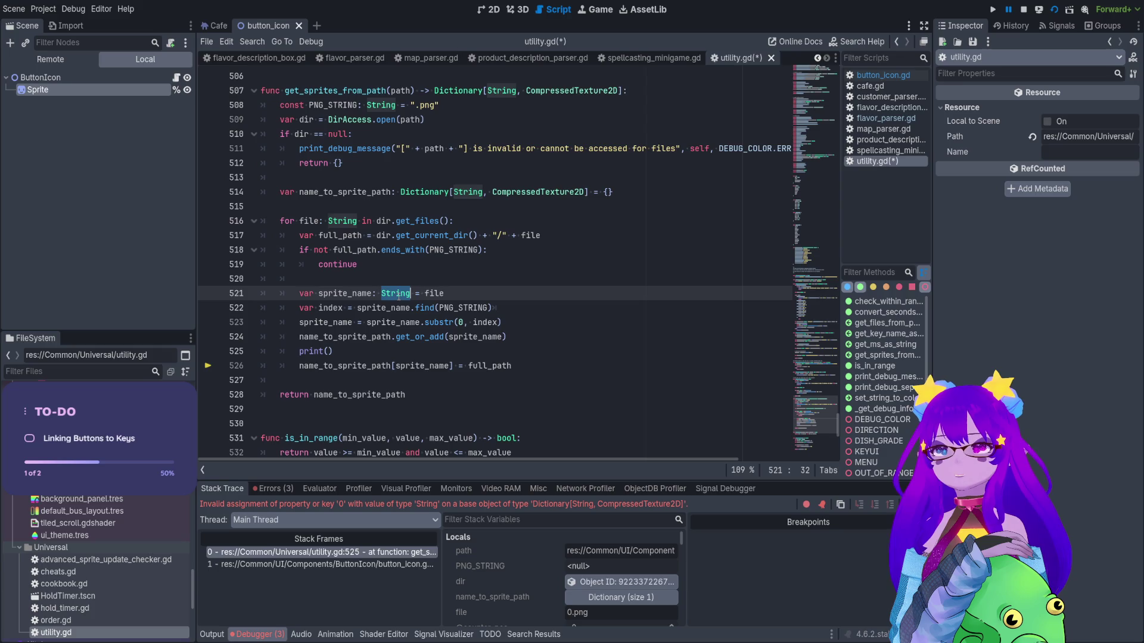
double_click(489, 336)
key("ctrl+c")
left_click(327, 351)
key("ctrl+v")
left_click(300, 365)
type("#")
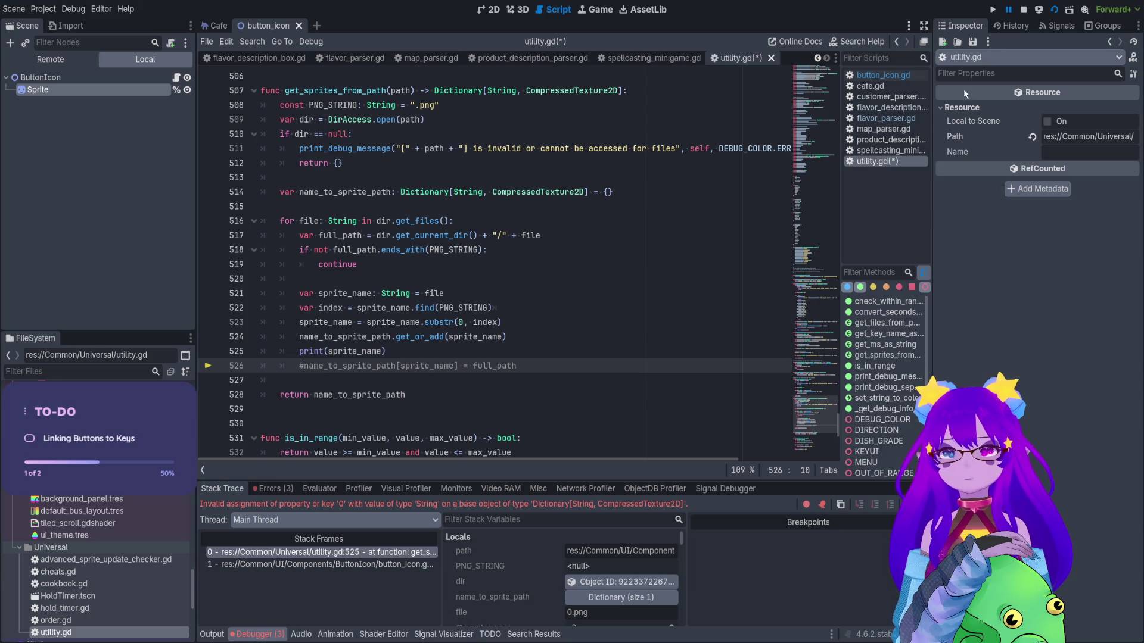
Save utility.gd, rerun the scene to list sprite names like BACKSPACE and CTRL, then stop with F8.
key("ctrl+s")
left_click(1054, 10)
left_click(1054, 10)
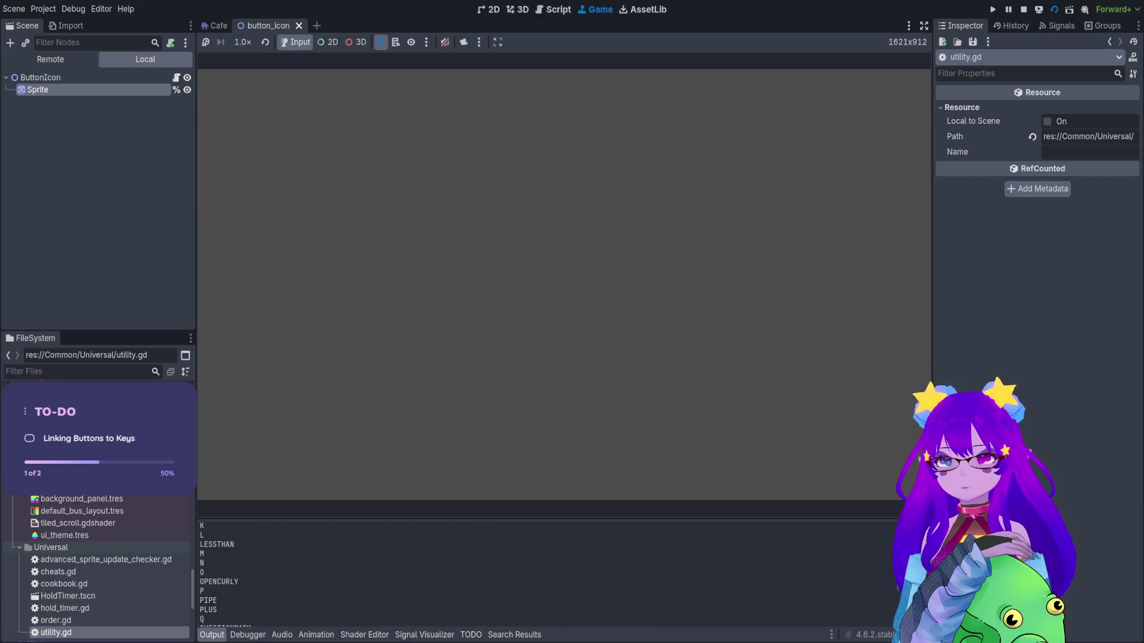
key("F8")
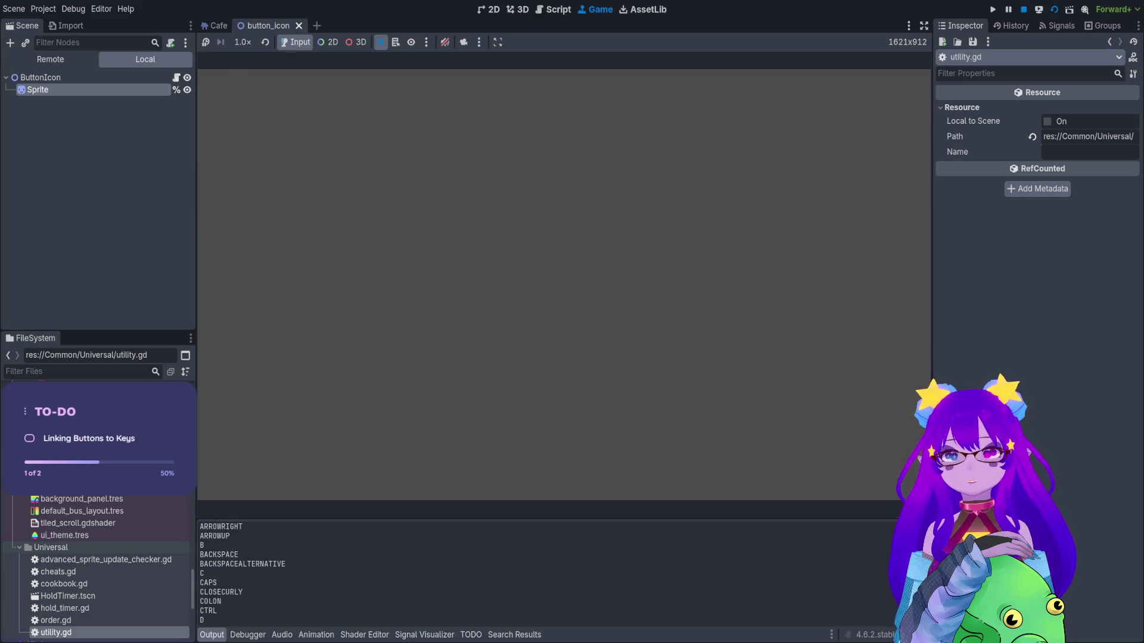
Review the sprite_name and get_or_add uses around the new print(sprite_name) line.
double_click(357, 351)
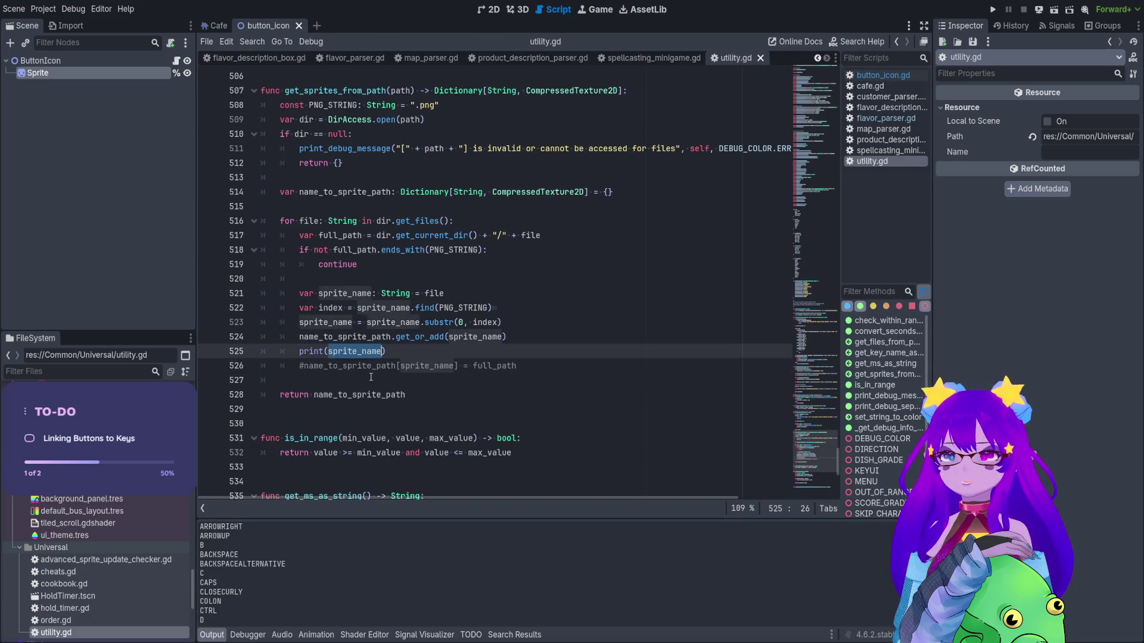
double_click(420, 364)
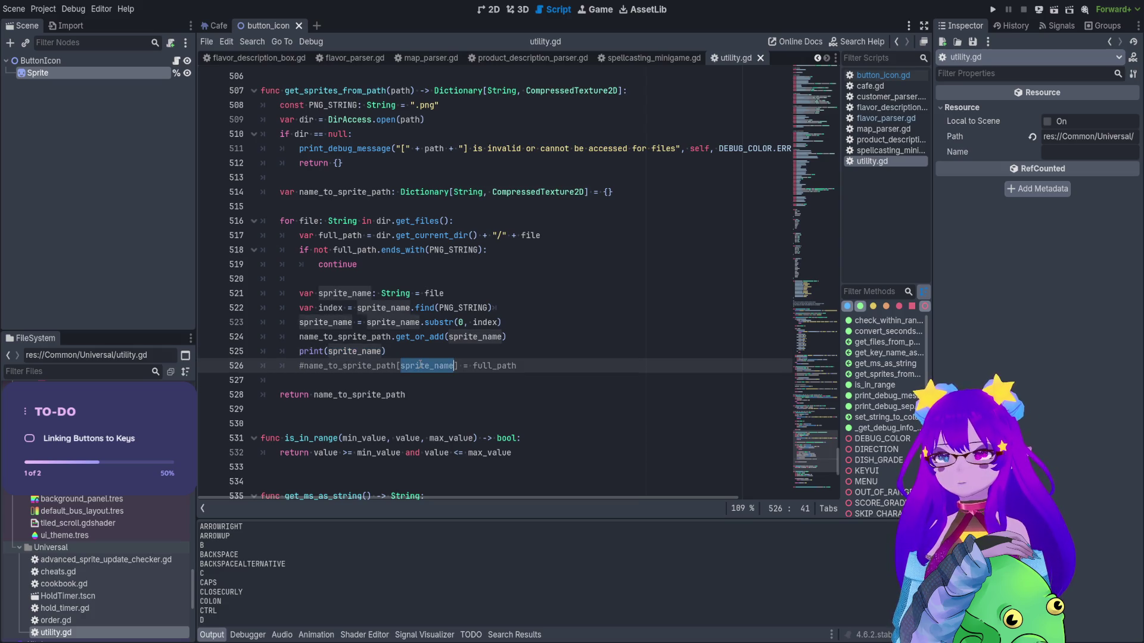
double_click(429, 337)
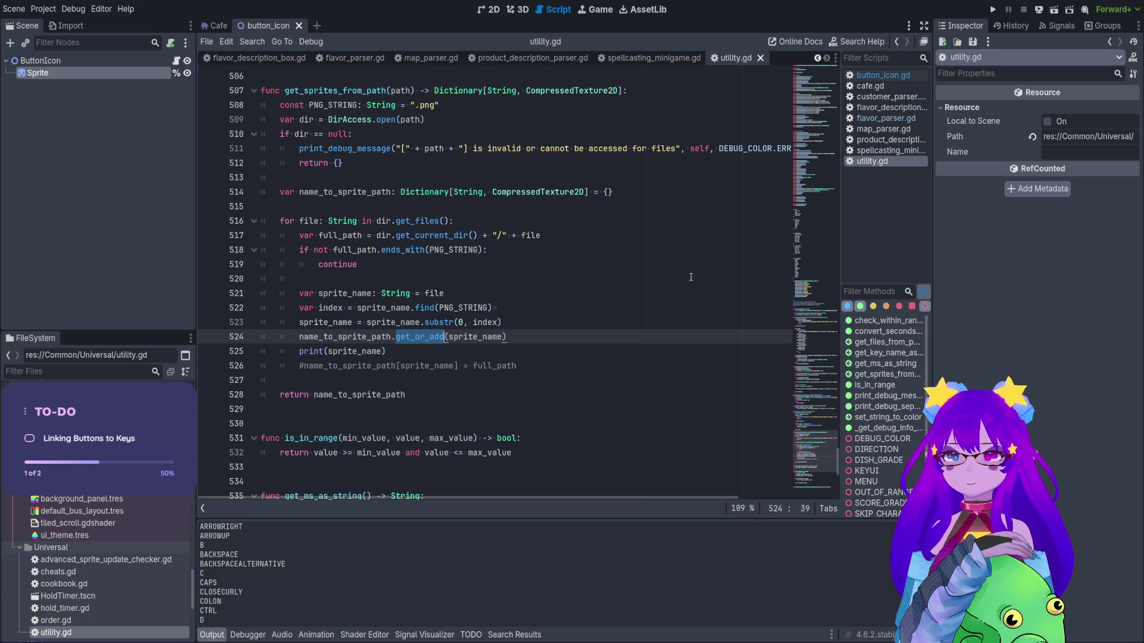
left_click(329, 351)
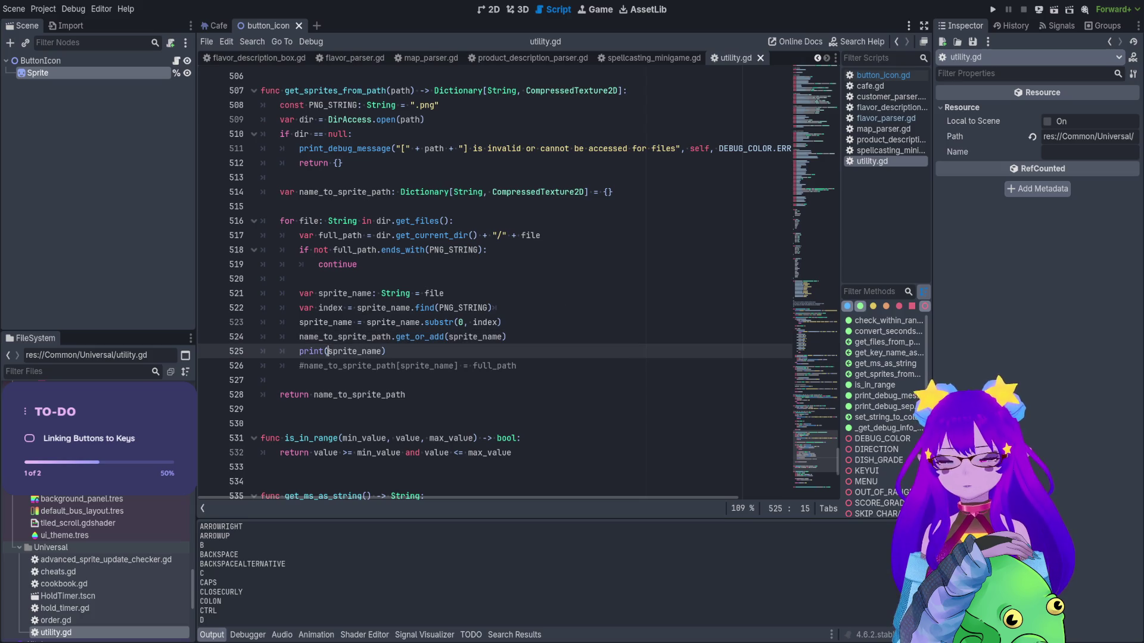
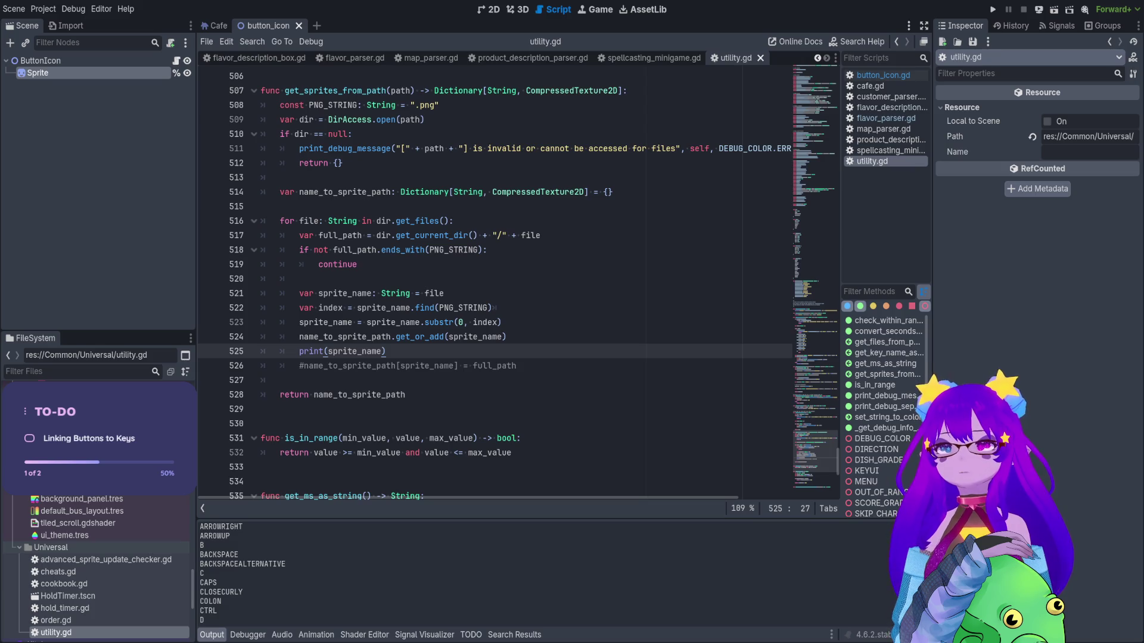
Add ', null' to get_or_add, replace the print(sprite_name) line with the uncommented full_path assignment, save and run.
left_click(506, 338)
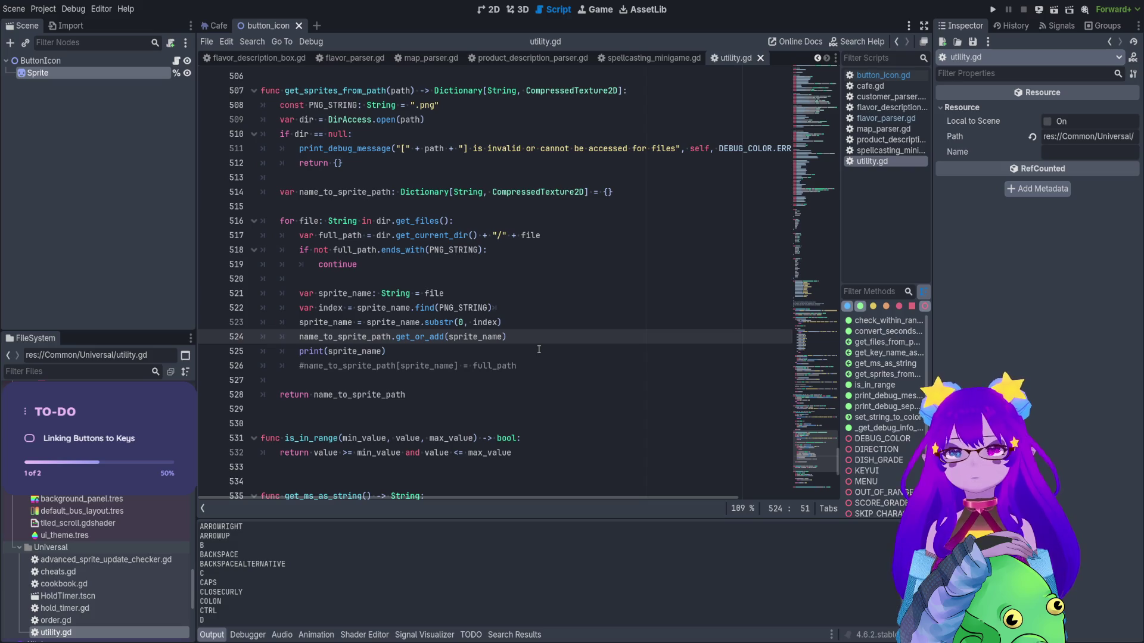
type(", ")
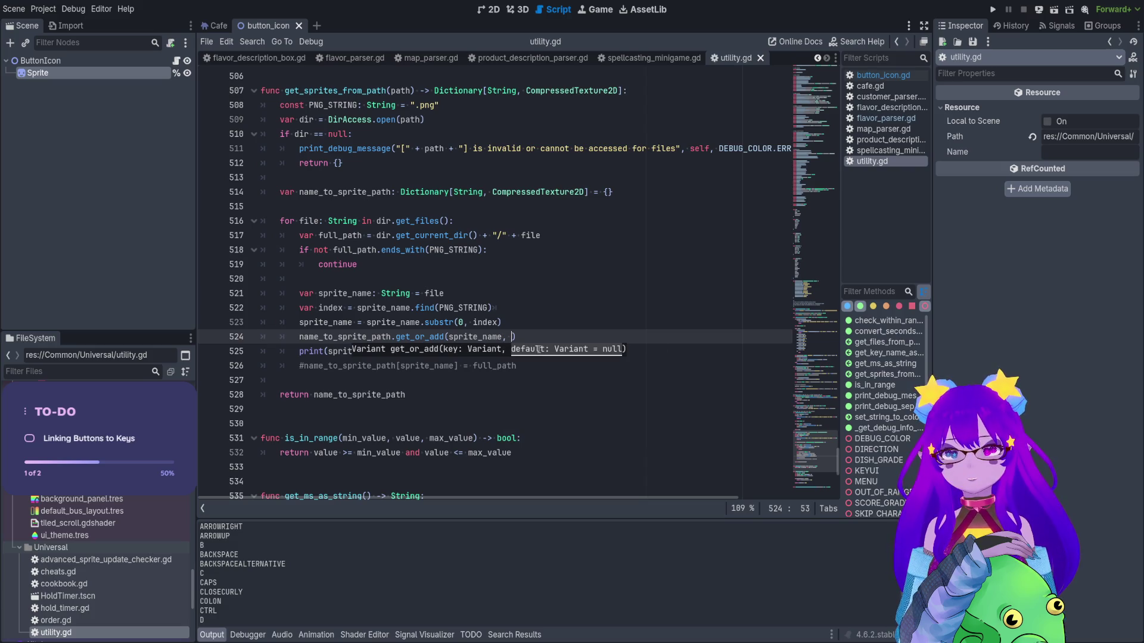
type("null")
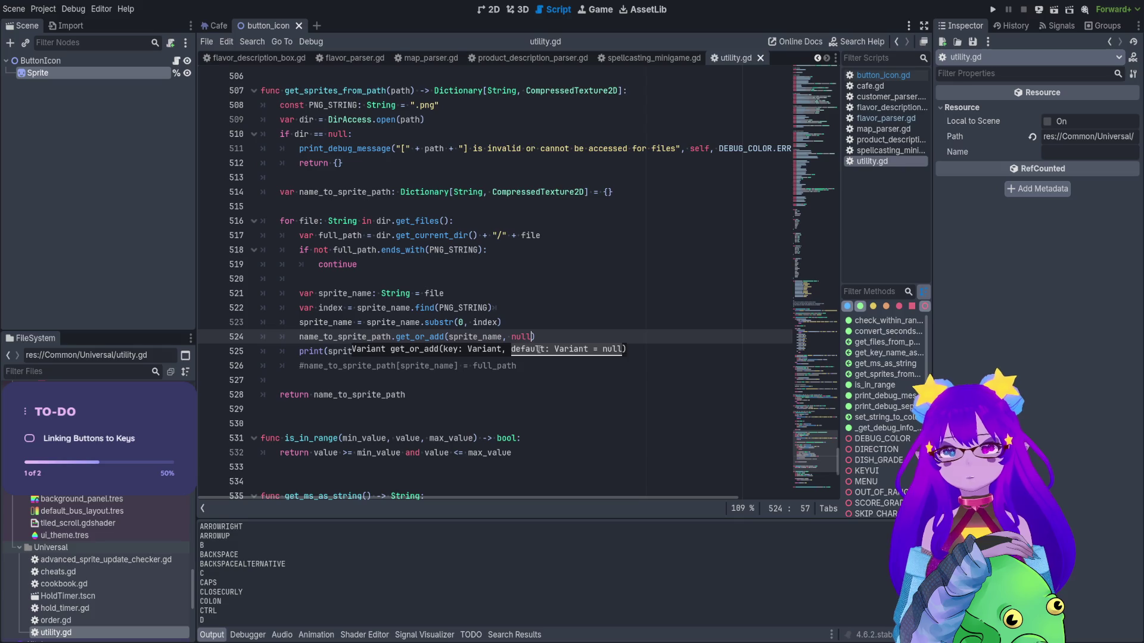
triple_click(314, 352)
key("BackSpace")
key("Delete")
key("ctrl+k")
key("ctrl+s")
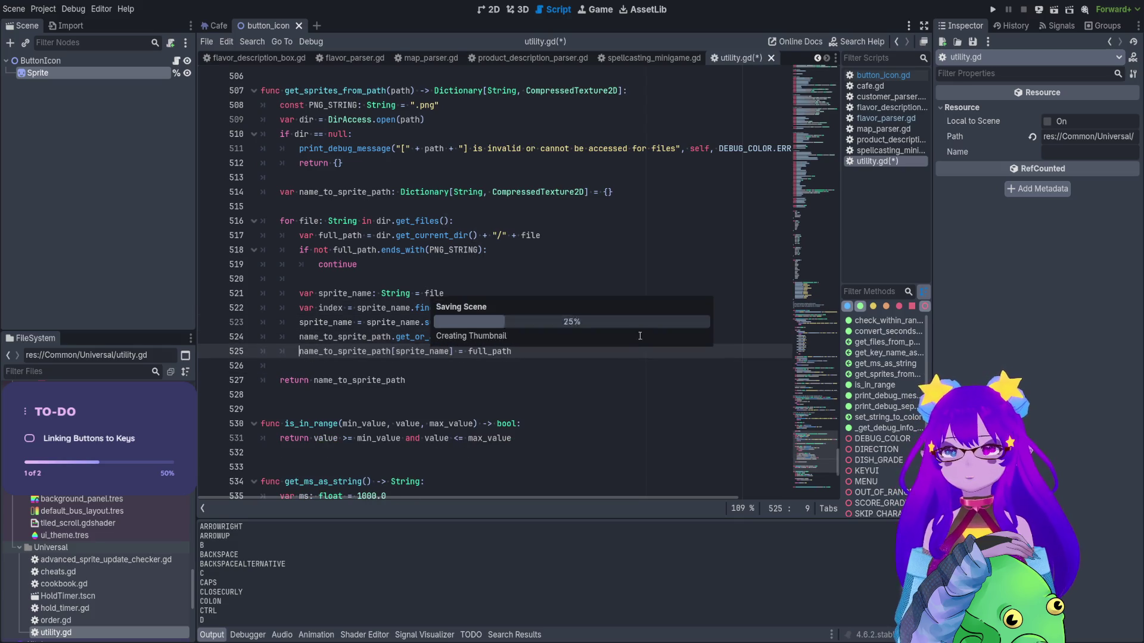
key("F6")
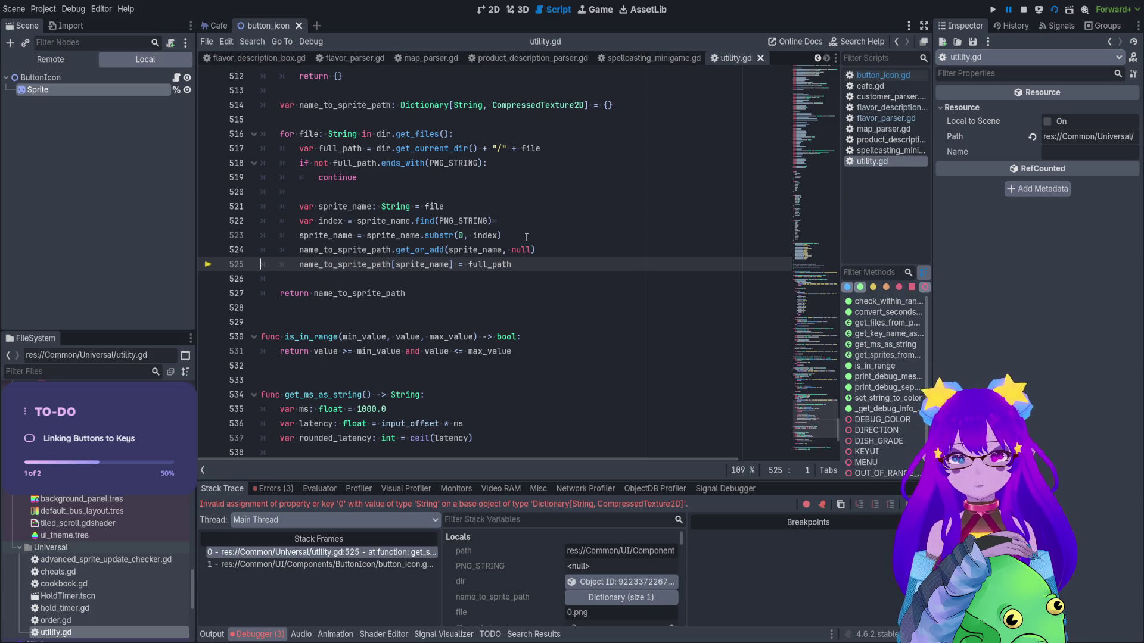
Replace the null default in the line 524 get_or_add call with full_path.
double_click(349, 236)
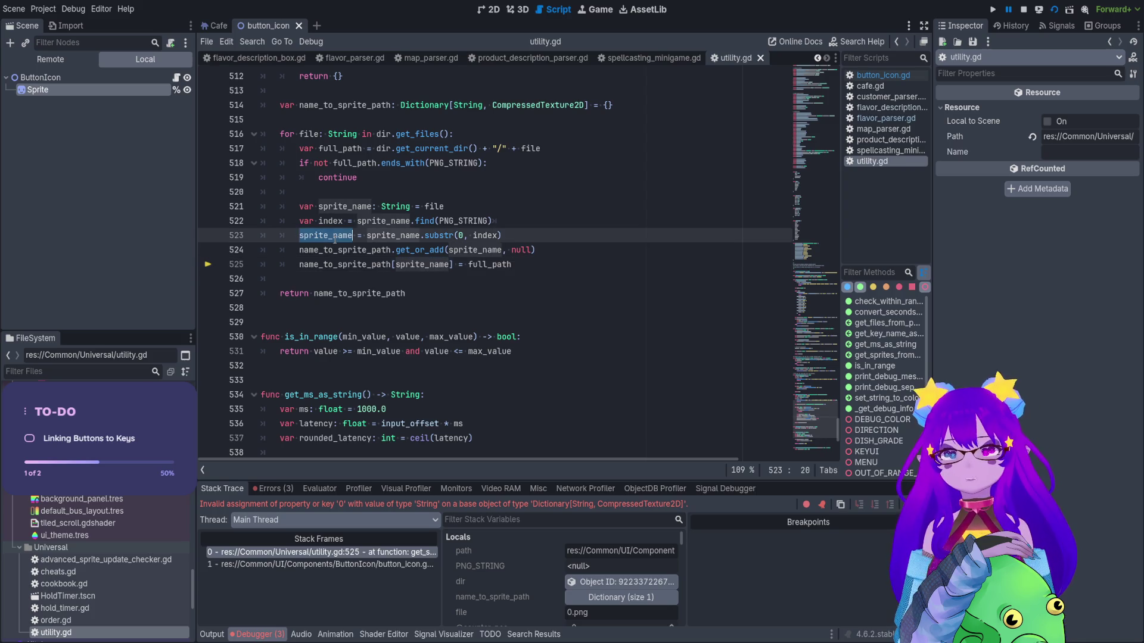
double_click(344, 147)
key("ctrl+c")
double_click(520, 250)
key("ctrl+v")
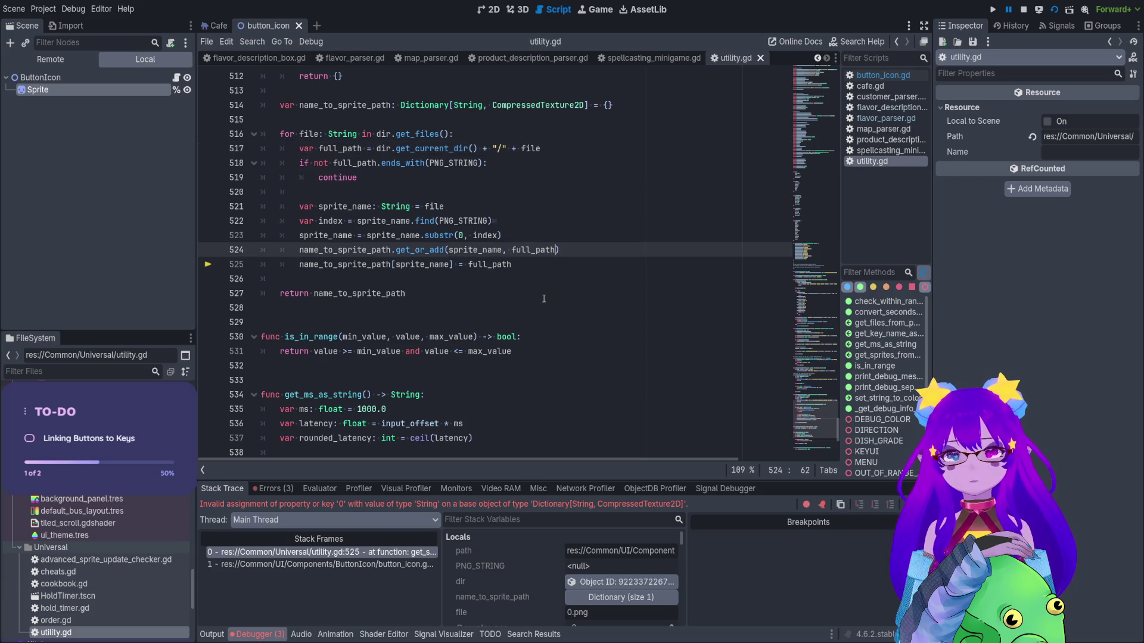
Comment out the line 525 dictionary assignment with #, save, stop the session and rerun the scene.
left_click_drag(513, 264, 298, 268)
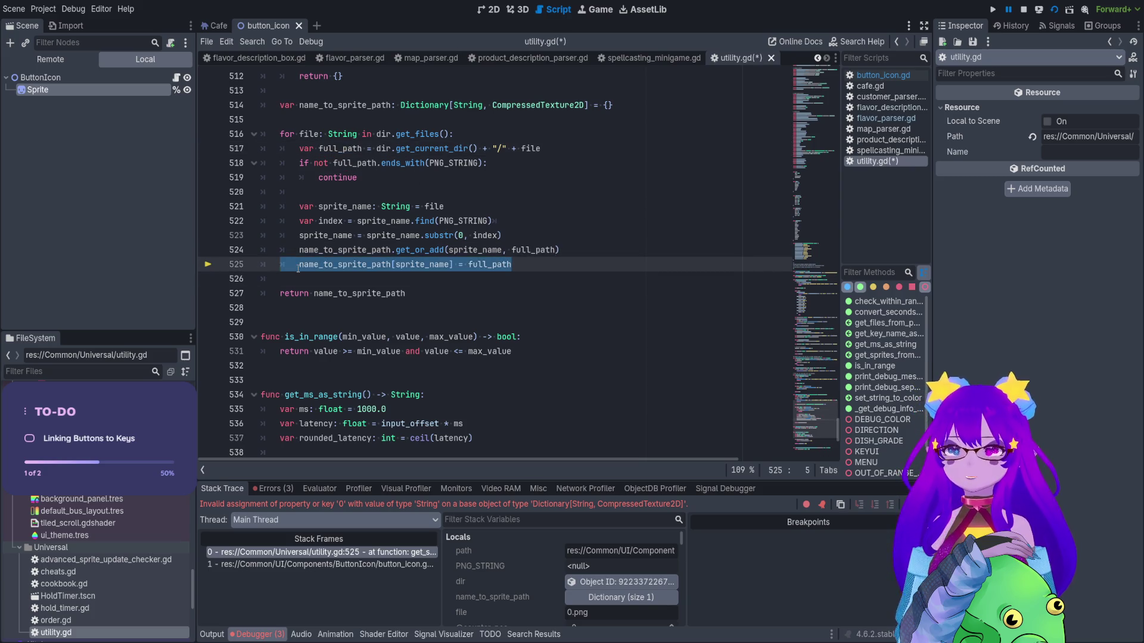
left_click(297, 268)
type("#")
key("ctrl+s")
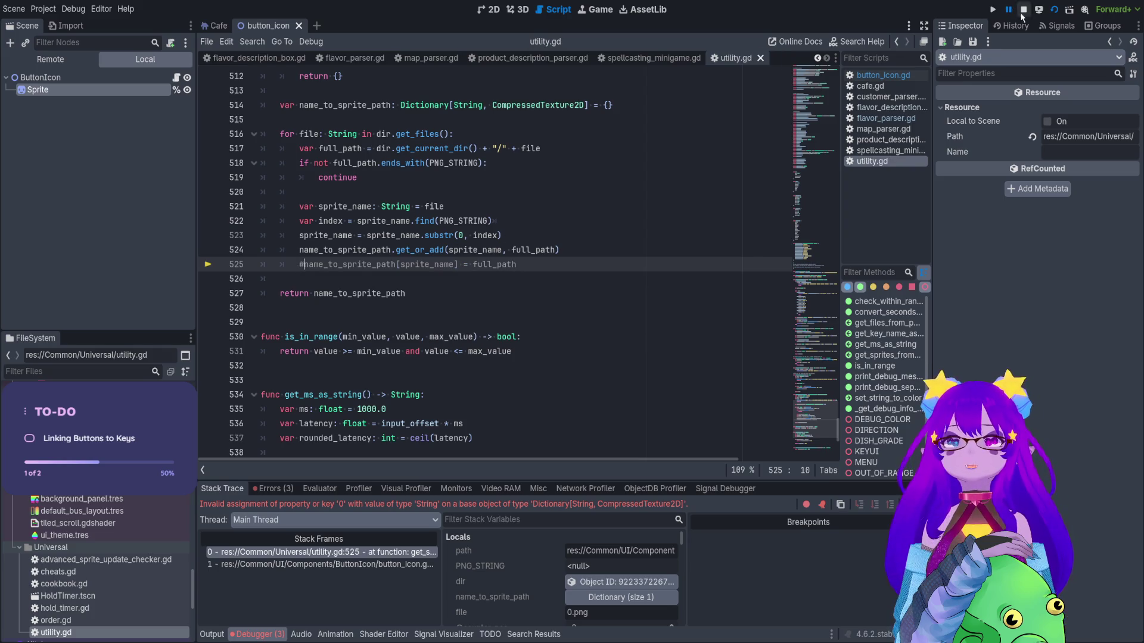
left_click(1022, 12)
left_click(1053, 9)
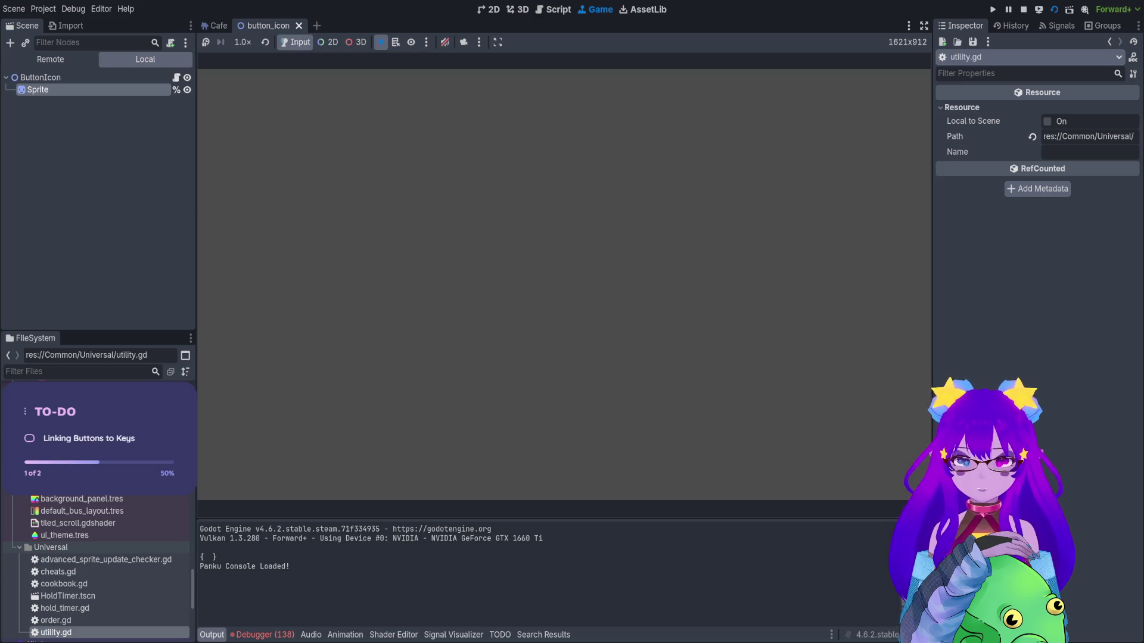
Show the debugger's Errors list of 138 String-into-typed-dictionary errors, then open button_icon.gd from ButtonIcon.
left_click(257, 635)
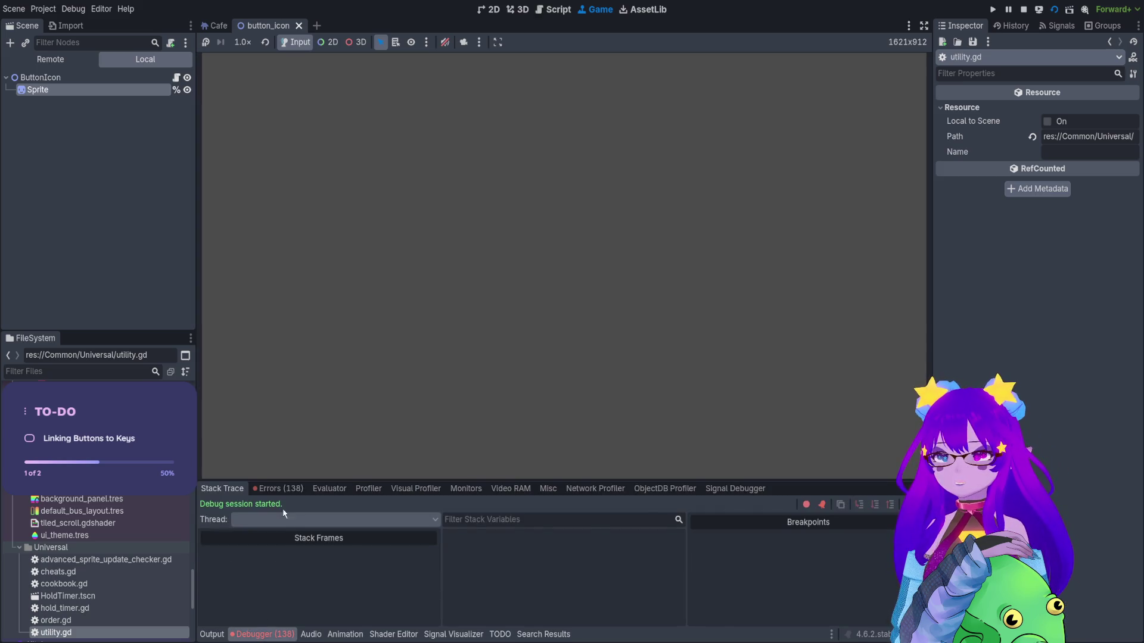
left_click(279, 489)
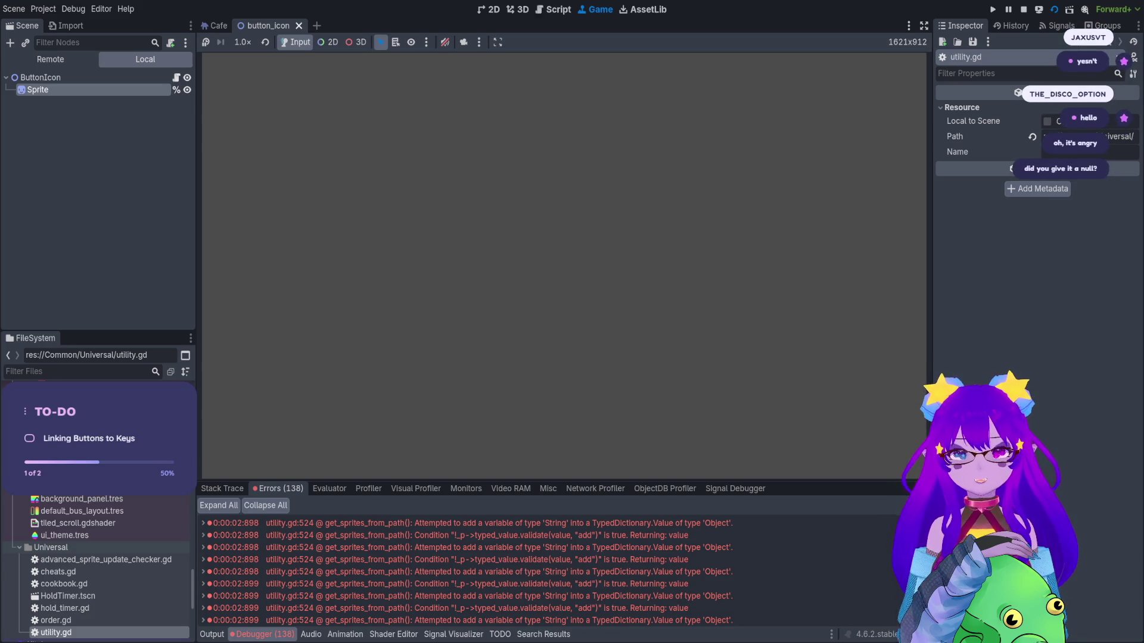
left_click(176, 78)
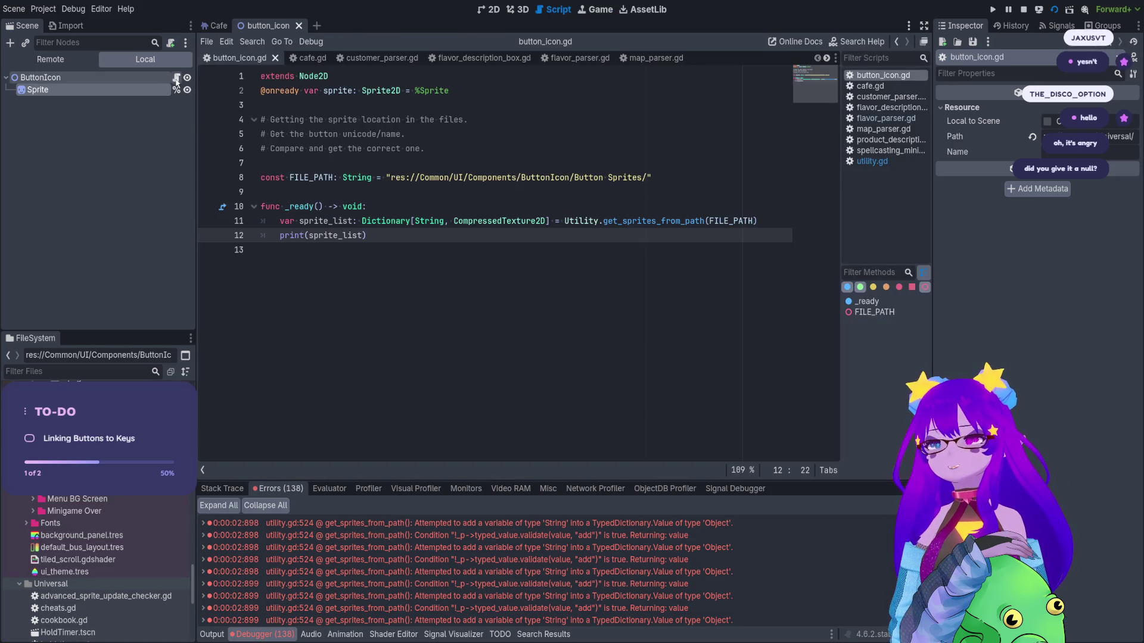
Check map_parser.gd's parse_data_no_json, then delete ', full_path' from get_or_add in utility.gd.
left_click(648, 59)
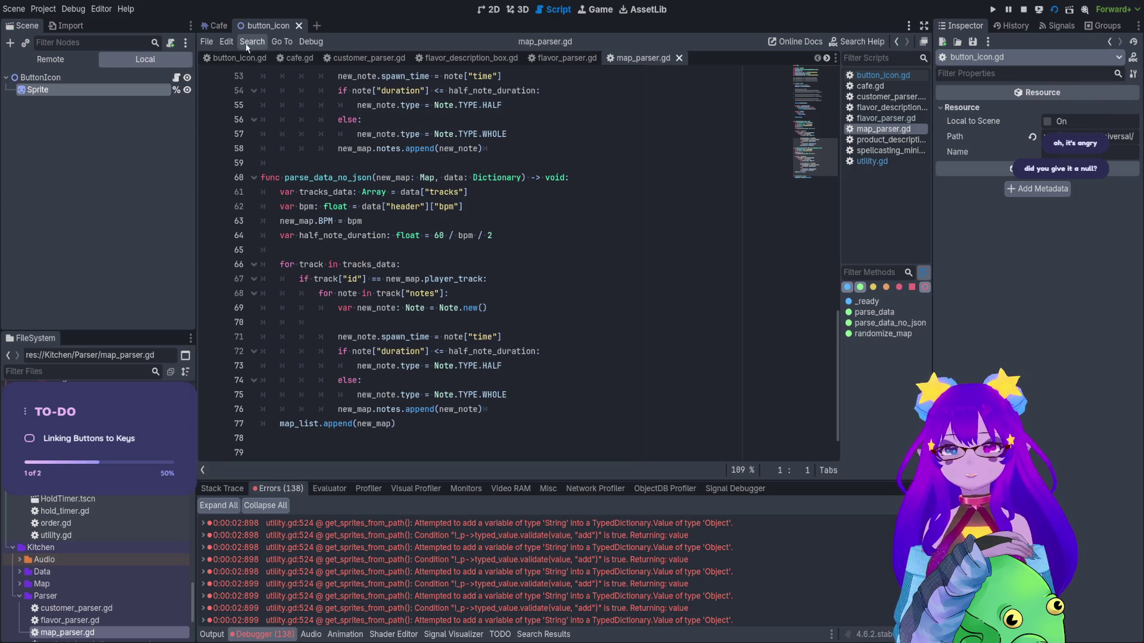
left_click(295, 178)
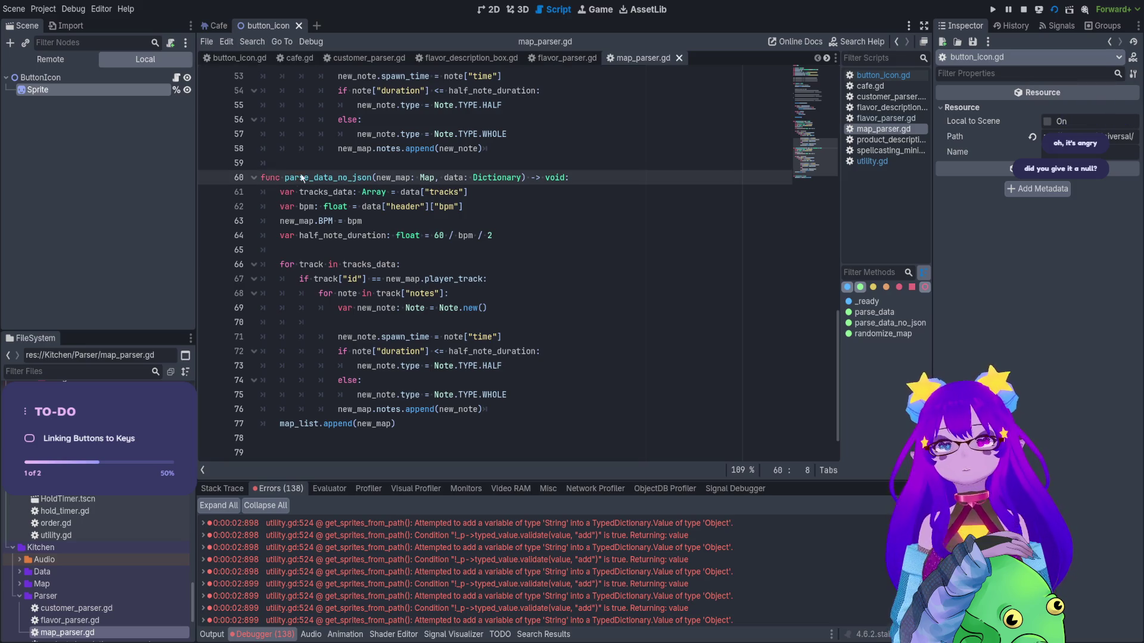
left_click(872, 161)
scroll(540, 322, "up", 2)
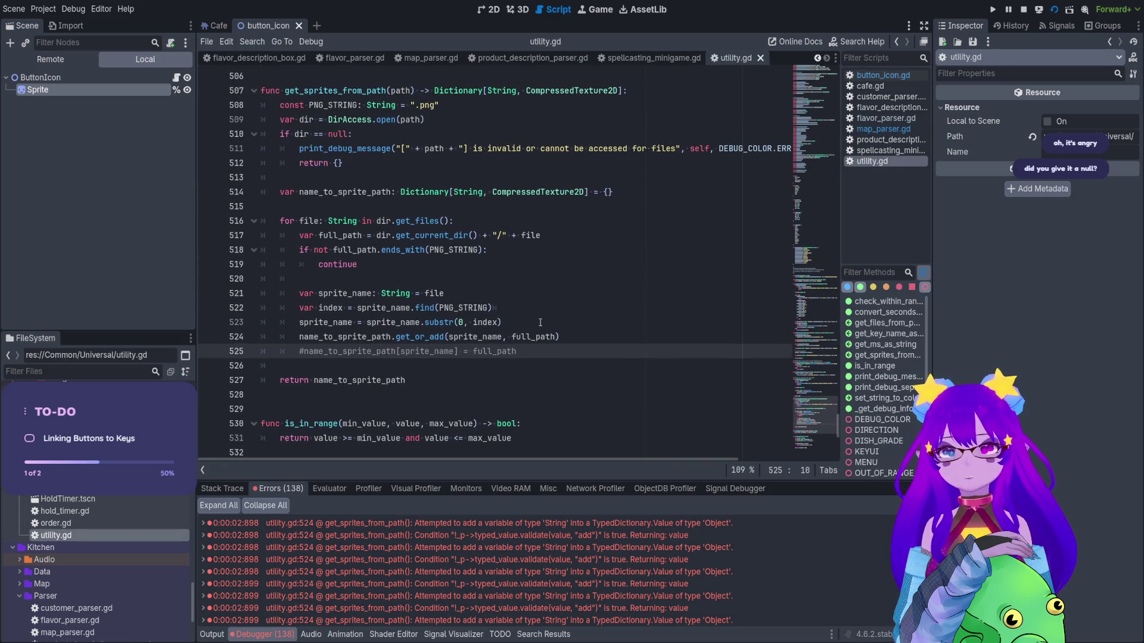
double_click(536, 337)
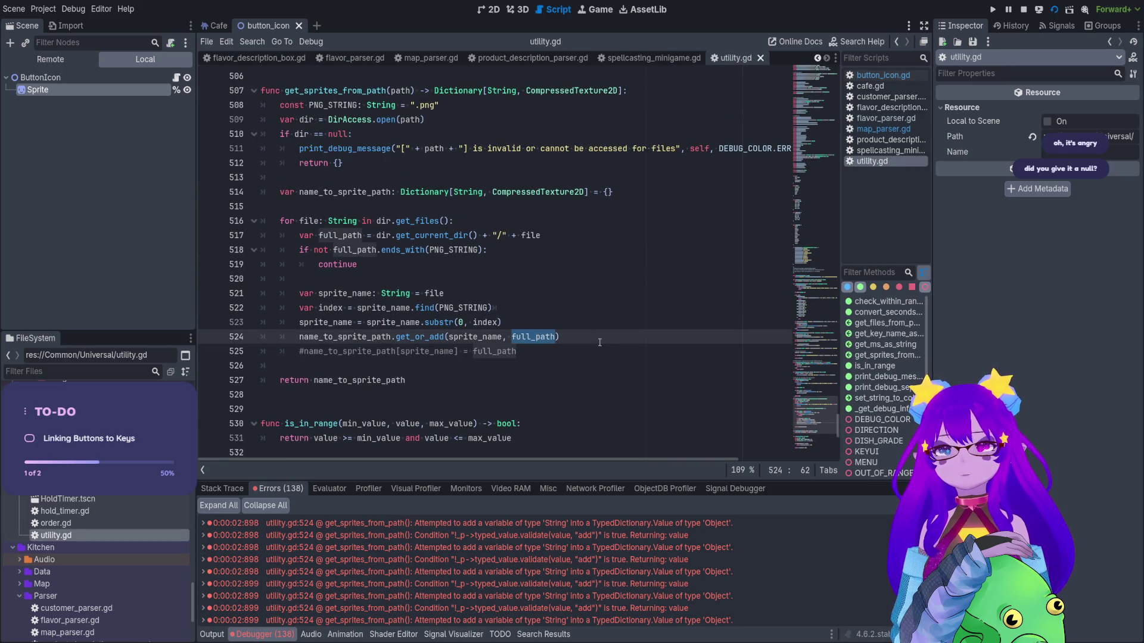
double_click(480, 193)
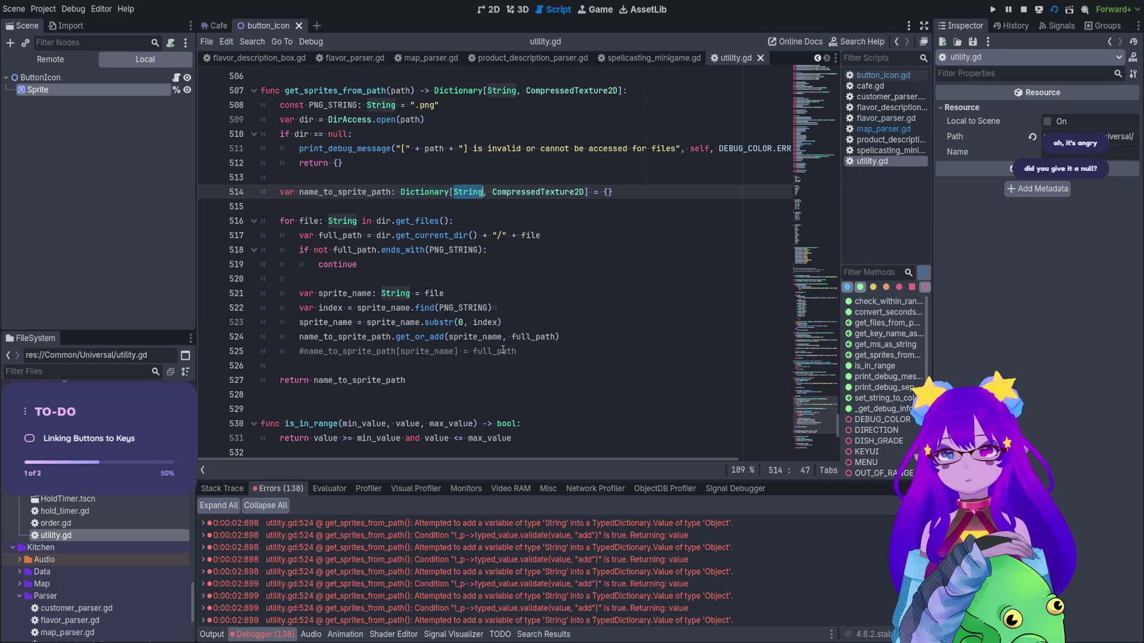
double_click(530, 337)
key("BackSpace")
key("BackSpace")
key("BackSpace")
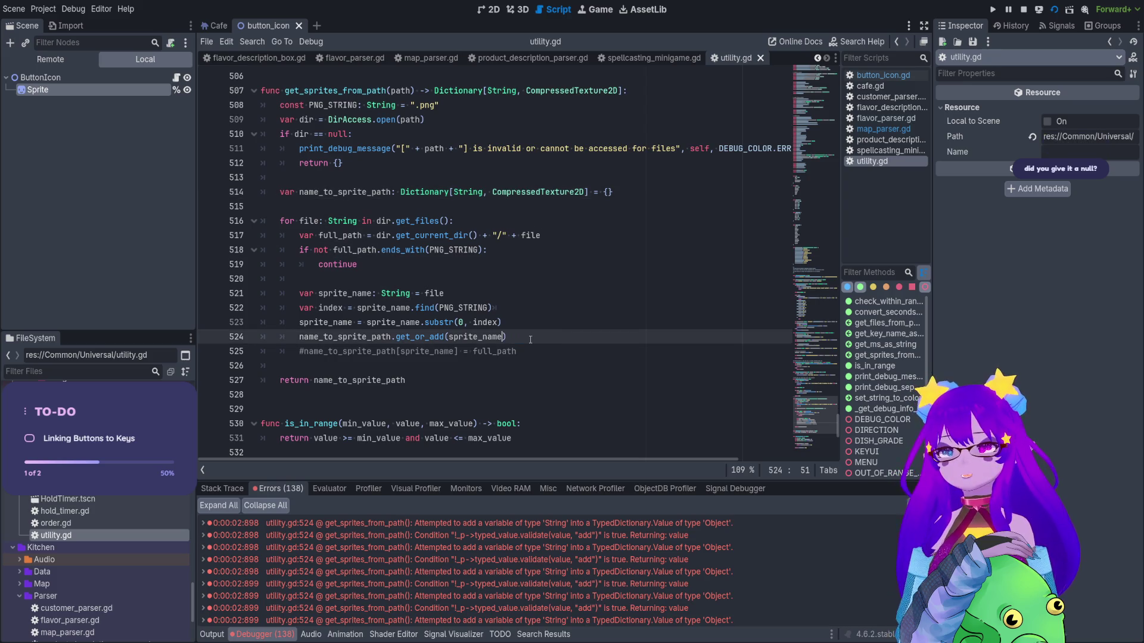
left_click(300, 351)
key("BackSpace")
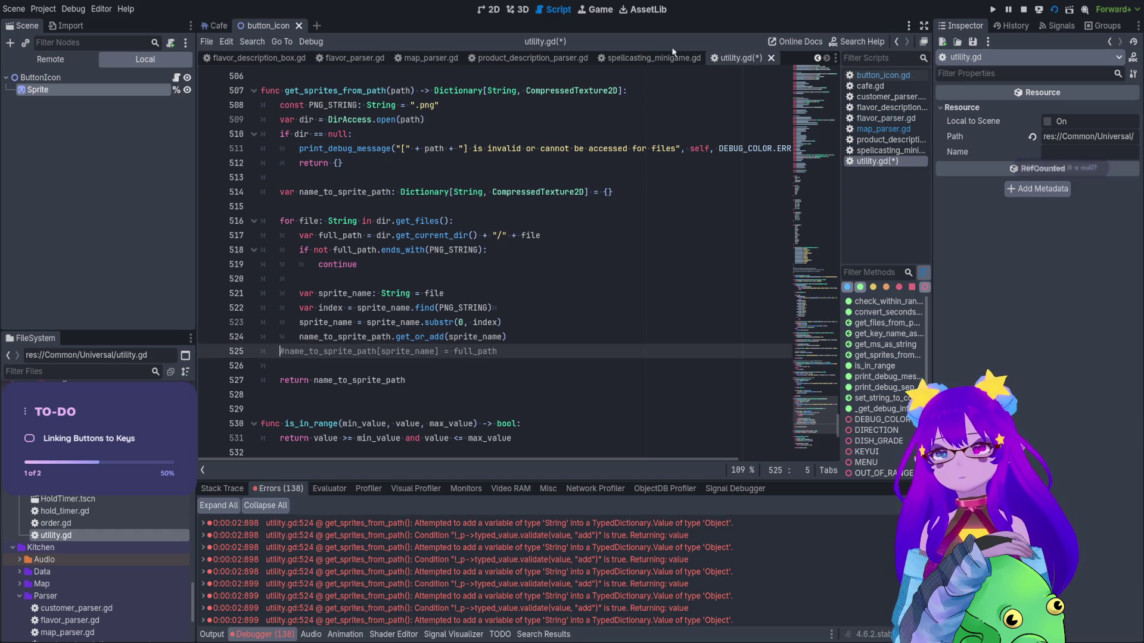
Uncomment and re-indent the line 525 full_path assignment, then stop the running game.
double_click(552, 192)
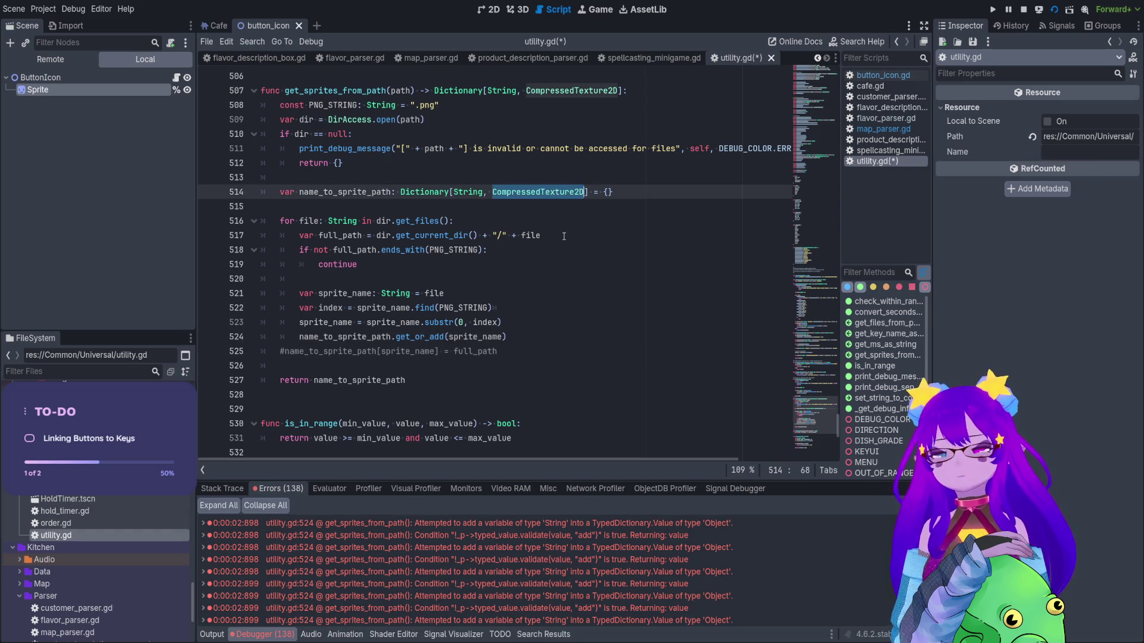
left_click(281, 352)
key("Delete")
key("Tab")
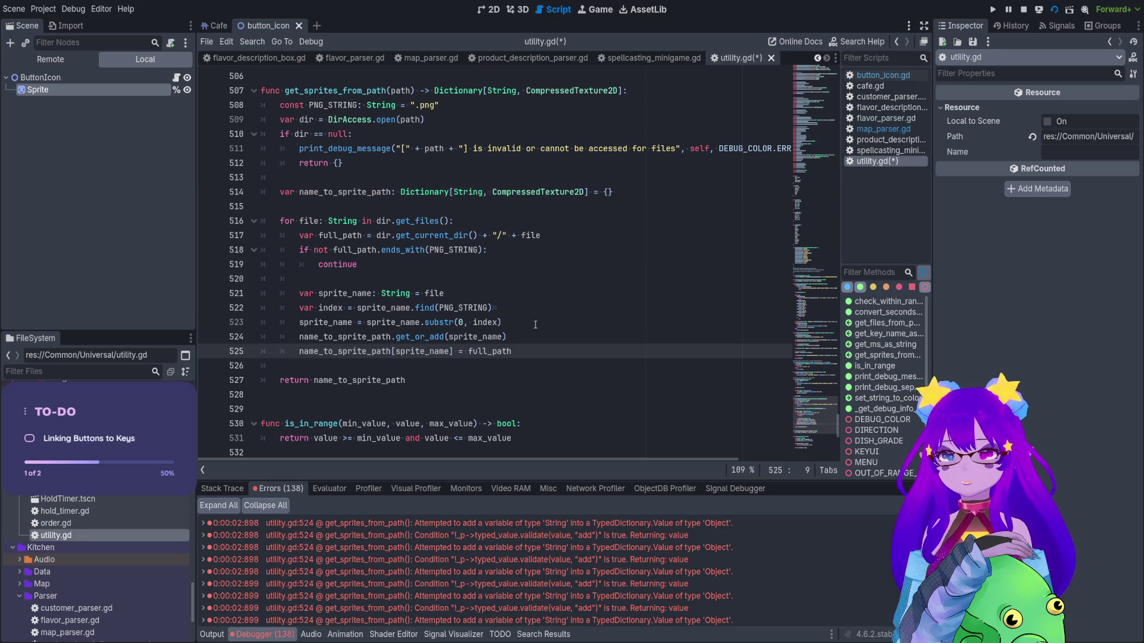
key("End")
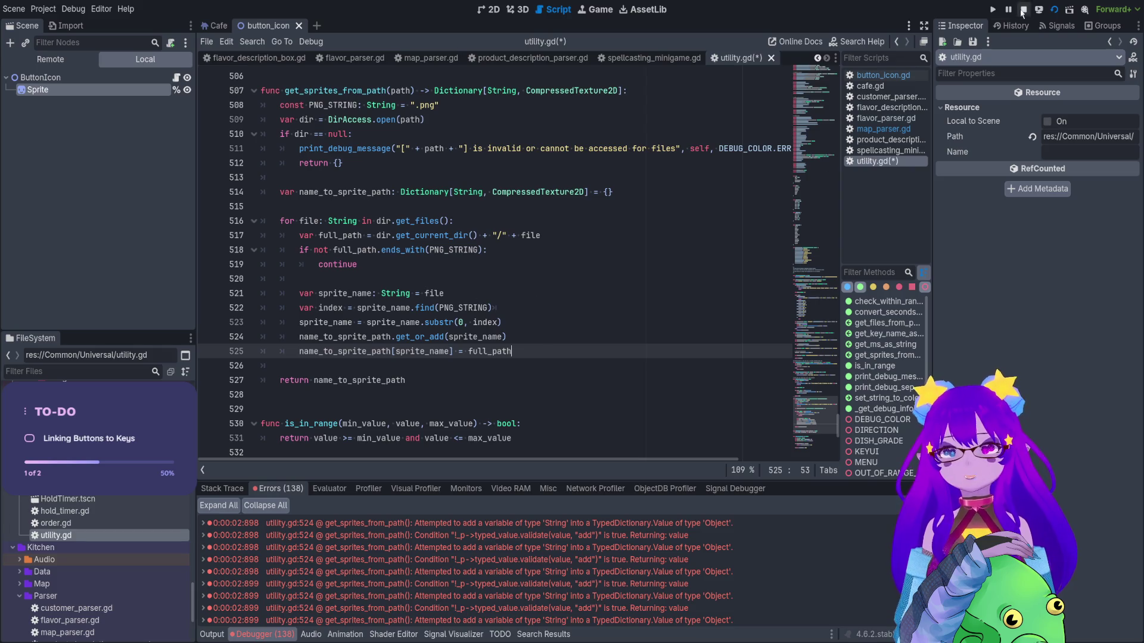
left_click(1024, 10)
Rerun the scene and view the three errors about assigning a String into the texture dictionary.
left_click(1052, 14)
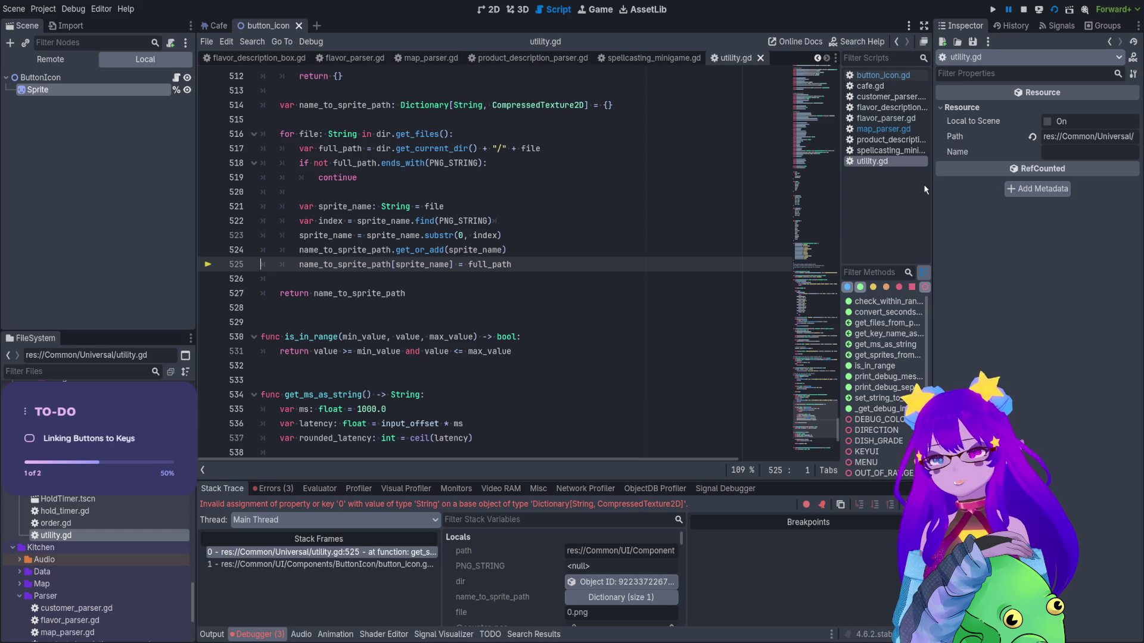
left_click(274, 489)
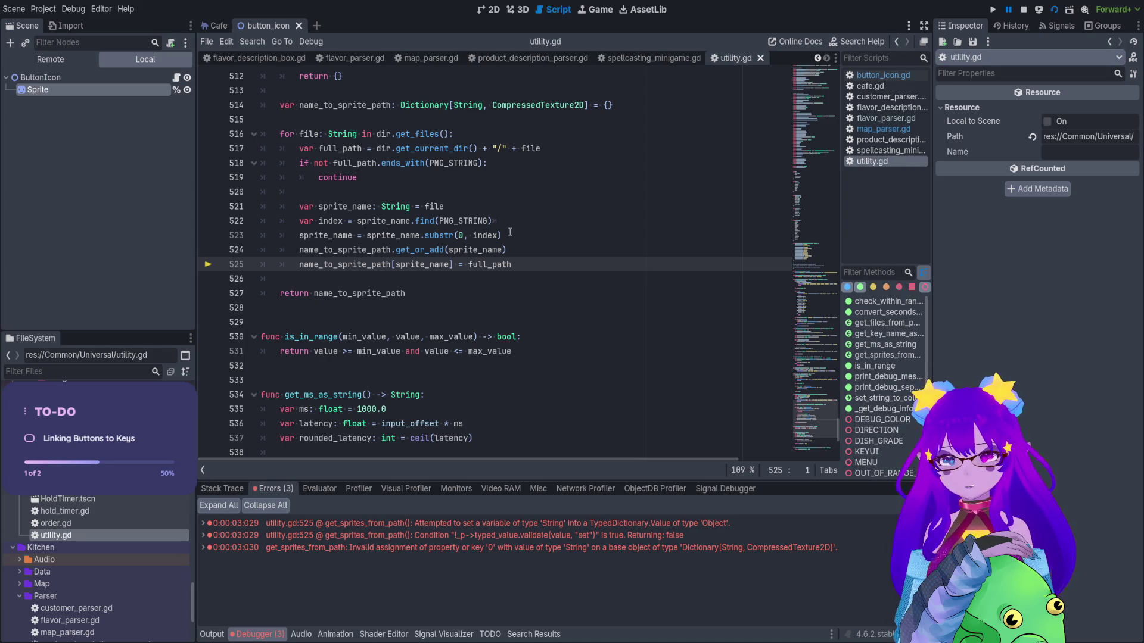
left_click(529, 251)
Add 'var sprite: CompressedTexture2D = full_path' on a new line after get_or_add.
key("Return")
type("var ")
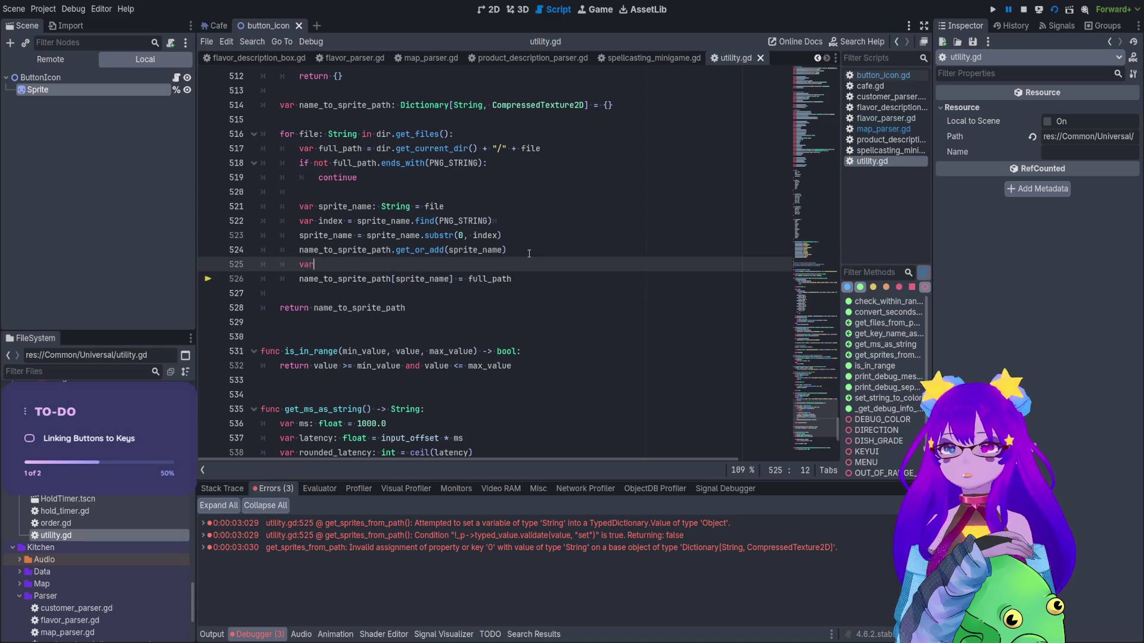
type("sprite: Comp")
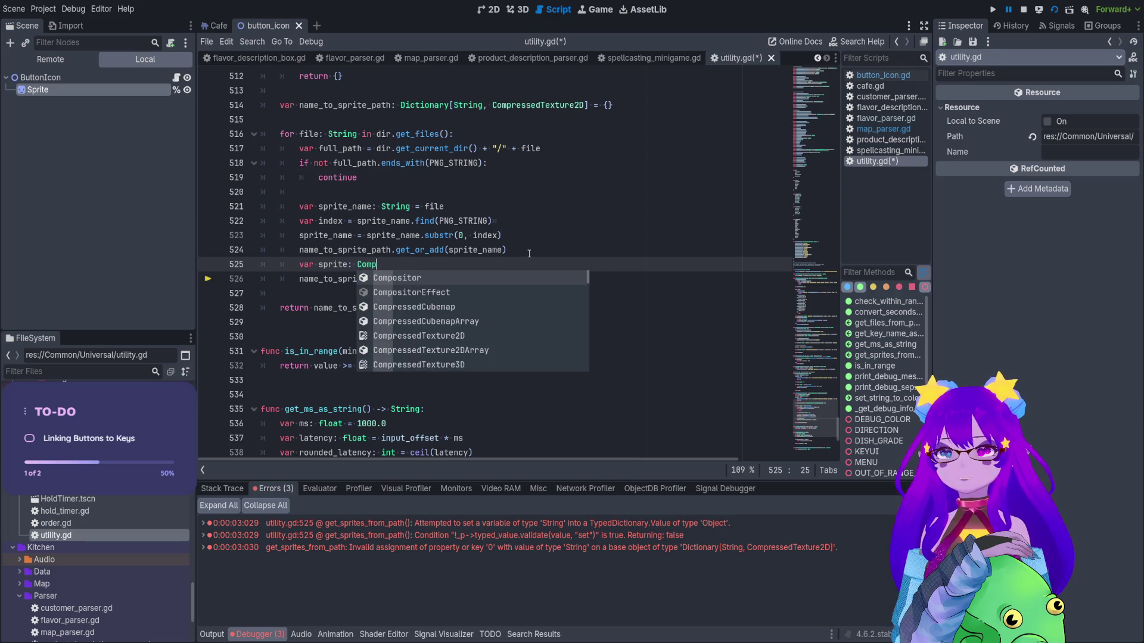
key("Down")
key("Down")
key("Down")
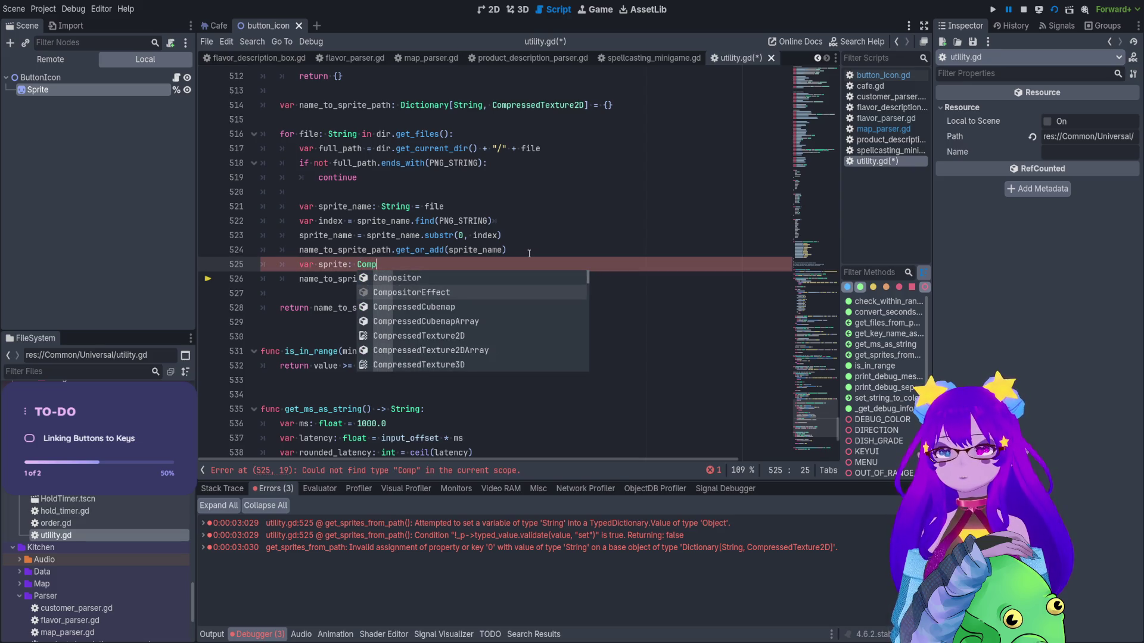
key("Return")
type("= ")
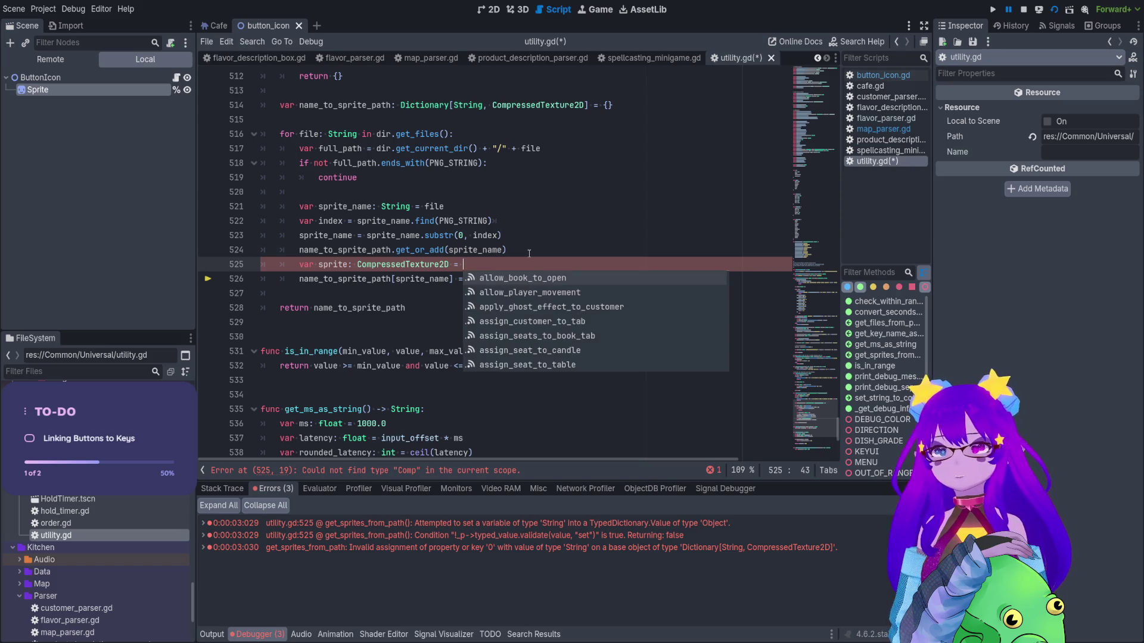
type("full")
key("Return")
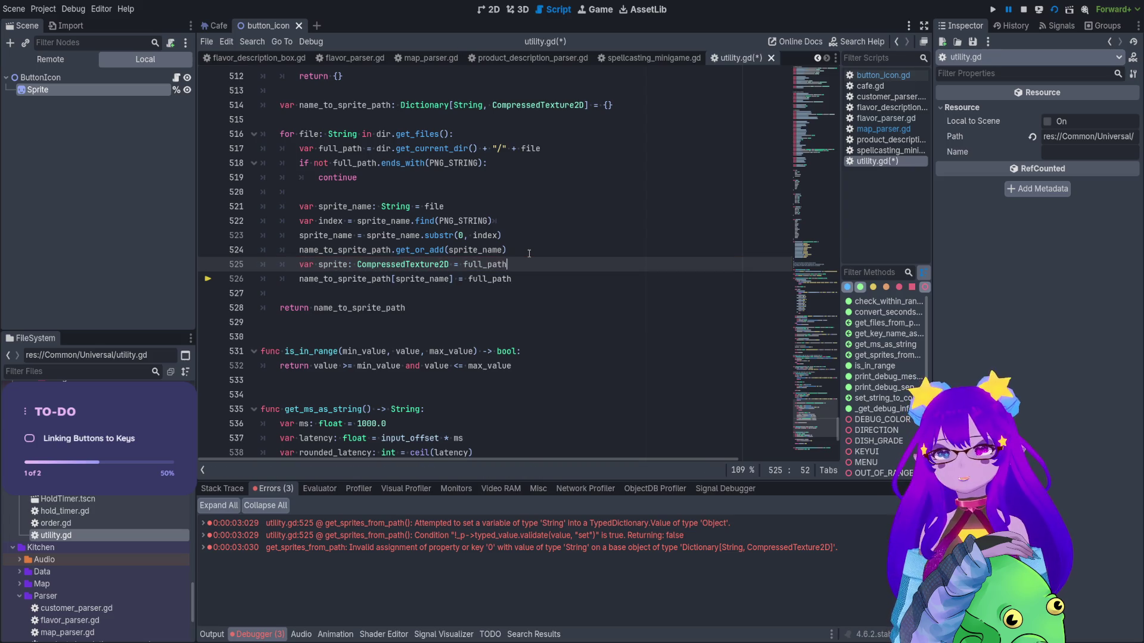
Use sprite instead of full_path in the dictionary assignment, save, stop and rerun with F6.
double_click(335, 264)
key("ctrl+c")
double_click(489, 279)
key("ctrl+v")
key("ctrl+s")
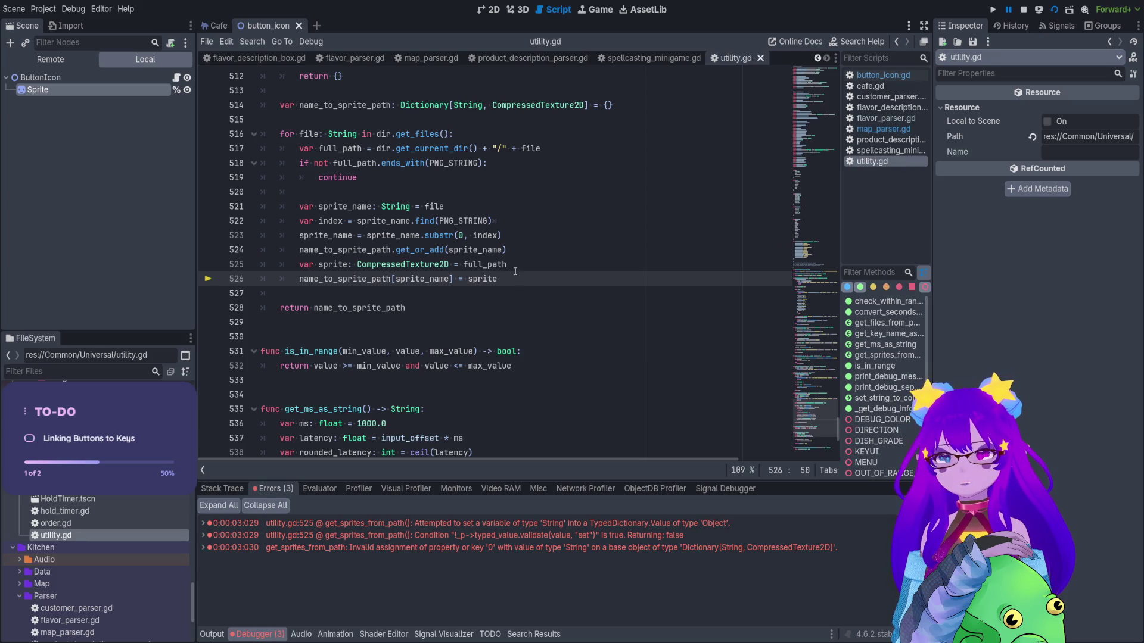
left_click(518, 250)
key("Return")
key("F8")
key("F6")
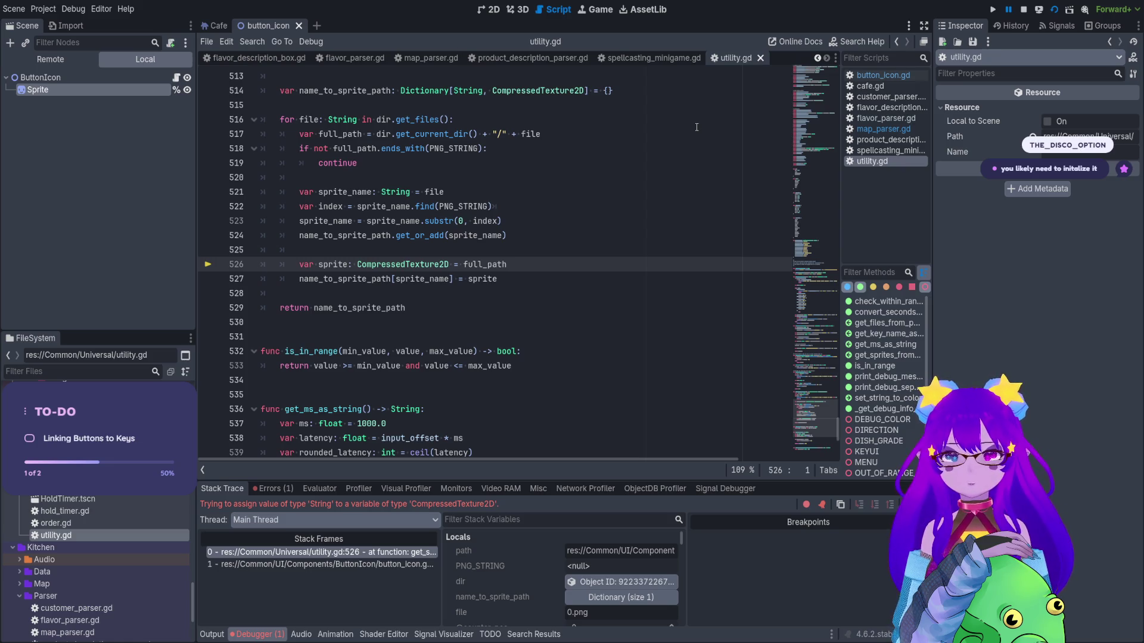
Review the output and stack trace, then delete the sprite declaration on line 526.
double_click(561, 90)
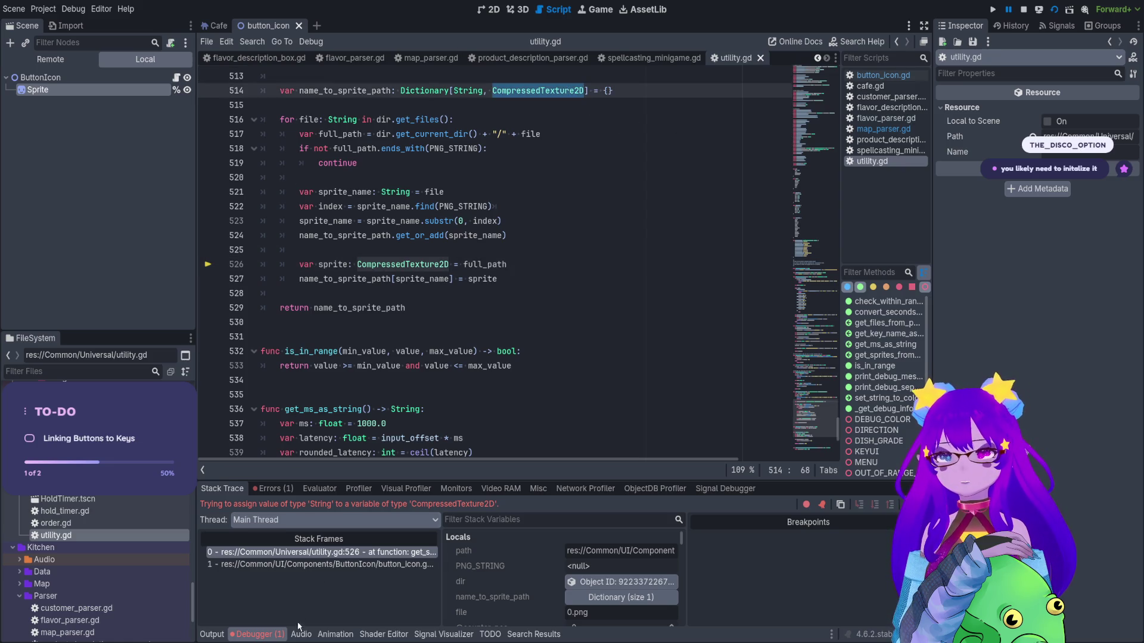
left_click(222, 635)
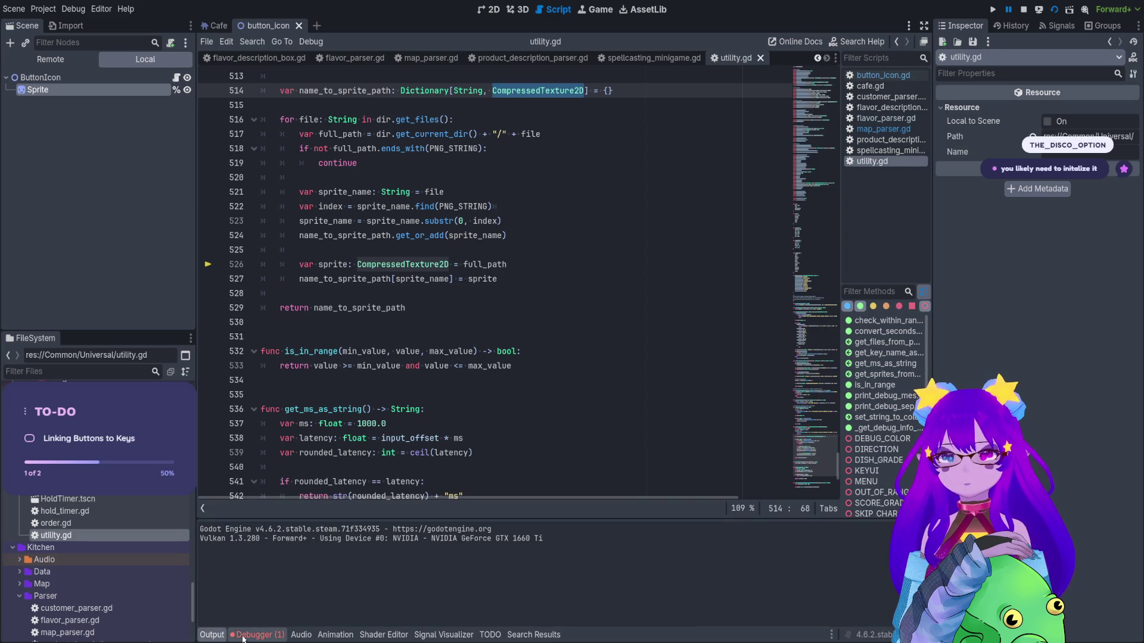
left_click(248, 636)
double_click(473, 264)
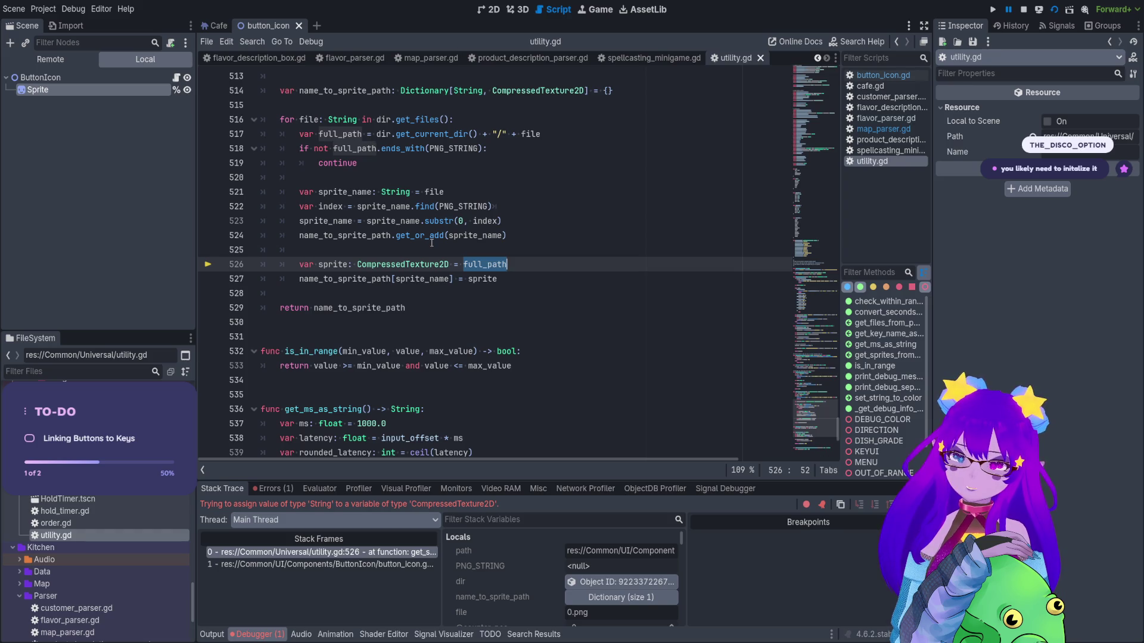
left_click(513, 264)
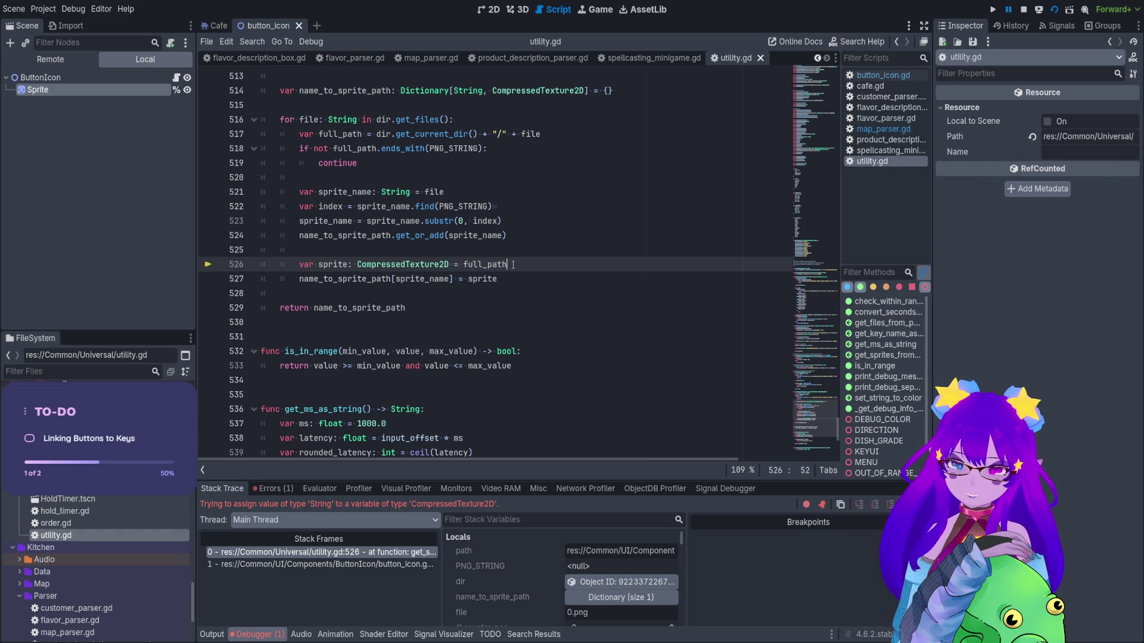
left_click_drag(509, 264, 300, 264)
key("BackSpace")
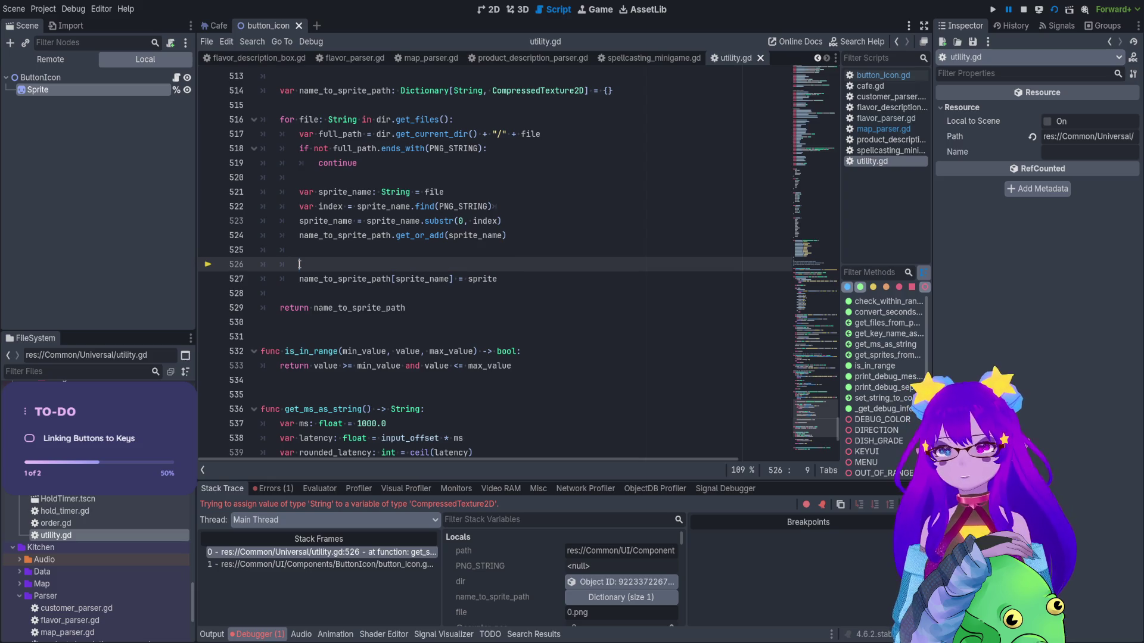
Try typing an Array[CompressedTexture2D] test declaration, then undo back to the sprite declaration and save.
type("v")
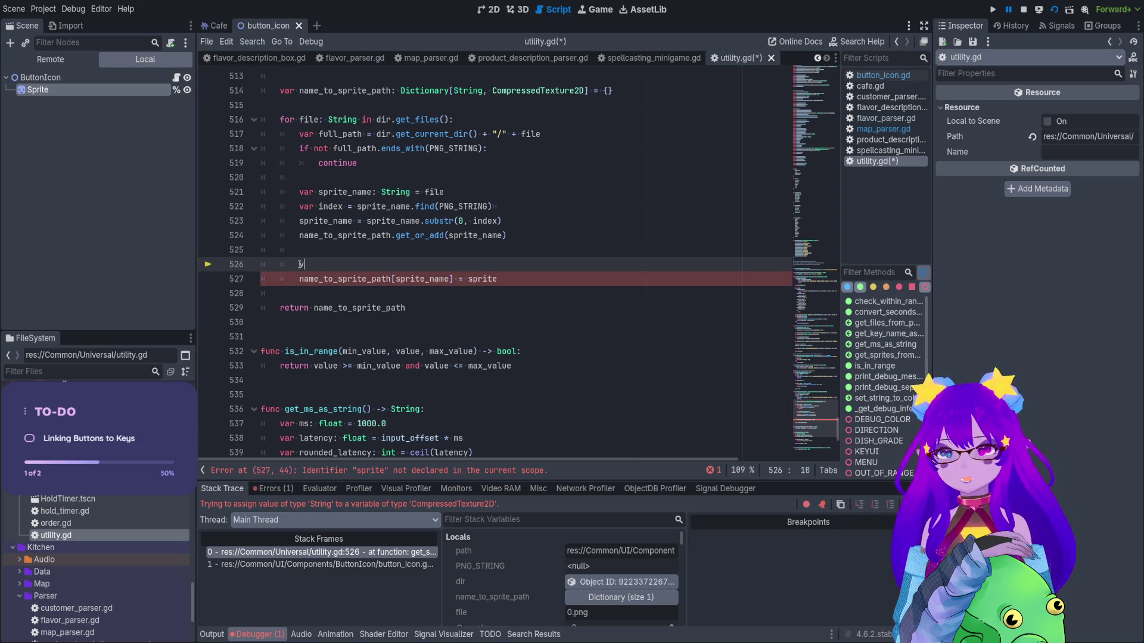
type("ar test: ")
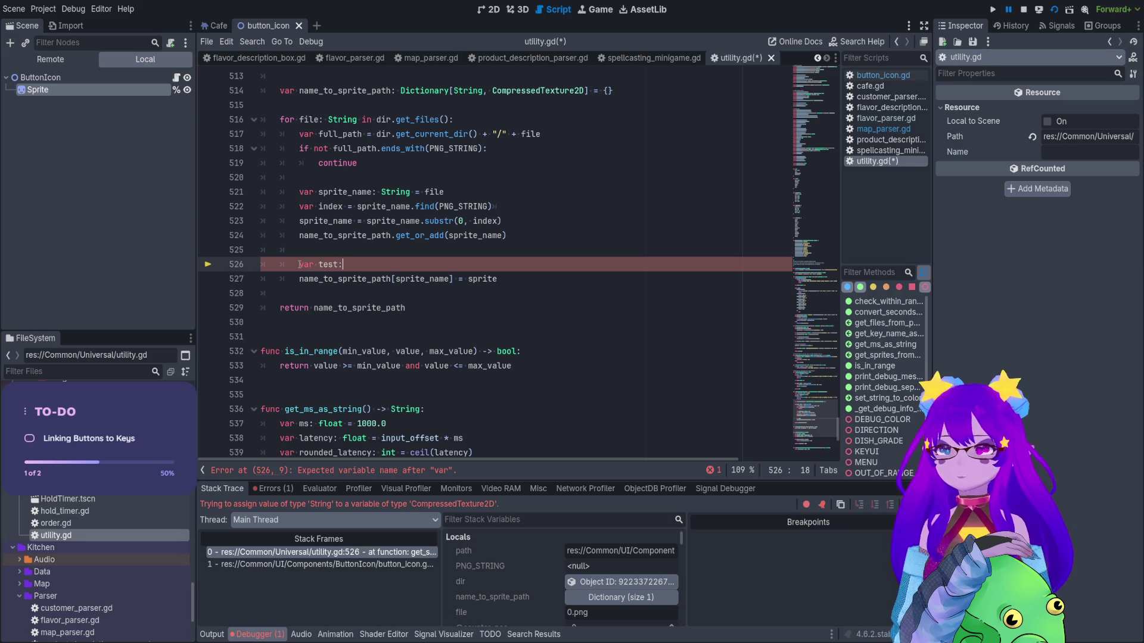
type("Ar")
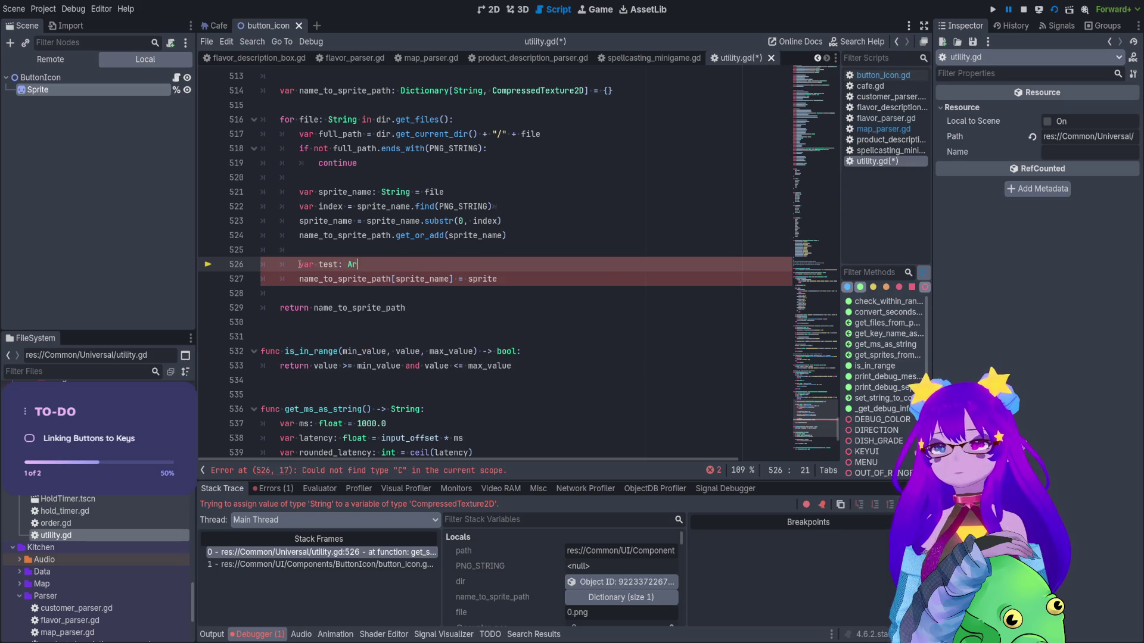
type("ray[Com")
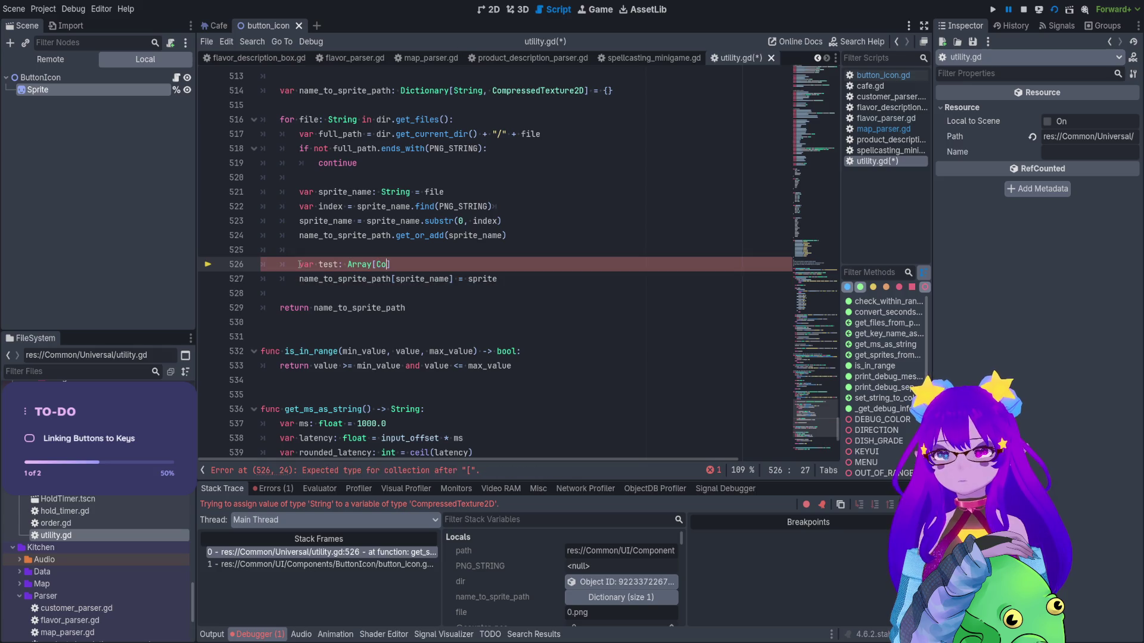
key("Down")
key("Down")
key("Down")
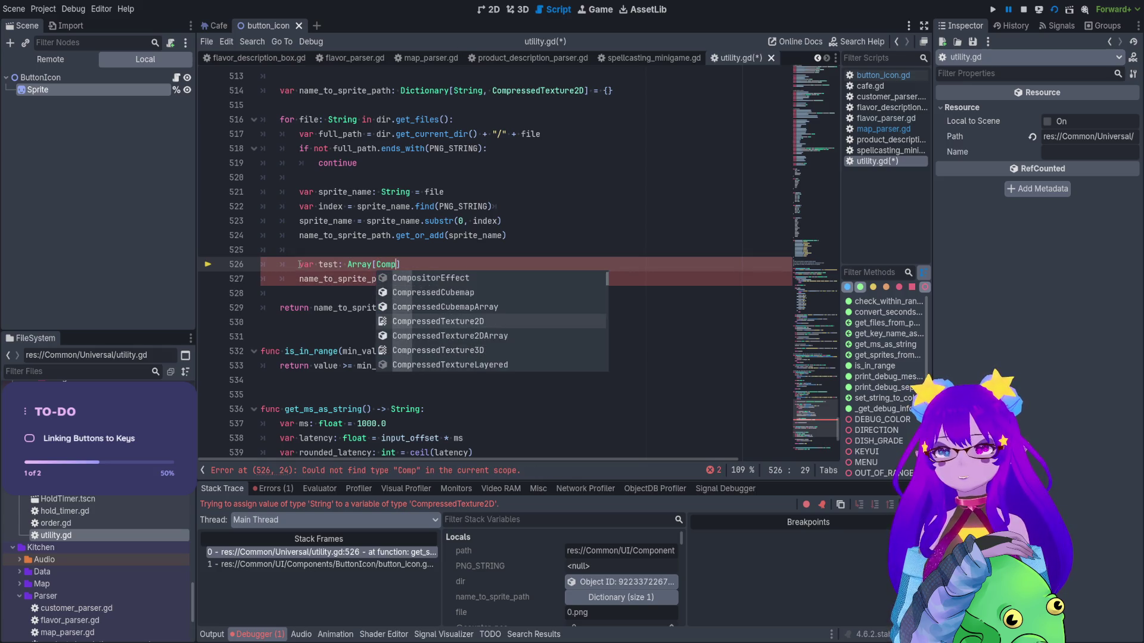
key("Return")
type("= [")
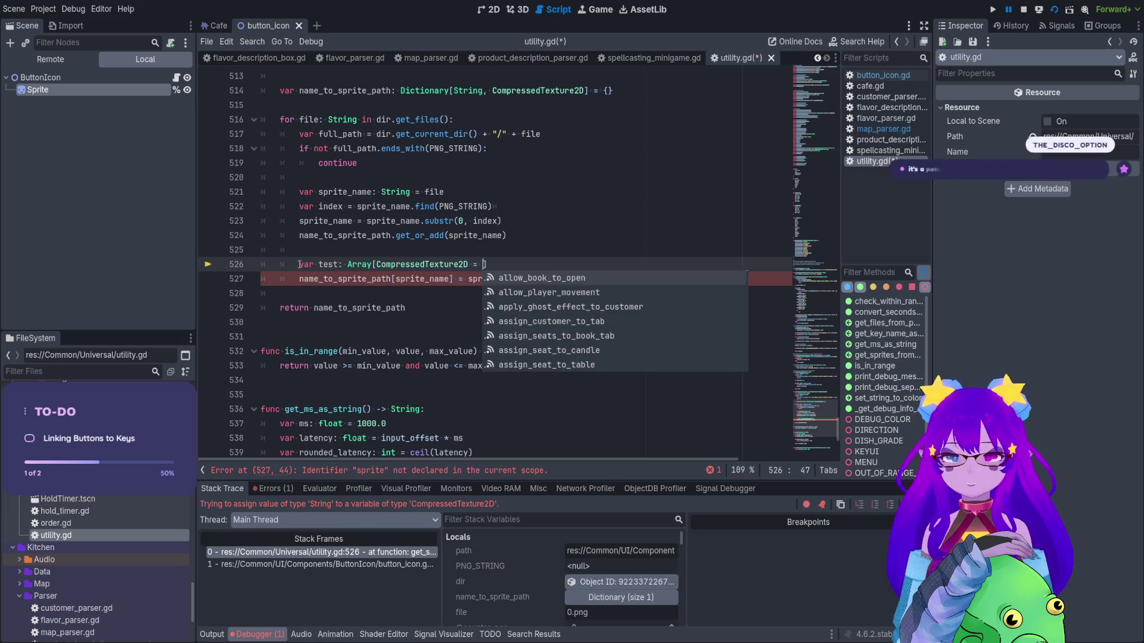
key("Right")
key("Right")
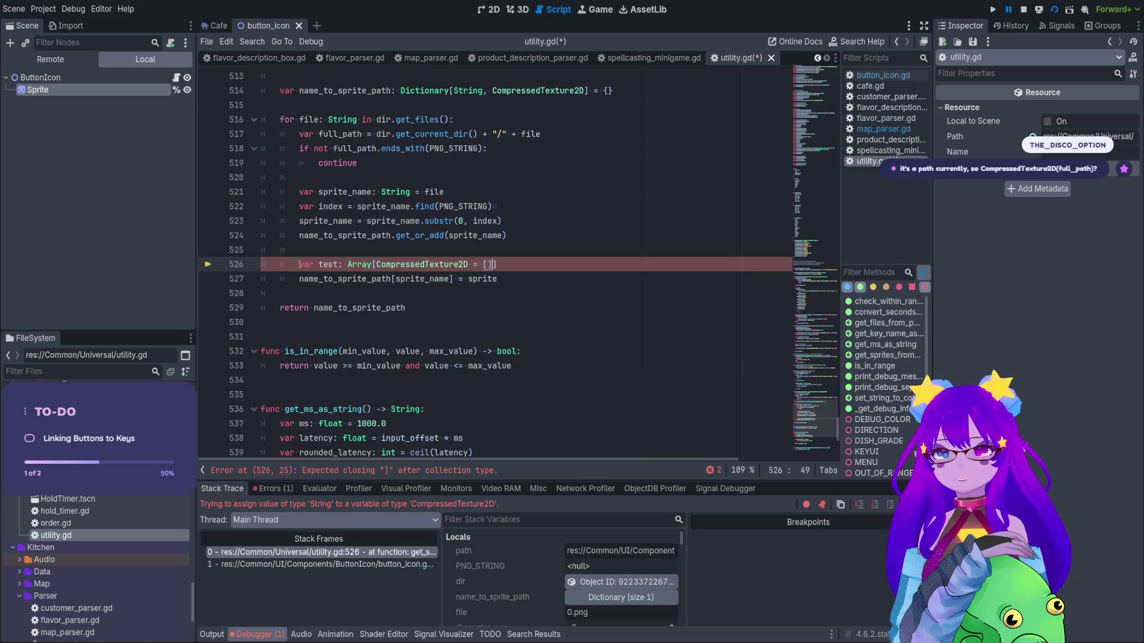
key("BackSpace")
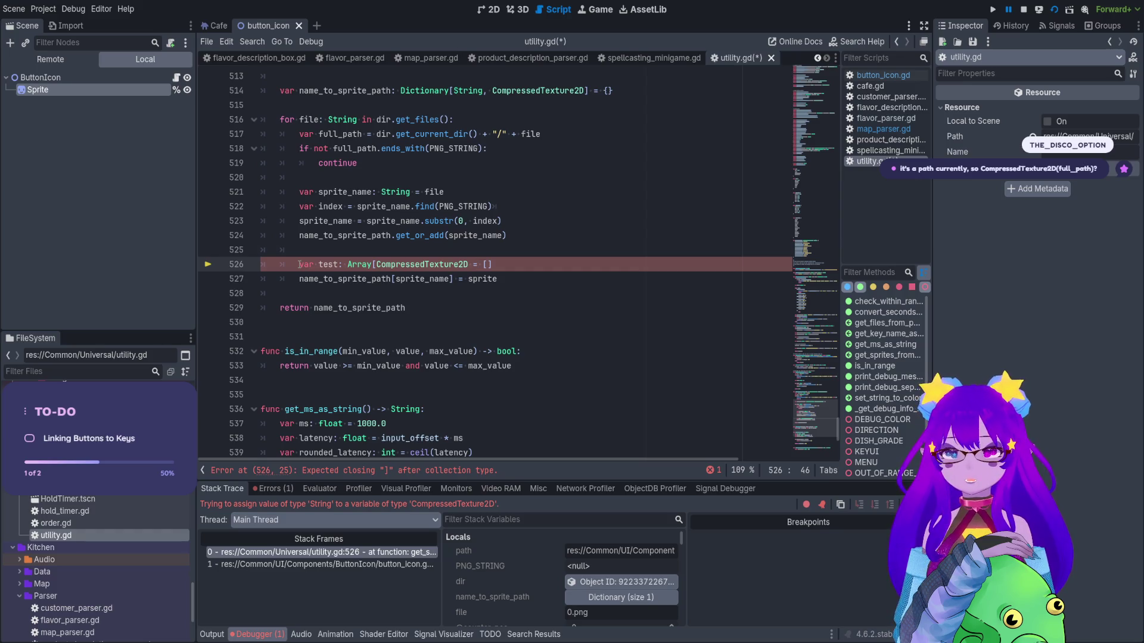
key("ctrl+z")
key("ctrl+z")
key("ctrl+z")
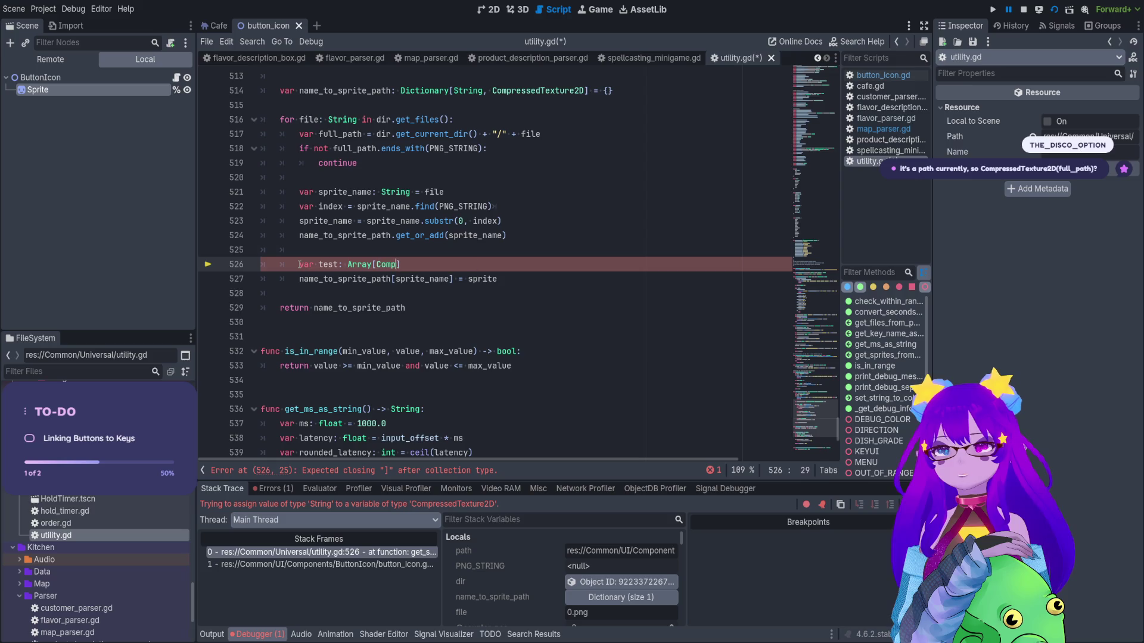
key("ctrl+s")
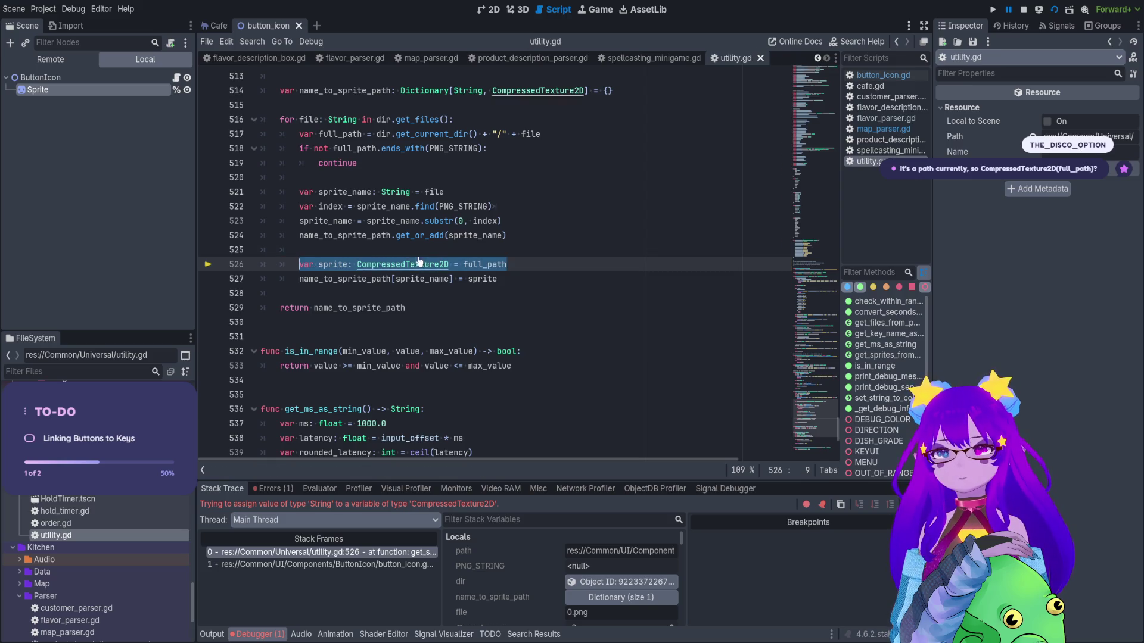
Try wrapping full_path in CompressedTexture2D(), then revert to plain full_path and save.
double_click(402, 264)
left_click(467, 265)
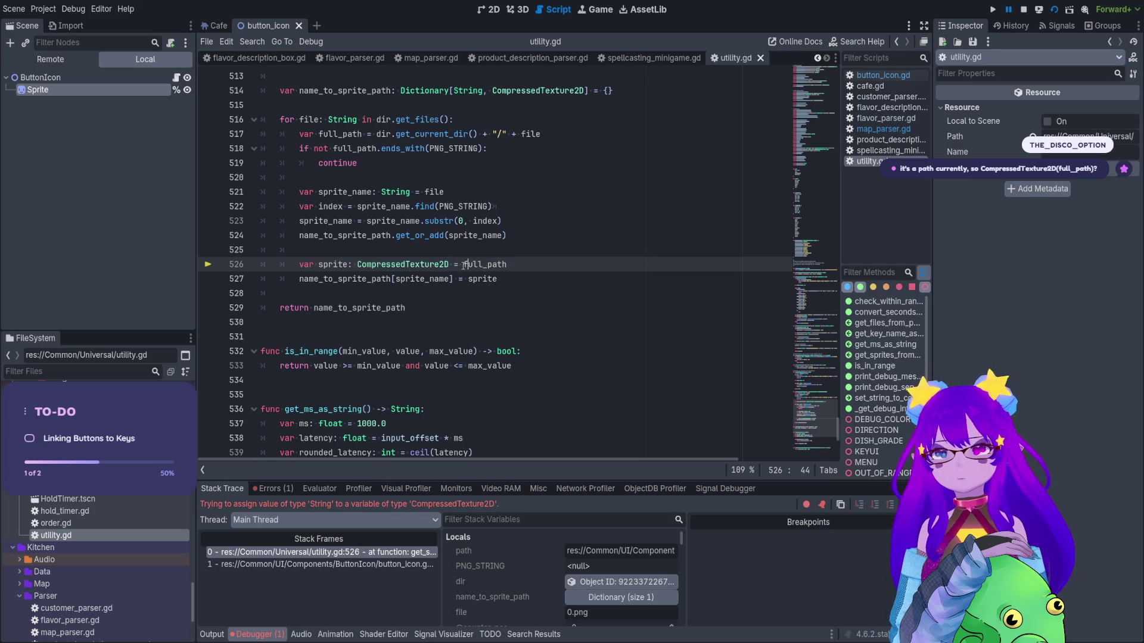
type("CompressedTexture2D(")
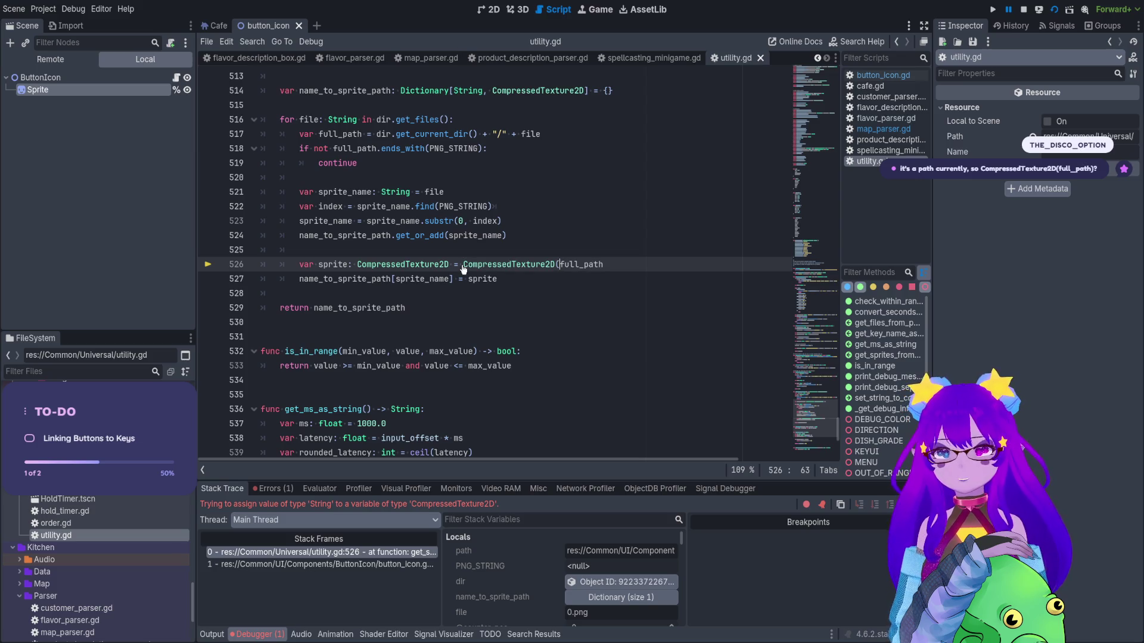
left_click(629, 261)
type(")")
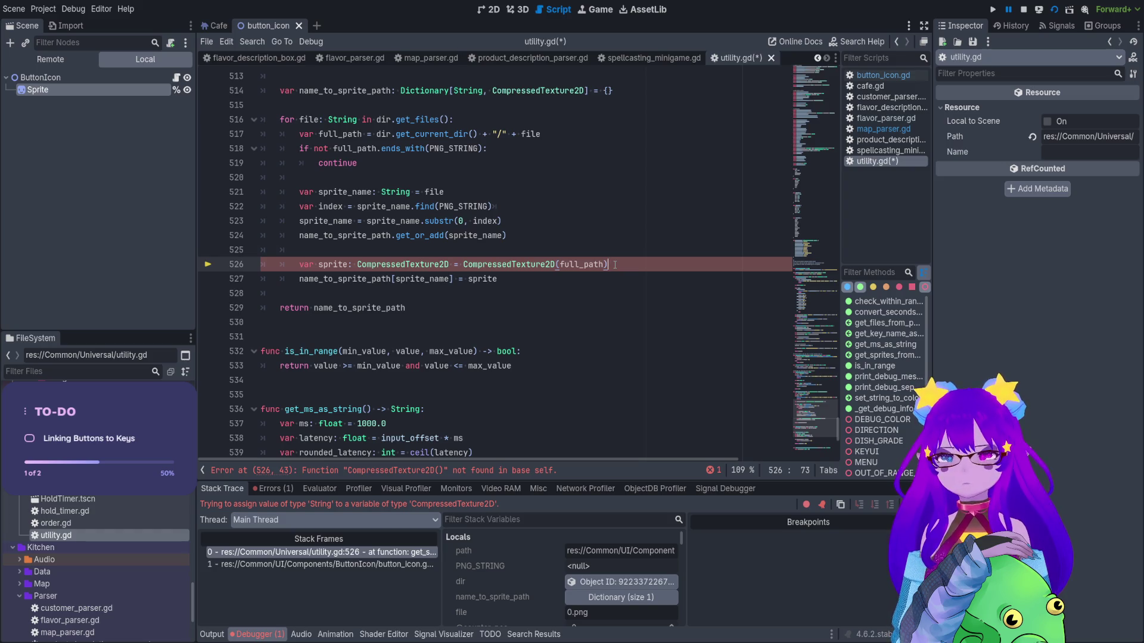
key("BackSpace")
key("ctrl+Left")
key("ctrl+BackSpace")
key("ctrl+BackSpace")
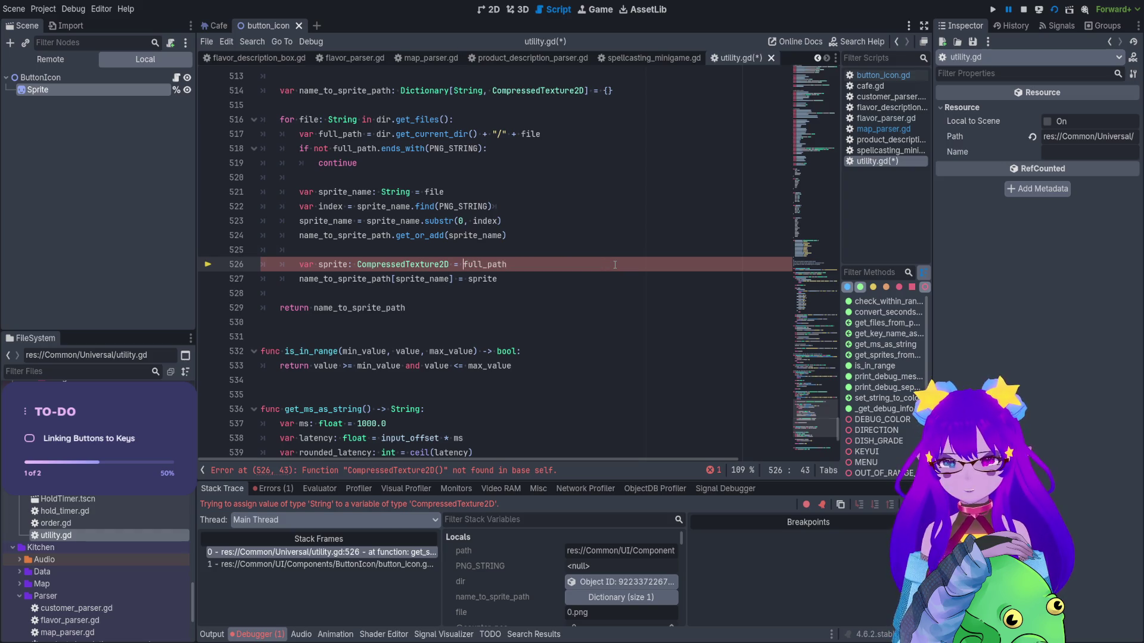
key("ctrl+s")
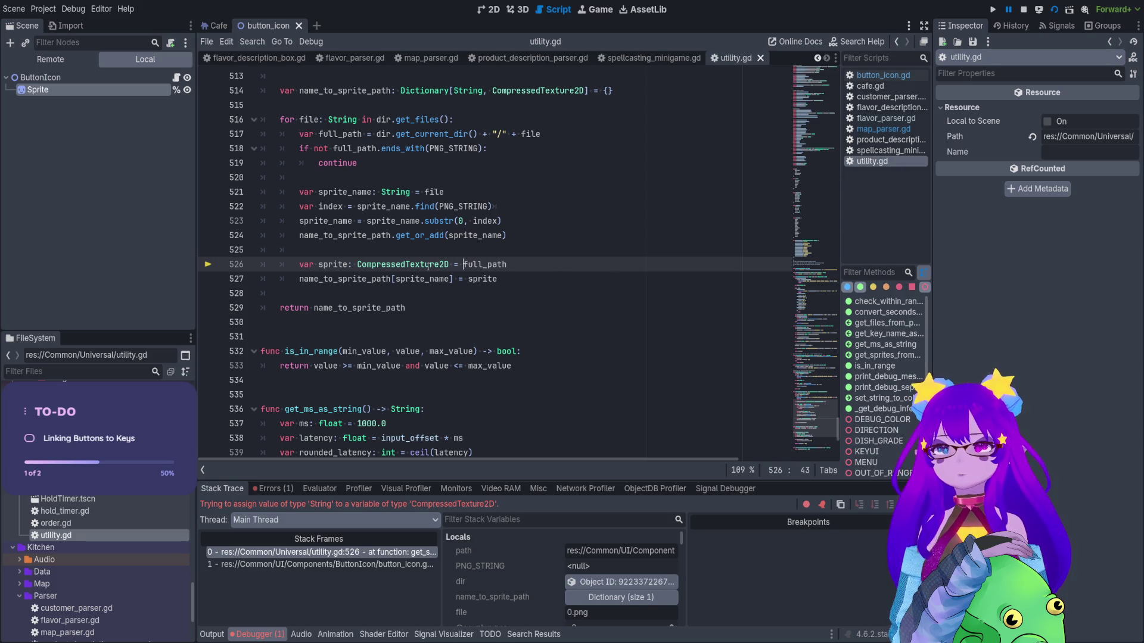
Rewrite line 526 as 'var test: Array[CompressedTexture2D] = [full_path]'.
double_click(339, 264)
type("array")
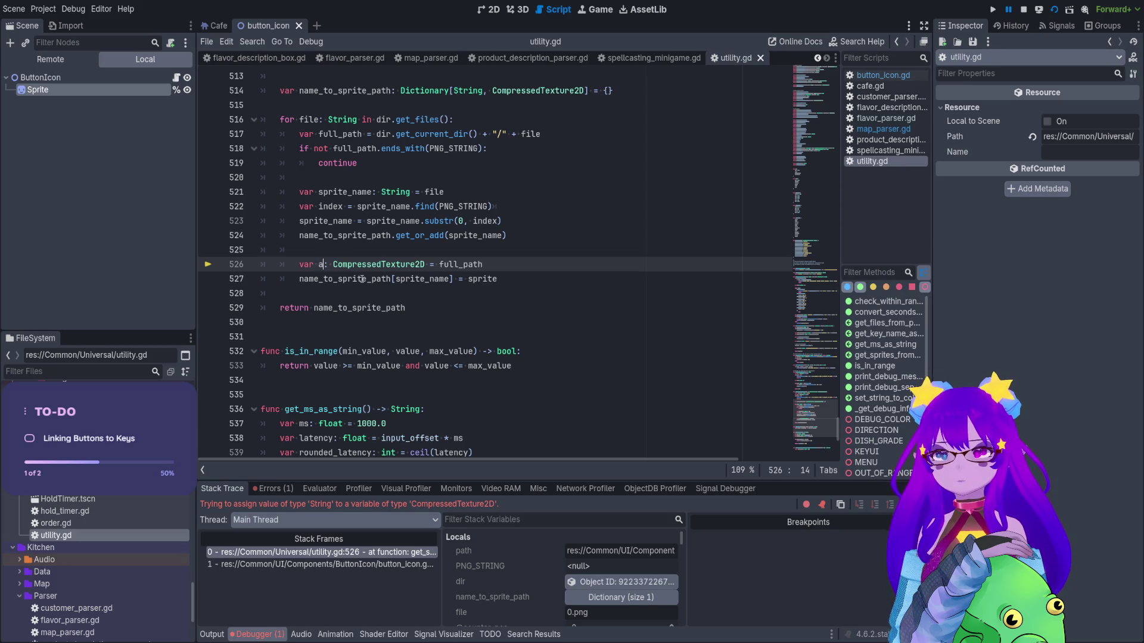
double_click(331, 264)
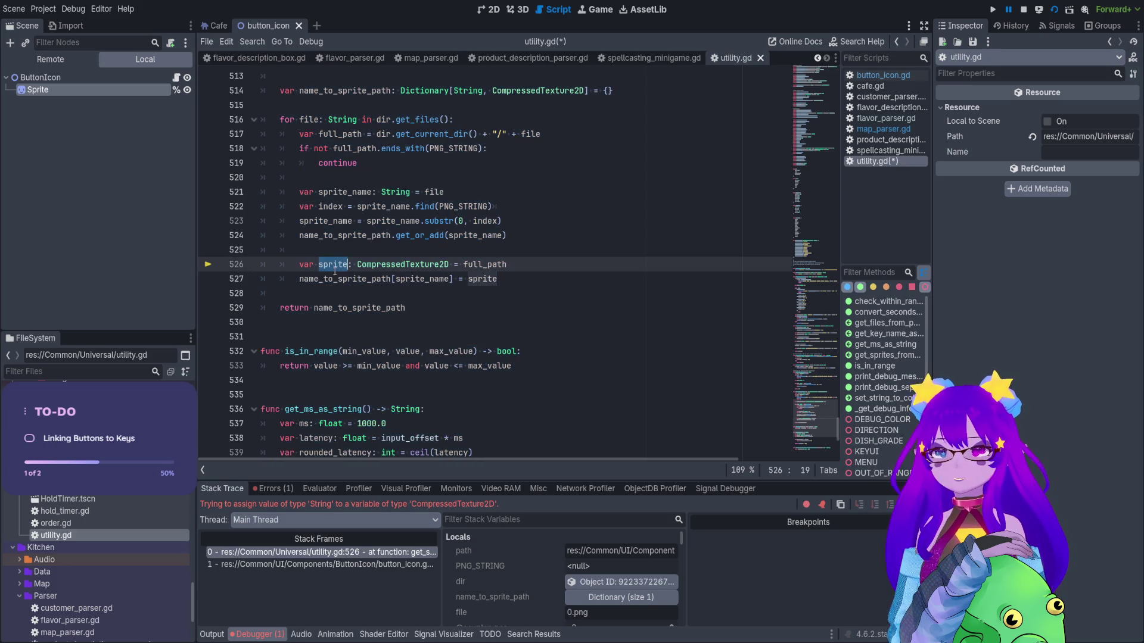
type("test")
left_click(349, 269)
type("Array")
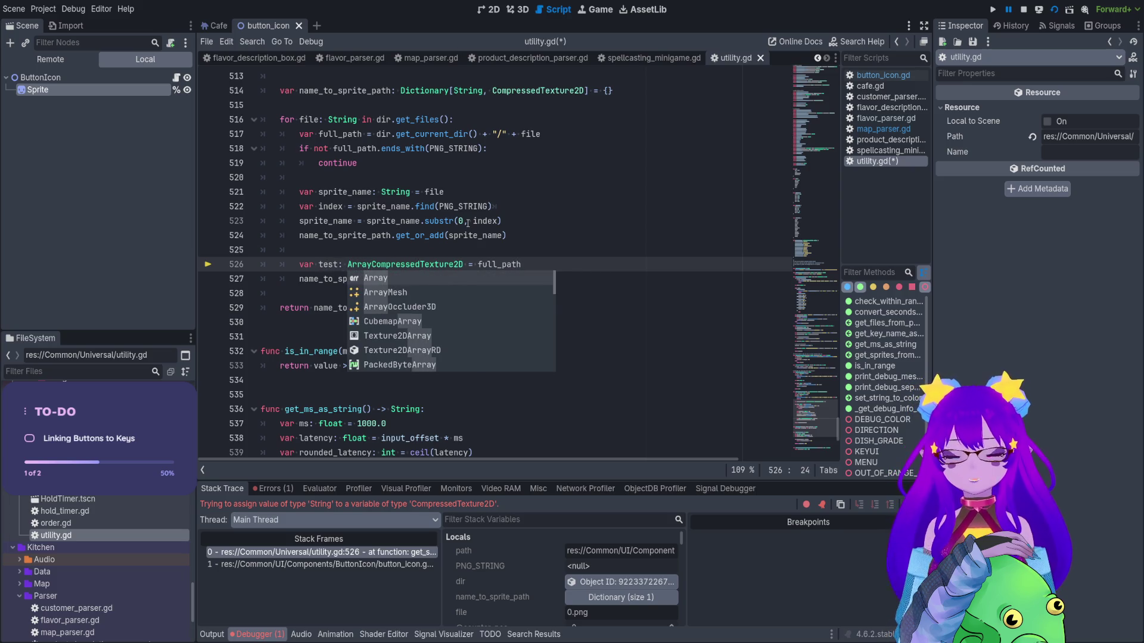
type("[")
left_click(468, 264)
type("]")
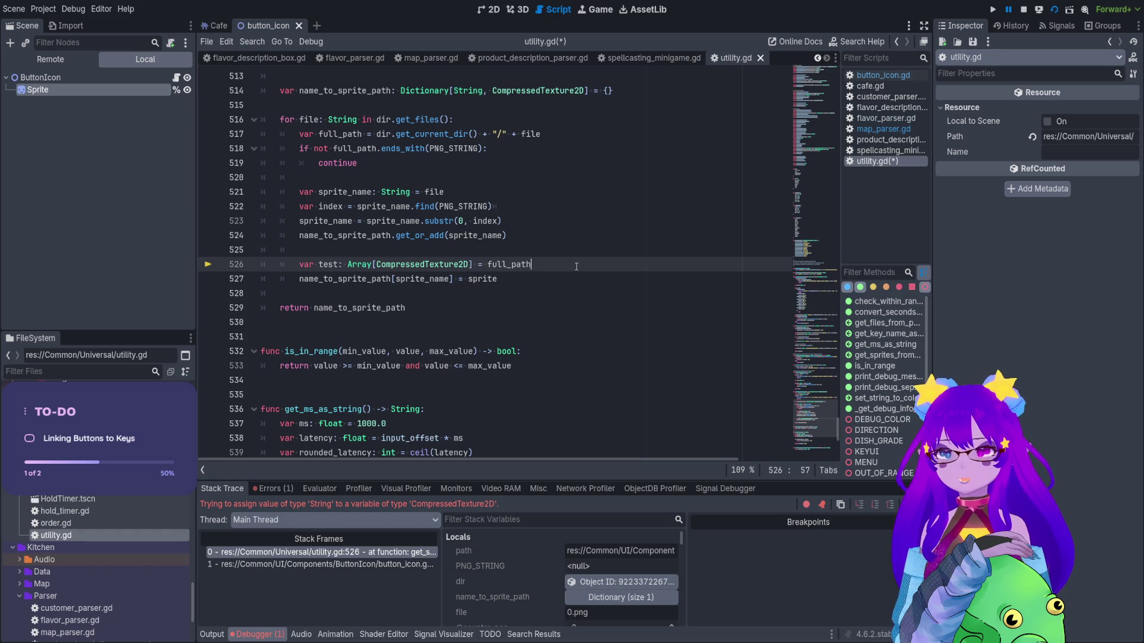
left_click(486, 264)
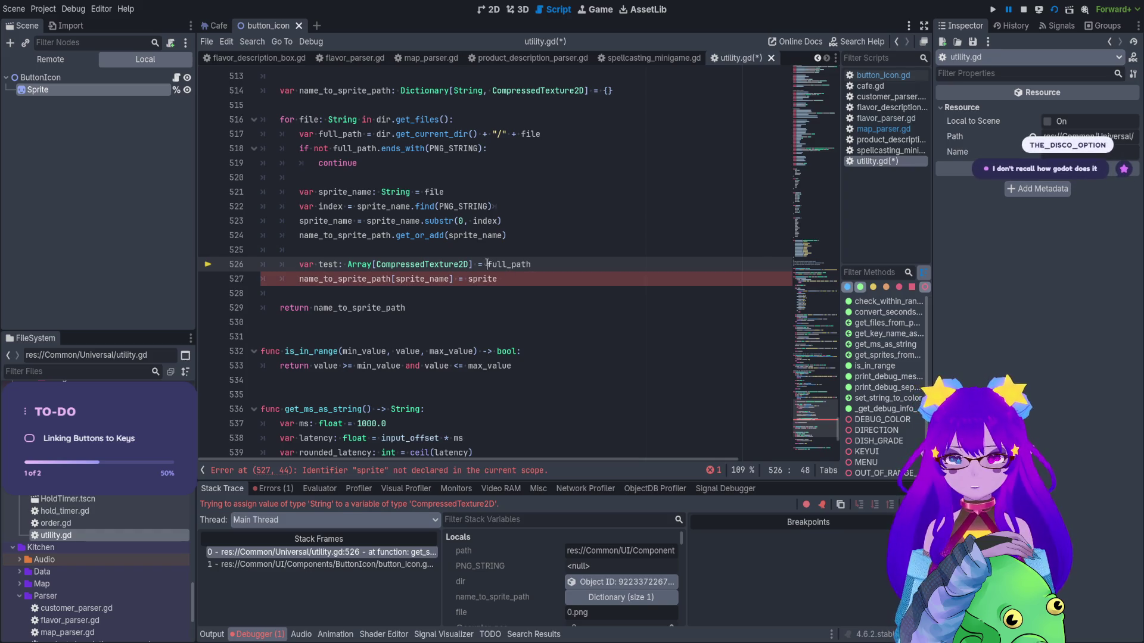
type("[")
left_click(542, 265)
type("]")
Comment out the name_to_sprite_path assignment below it and run the game with F5.
key("Return")
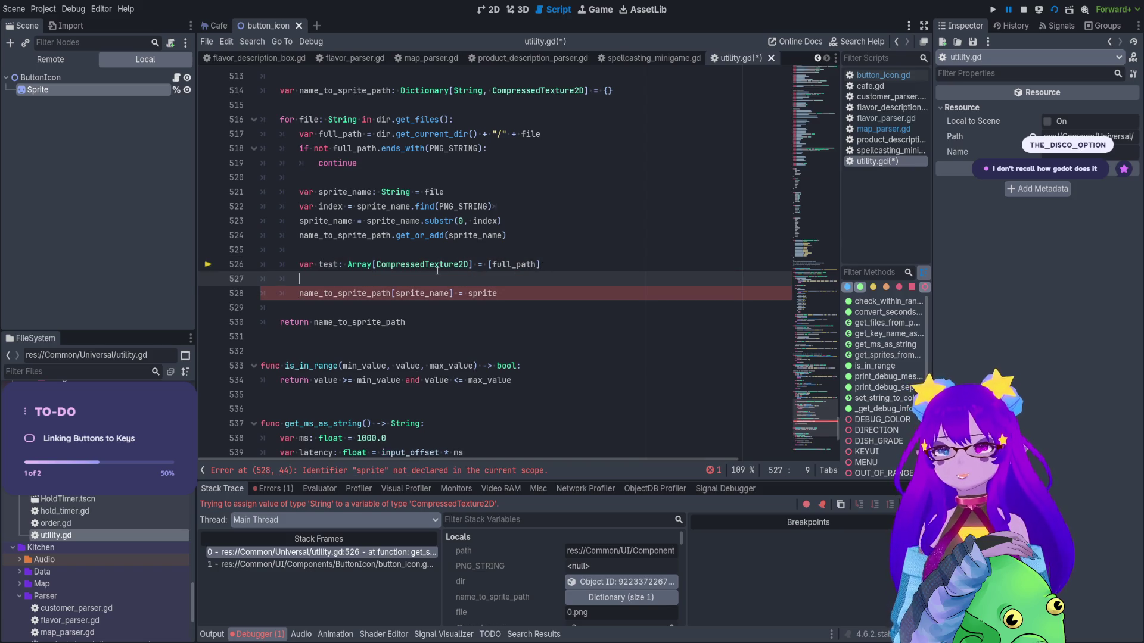
left_click(297, 293)
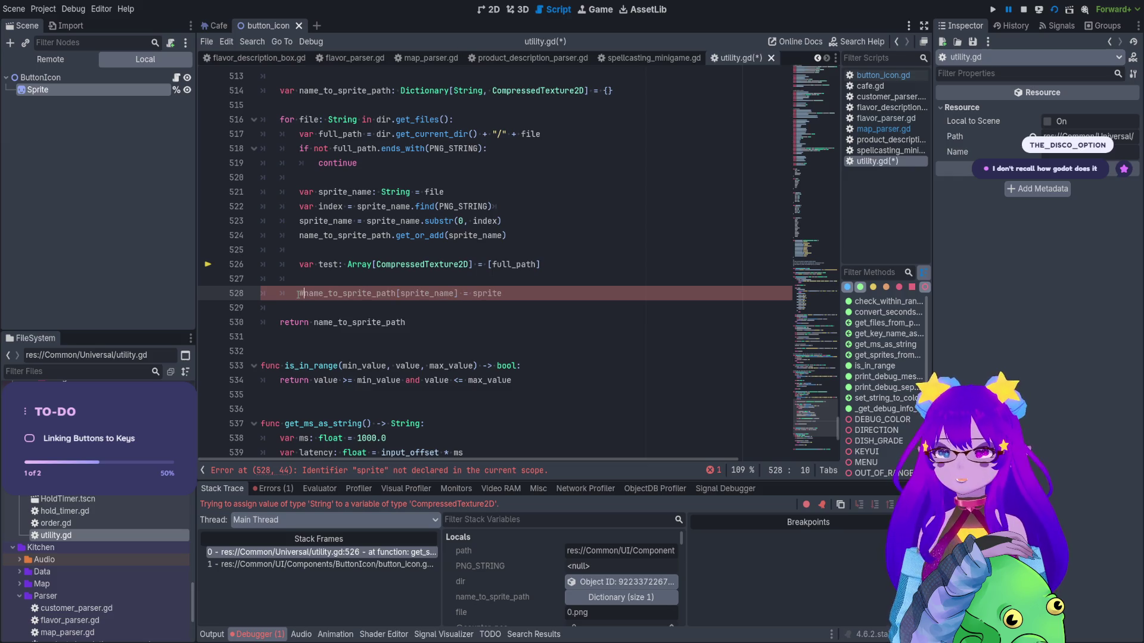
key("ctrl+k")
key("F5")
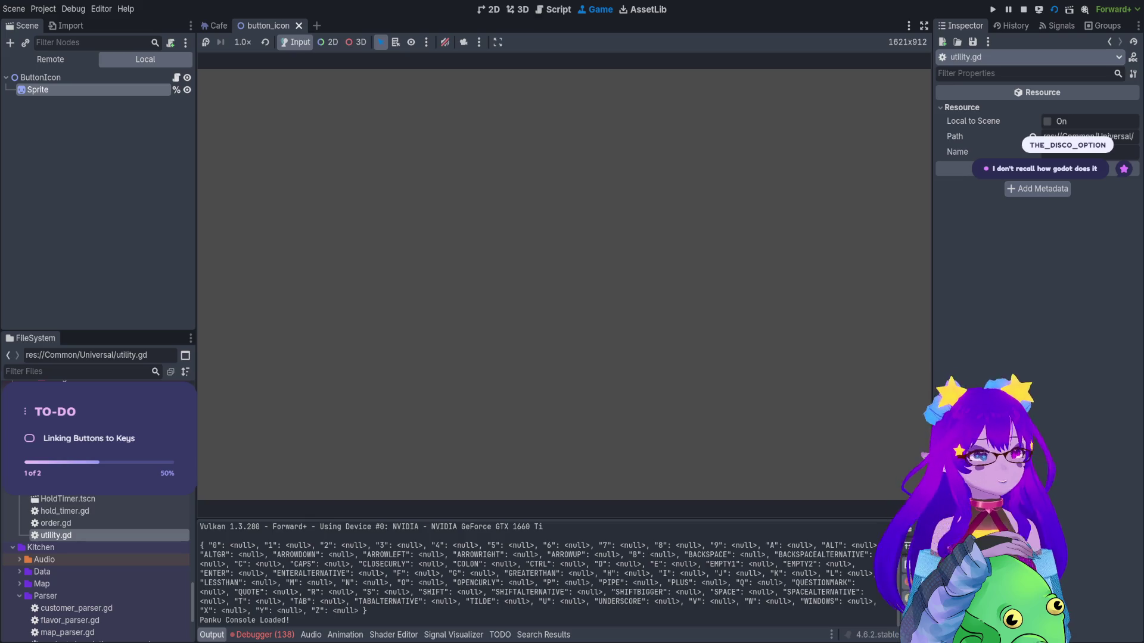
Stop the game and open button_icon.gd from the ButtonIcon node to its sprite_list line.
key("F8")
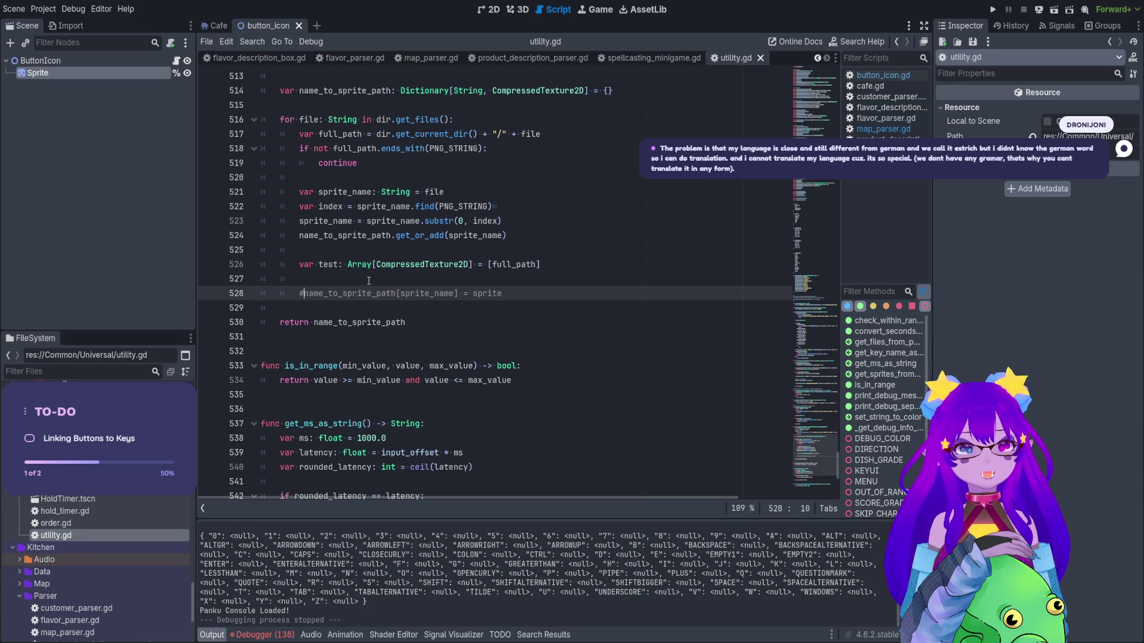
left_click(176, 61)
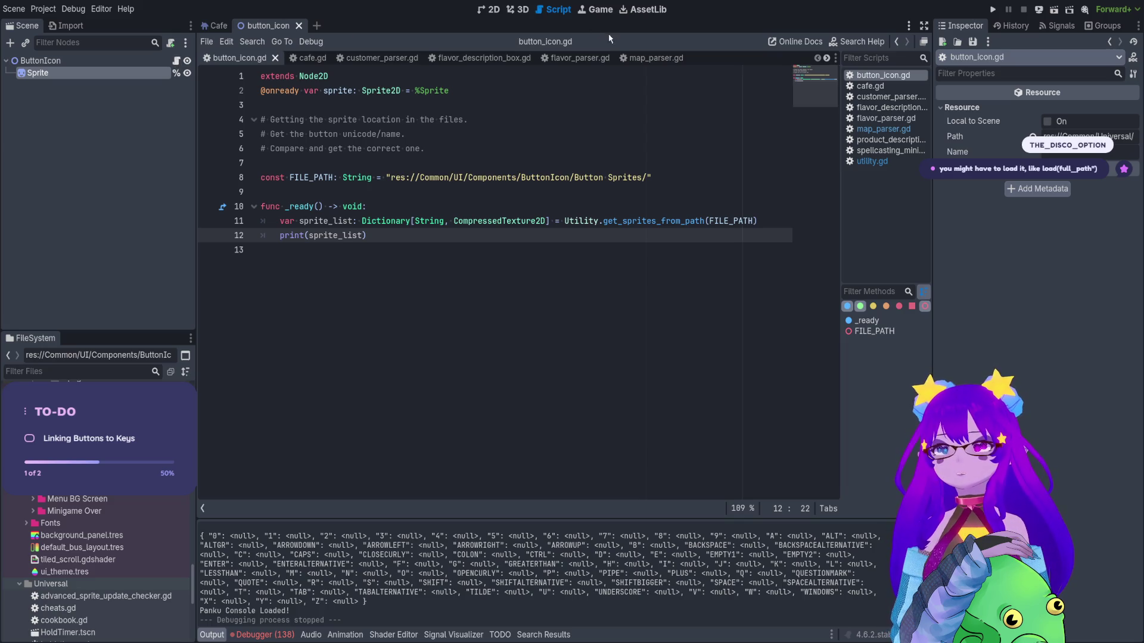
left_click(400, 221)
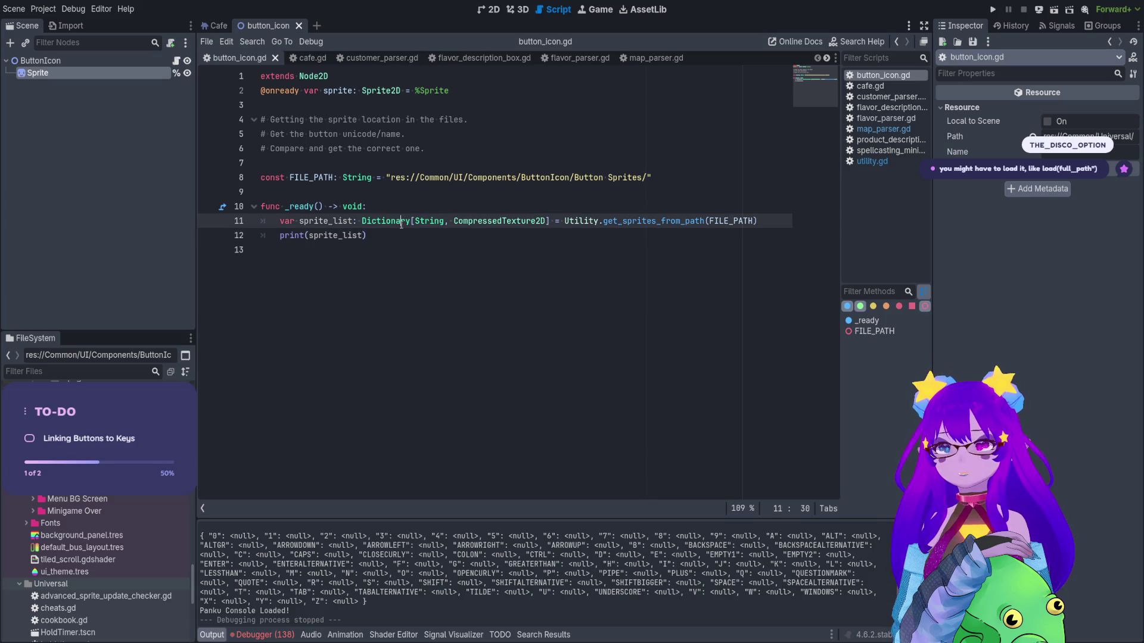
Comment out the print line in button_icon.gd and jump to the get_sprites_from_path definition.
left_click(281, 235)
type("#")
left_click(636, 221, "ctrl")
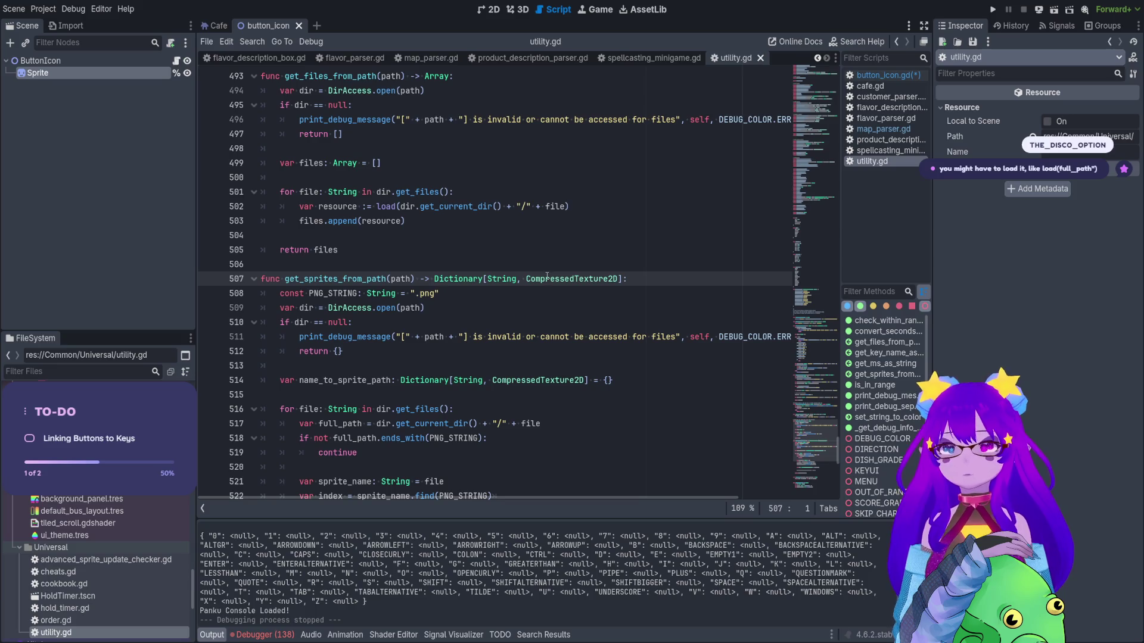
scroll(470, 211, "down", 3)
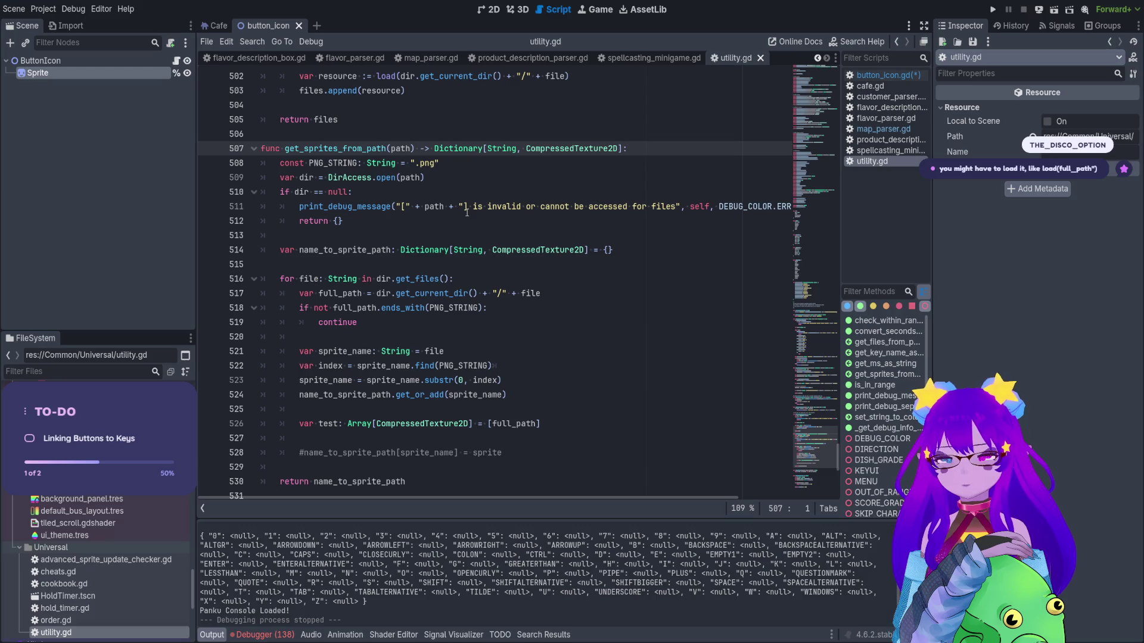
scroll(467, 212, "down", 1)
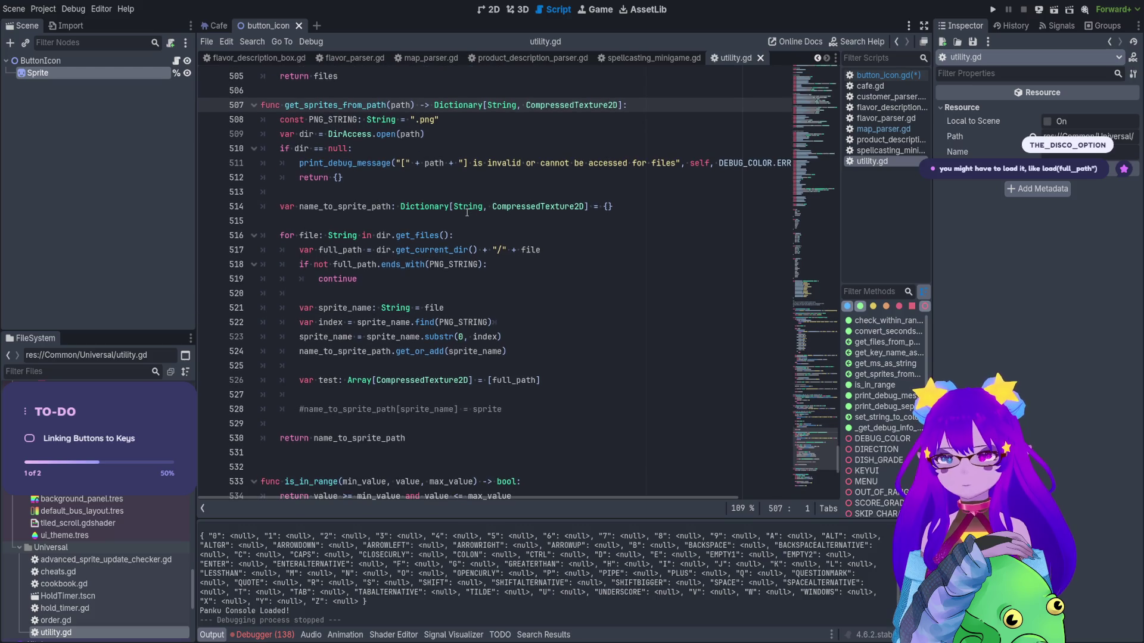
Wrap full_path in load() in the test array, save, test-run and stop, then delete that line.
left_click(492, 380)
type("load")
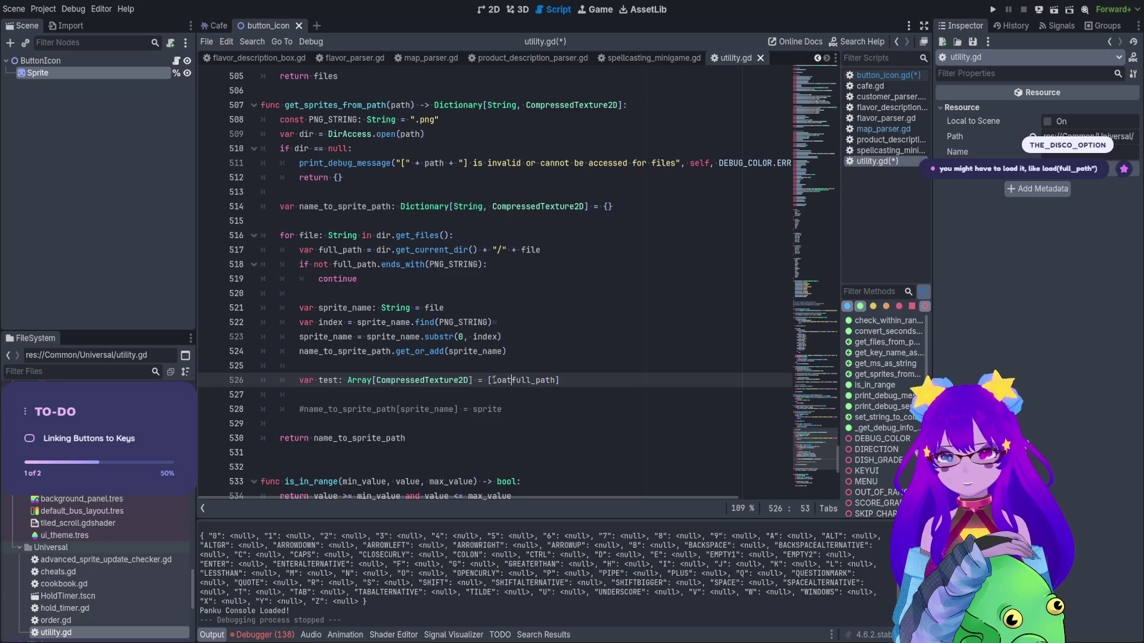
key("BackSpace")
type("d")
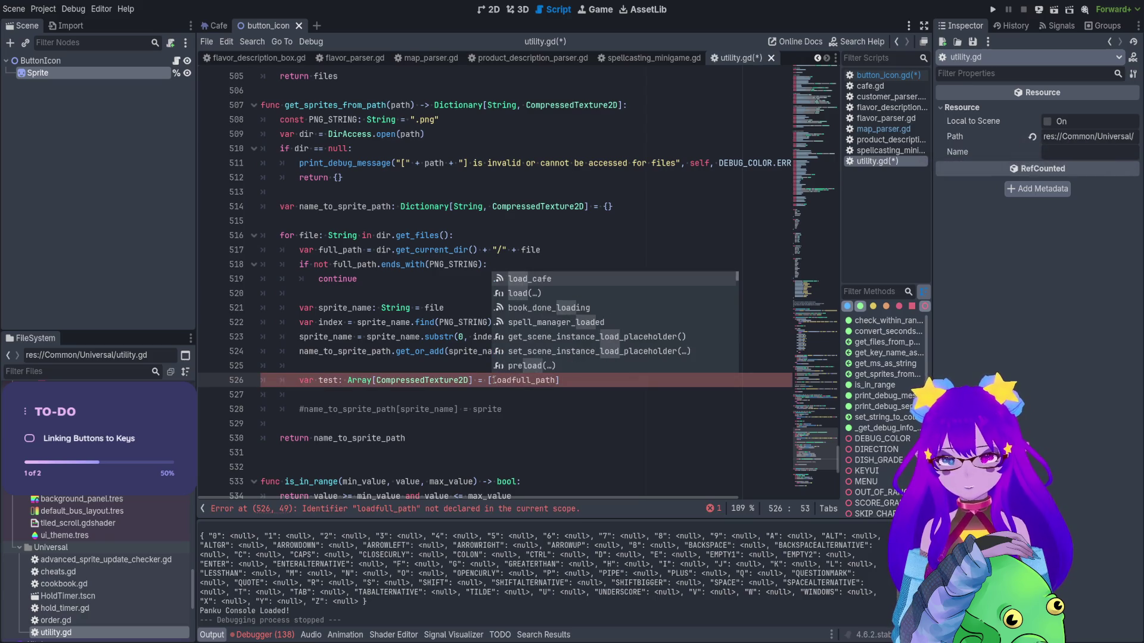
type("(")
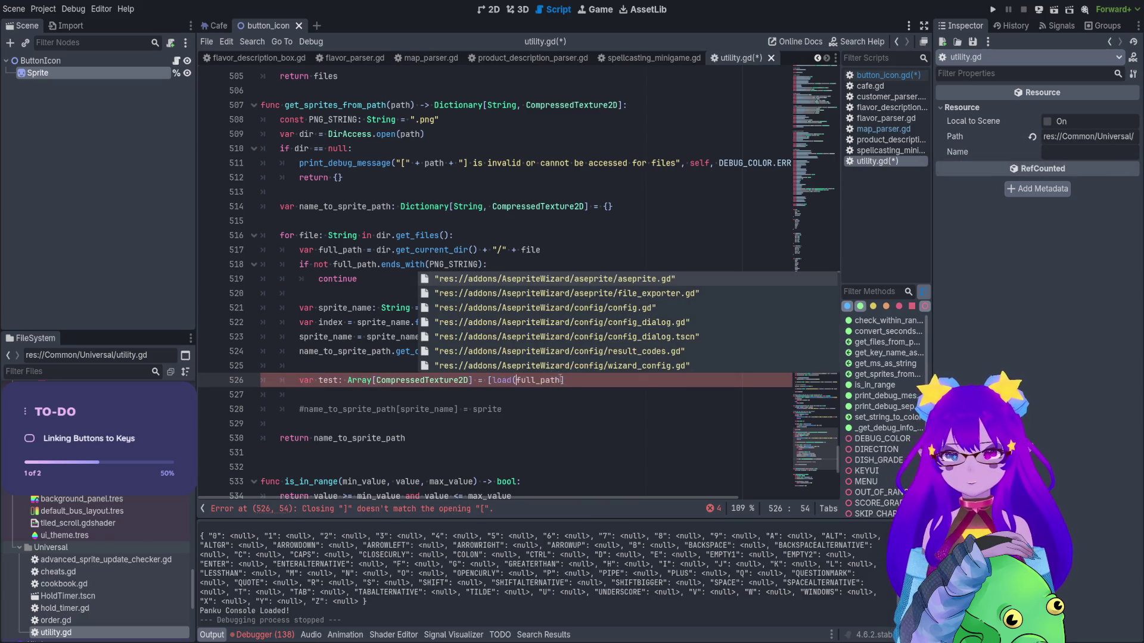
left_click(561, 379)
type(")")
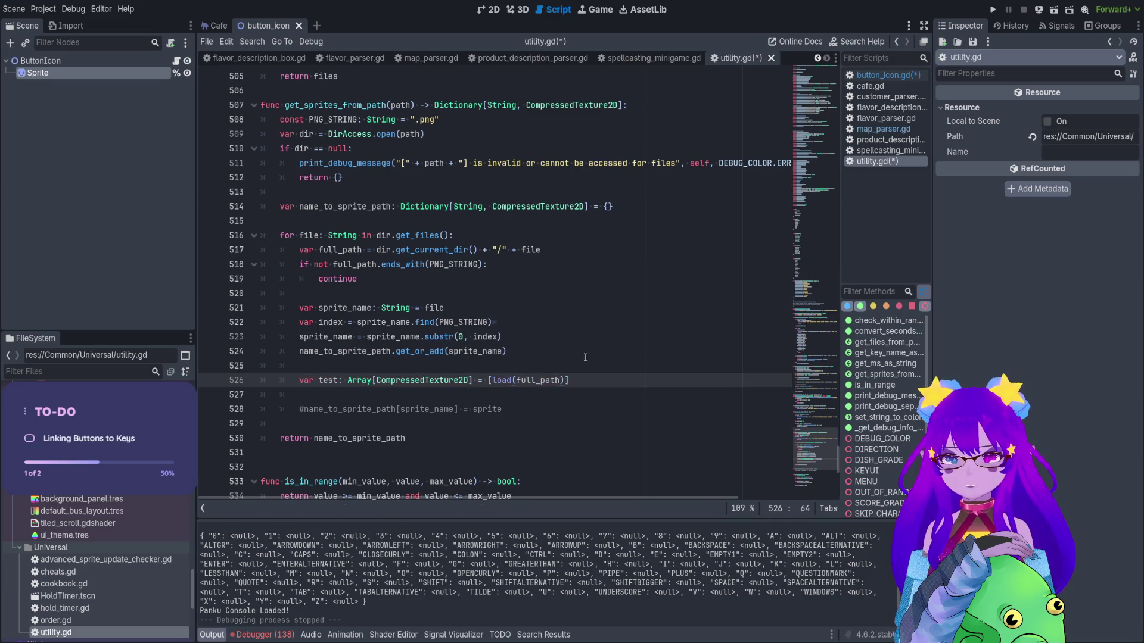
key("ctrl+s")
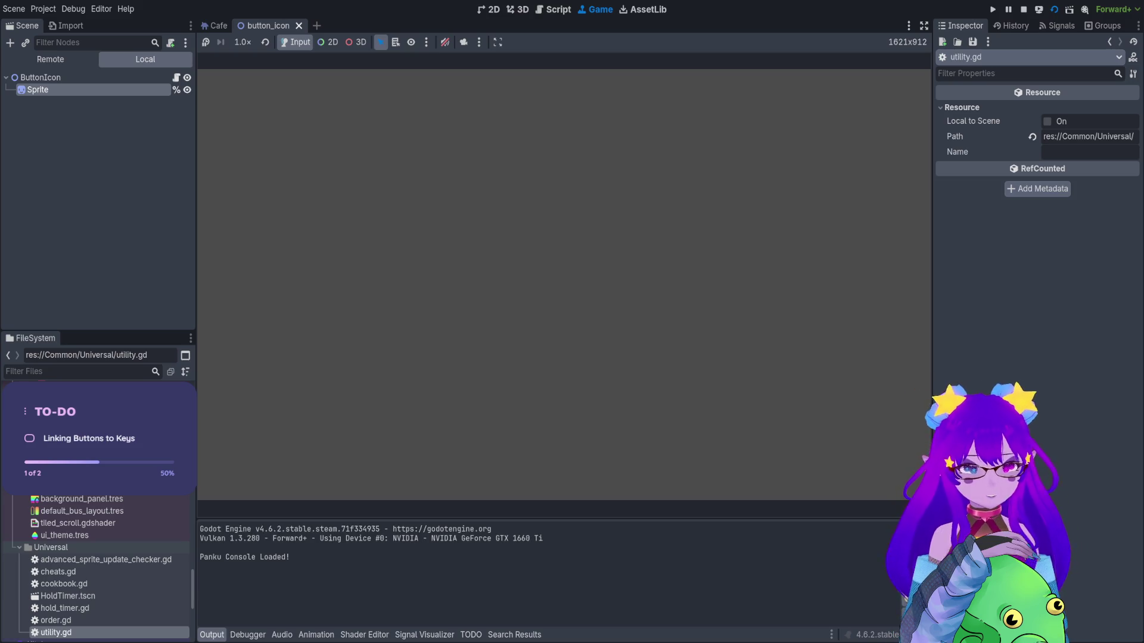
left_click(1023, 10)
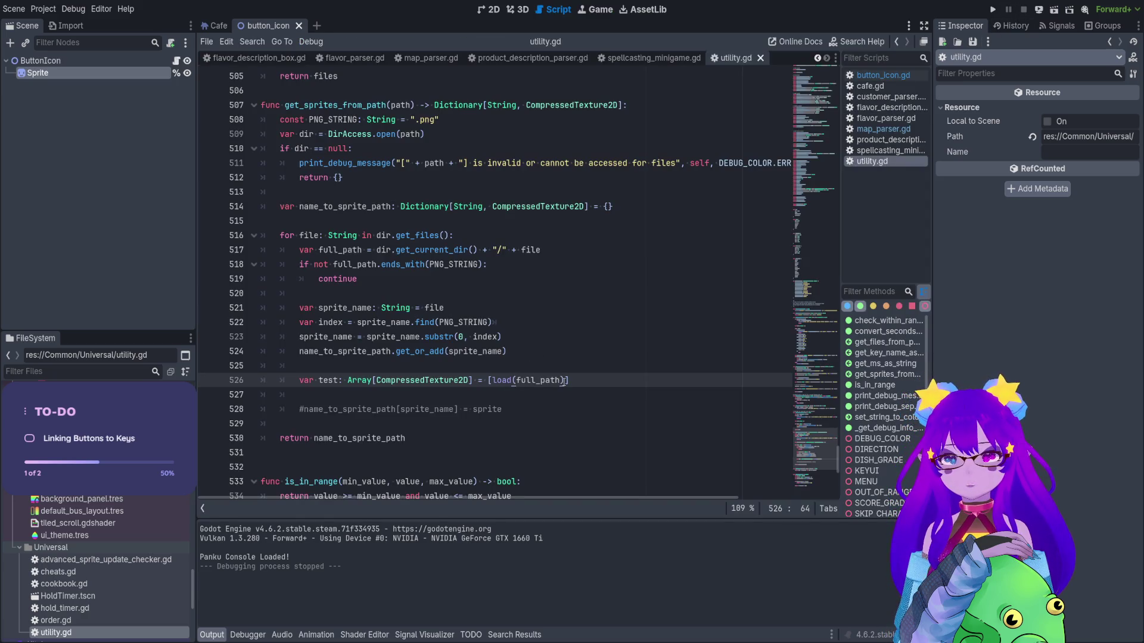
left_click_drag(566, 380, 311, 364)
key("ctrl+c")
key("BackSpace")
Uncomment the name_to_sprite_path assignment, set its value to load(full_path), save, run and stop.
key("BackSpace")
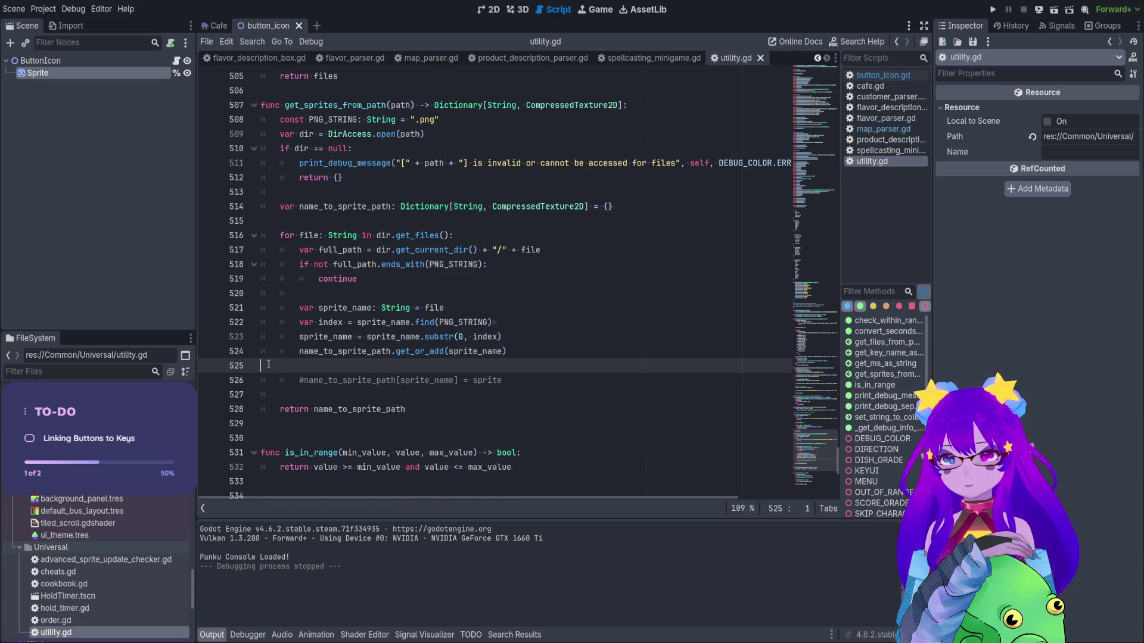
key("BackSpace")
left_click(310, 365)
double_click(308, 365)
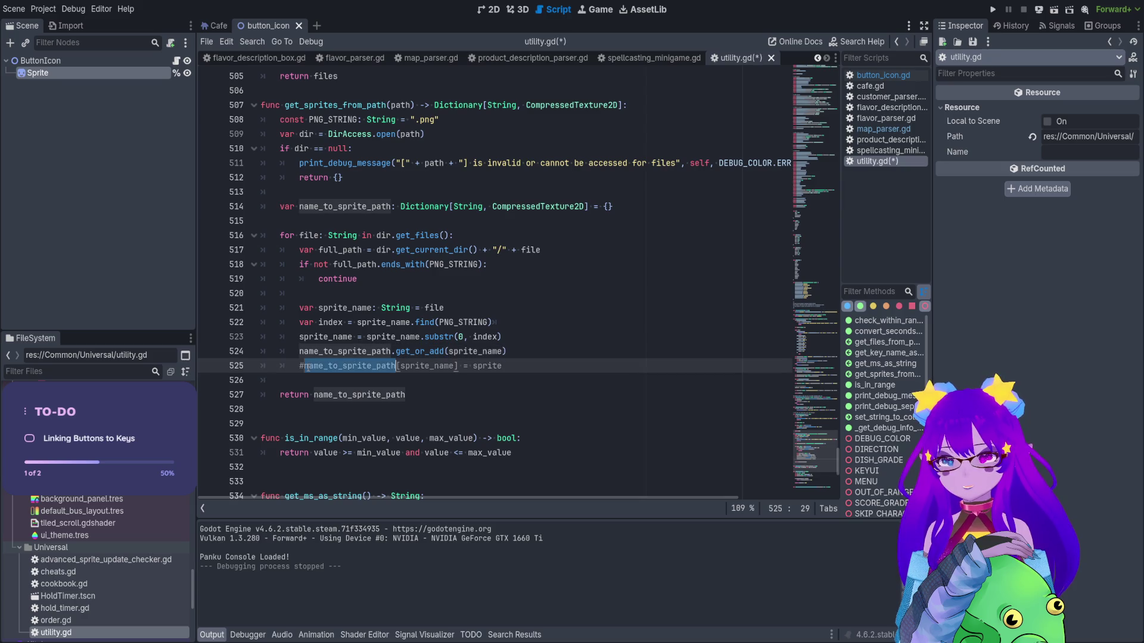
key("ctrl+k")
left_click(495, 322)
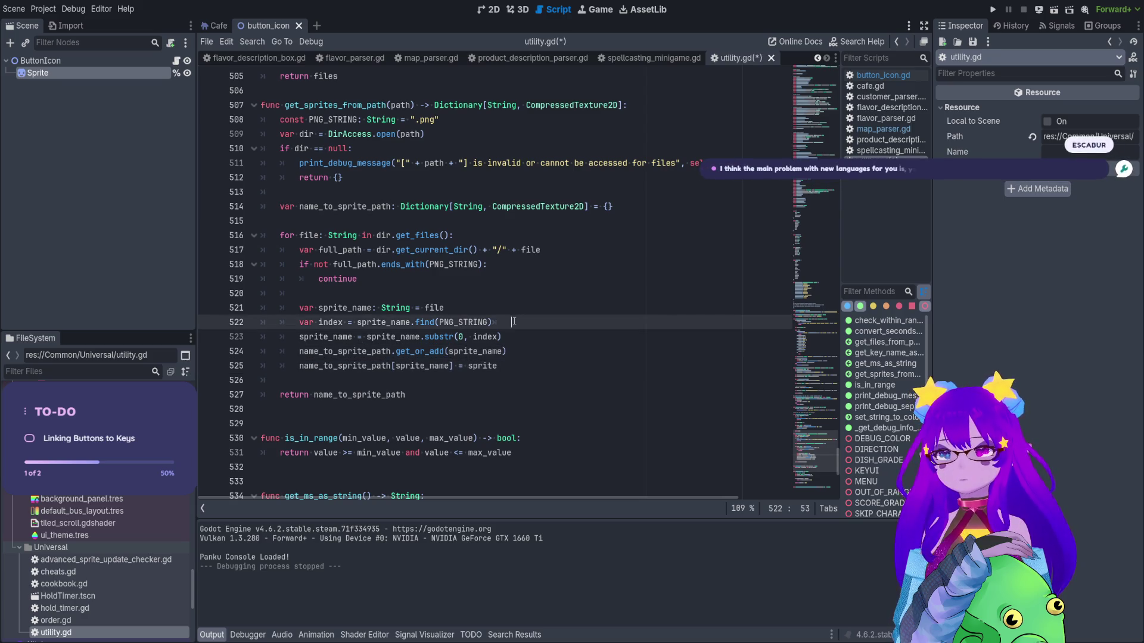
key("Return")
double_click(488, 380)
key("ctrl+v")
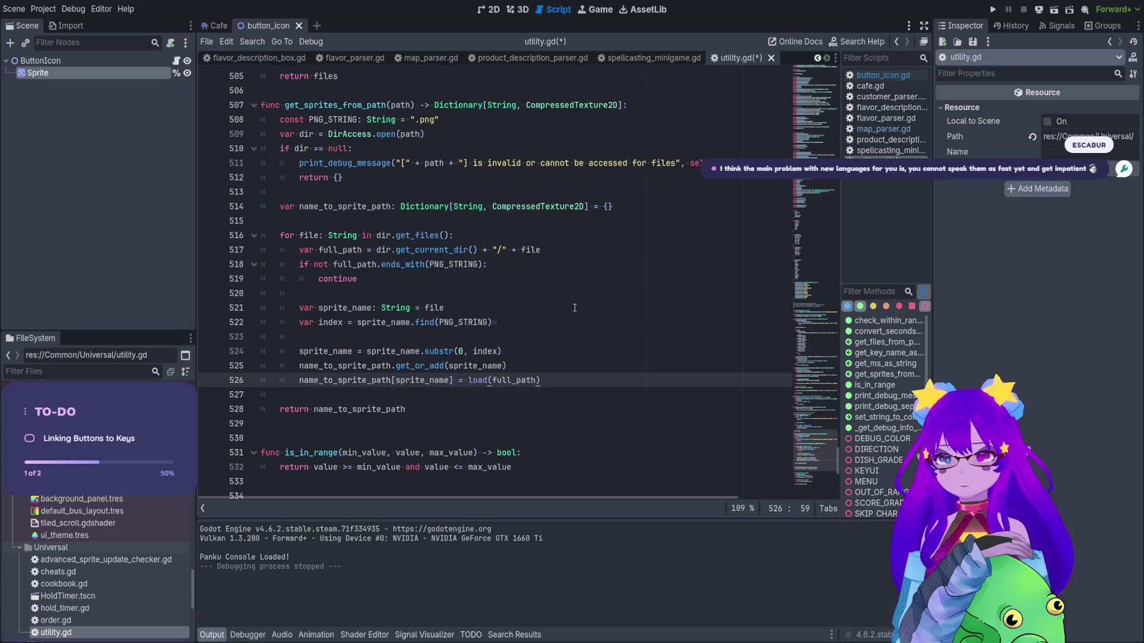
key("ctrl+s")
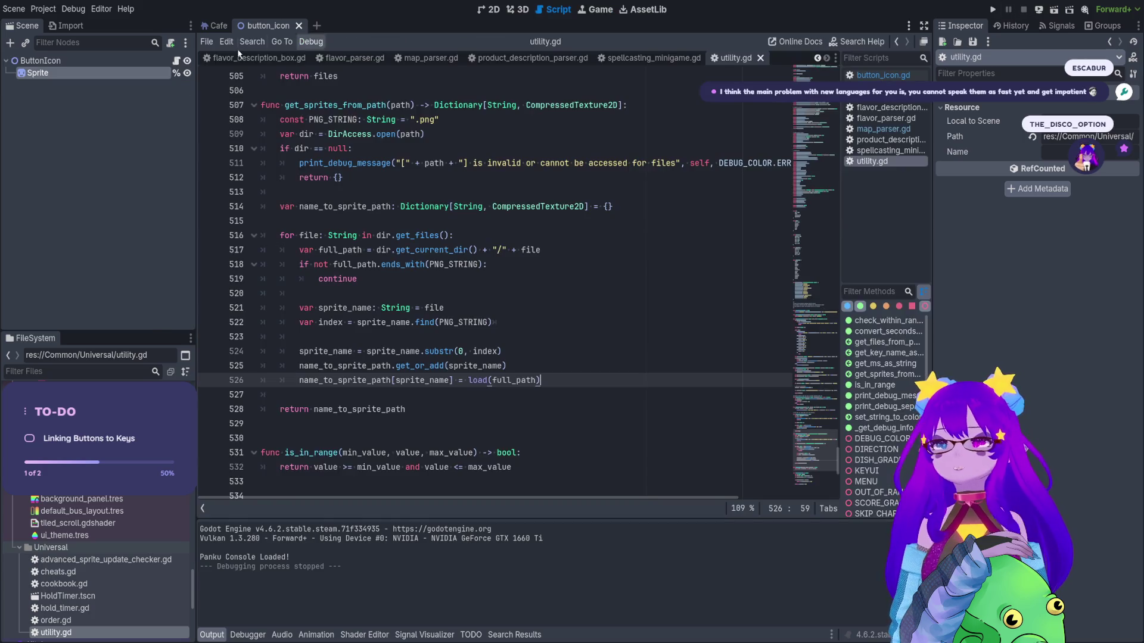
key("F8")
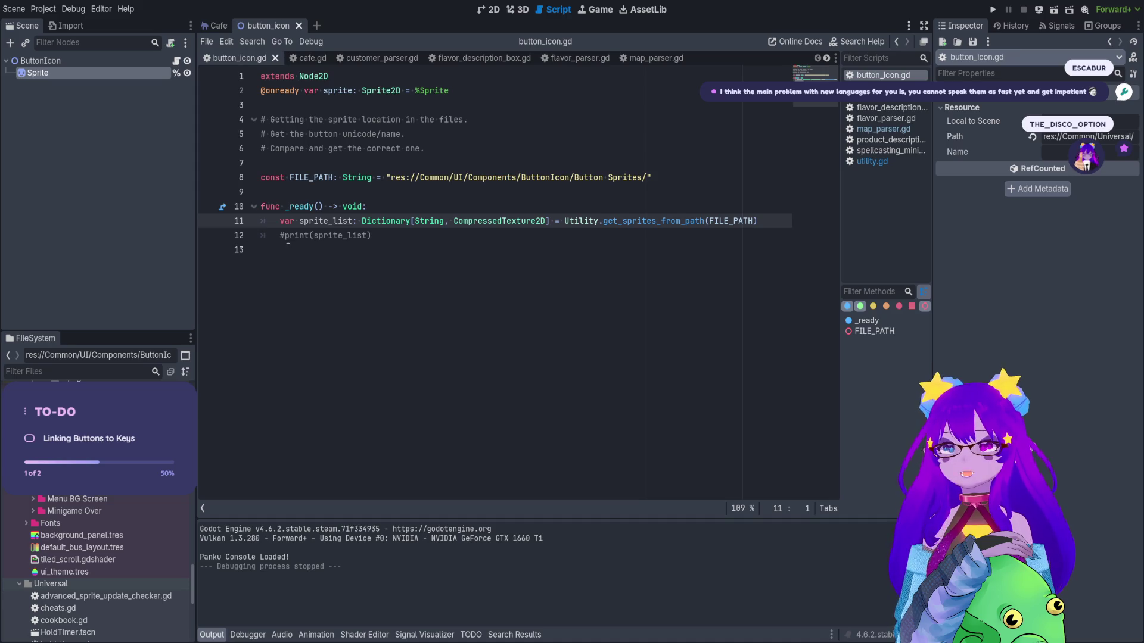
Uncomment print(sprite_list) in button_icon.gd, run the scene with F6, then stop it.
key("Down")
key("ctrl+k")
key("F6")
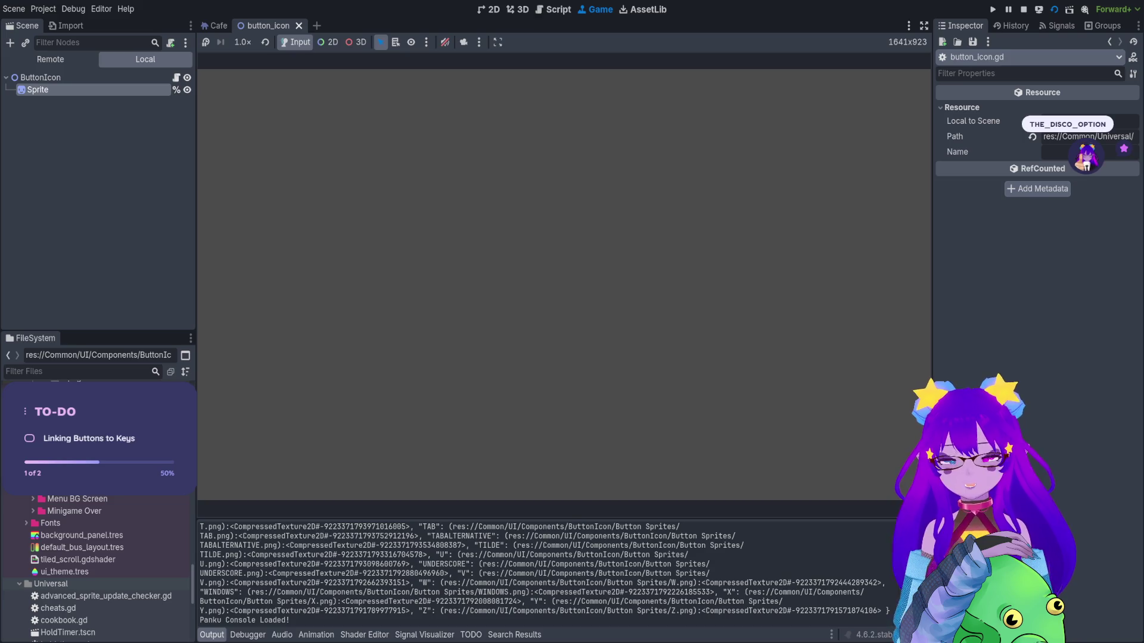
key("F8")
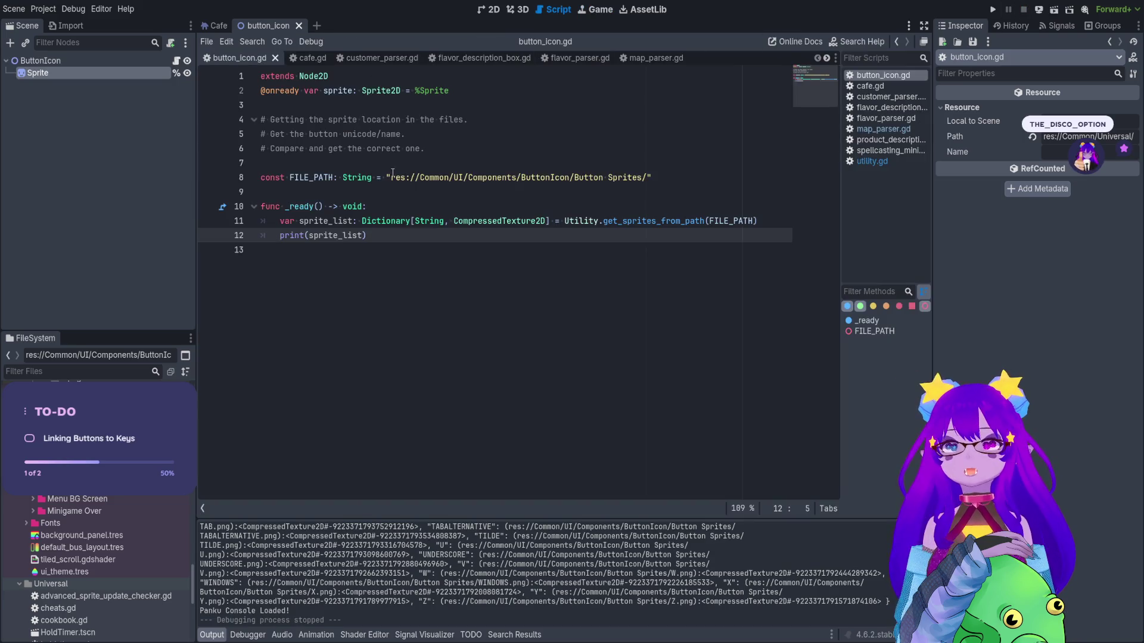
left_click(339, 221)
Give the Sprite node the T.png texture and move it to position 47, 30.
double_click(339, 221)
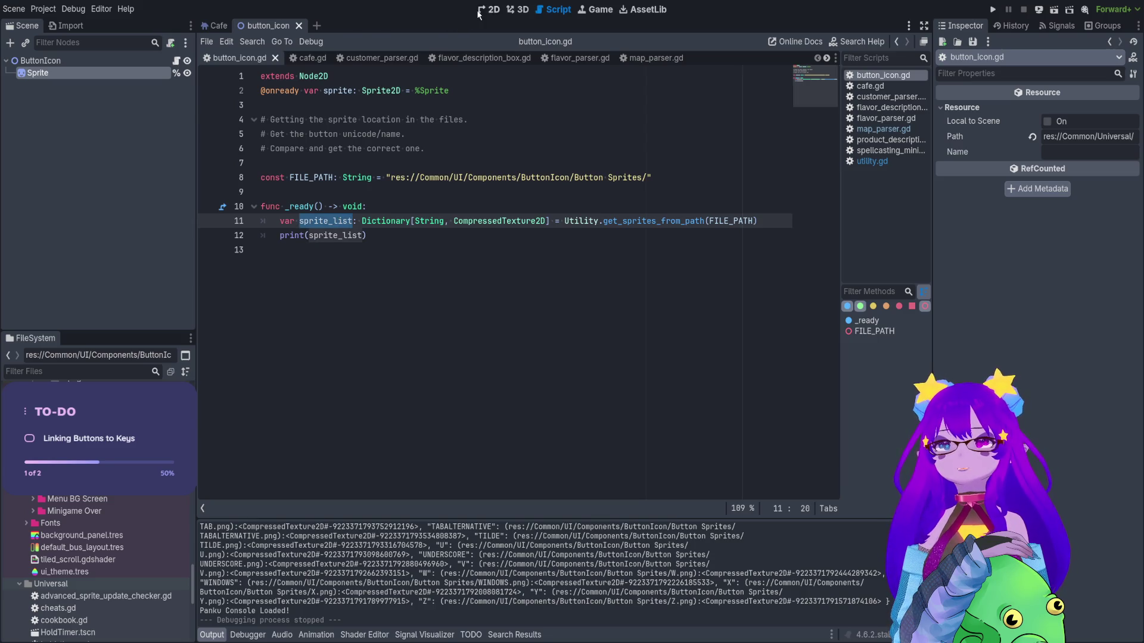
left_click(487, 10)
left_click(115, 78)
left_click_drag(536, 255, 366, 145)
mouse_move(395, 223)
left_mouse_down()
mouse_move(466, 273)
mouse_move(452, 268)
left_mouse_up()
left_click(68, 74)
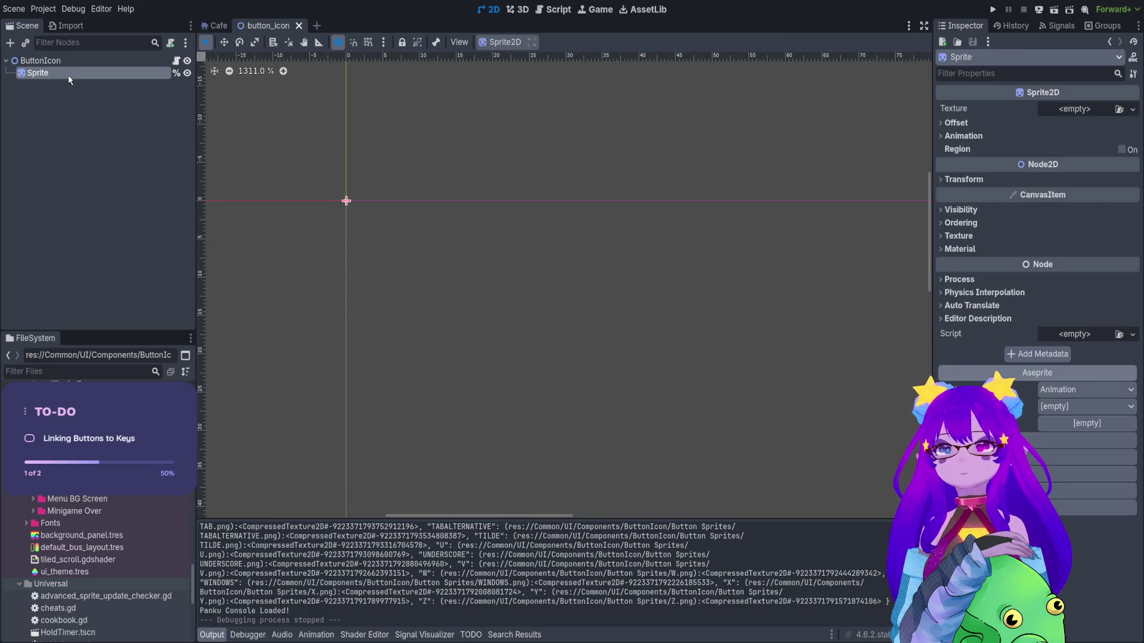
mouse_move(72, 455)
left_mouse_down()
mouse_move(655, 179)
mouse_move(1075, 110)
left_mouse_up()
mouse_move(304, 176)
left_mouse_down()
mouse_move(493, 322)
mouse_move(667, 410)
left_mouse_up()
Save the button_icon scene, test-run the scene and the whole project, then stop the game.
key("ctrl+s")
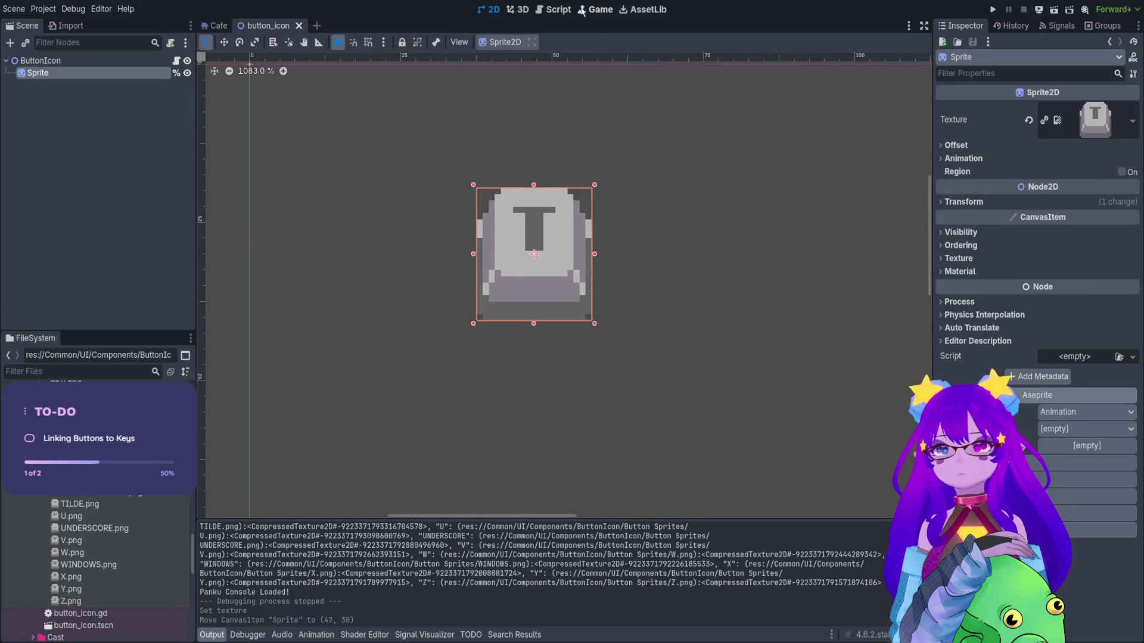
left_click(1053, 10)
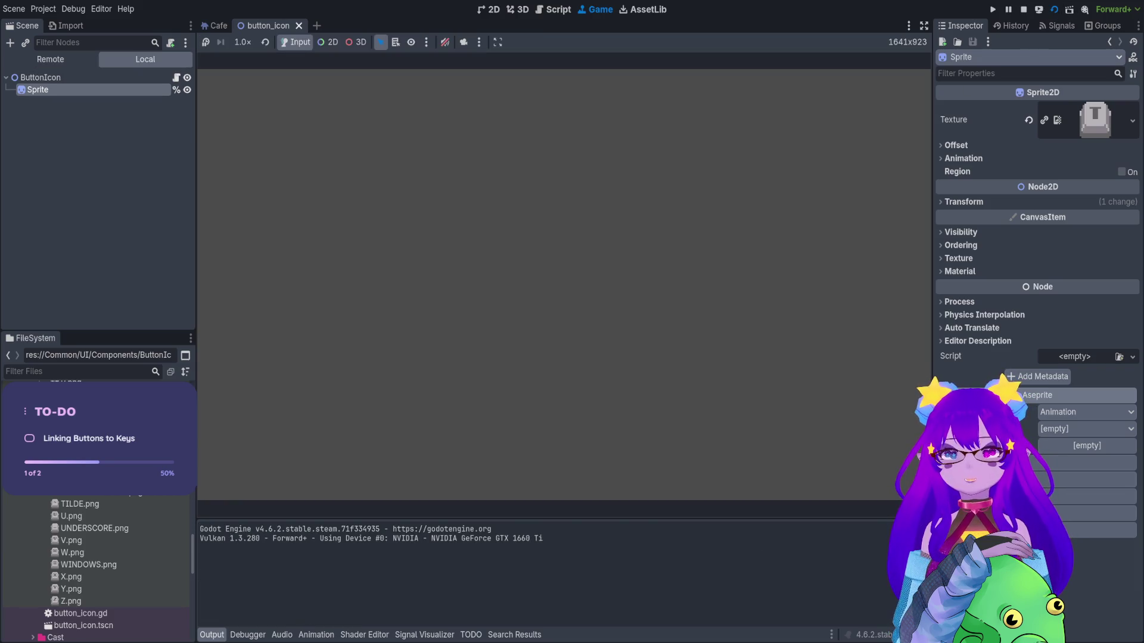
key("F5")
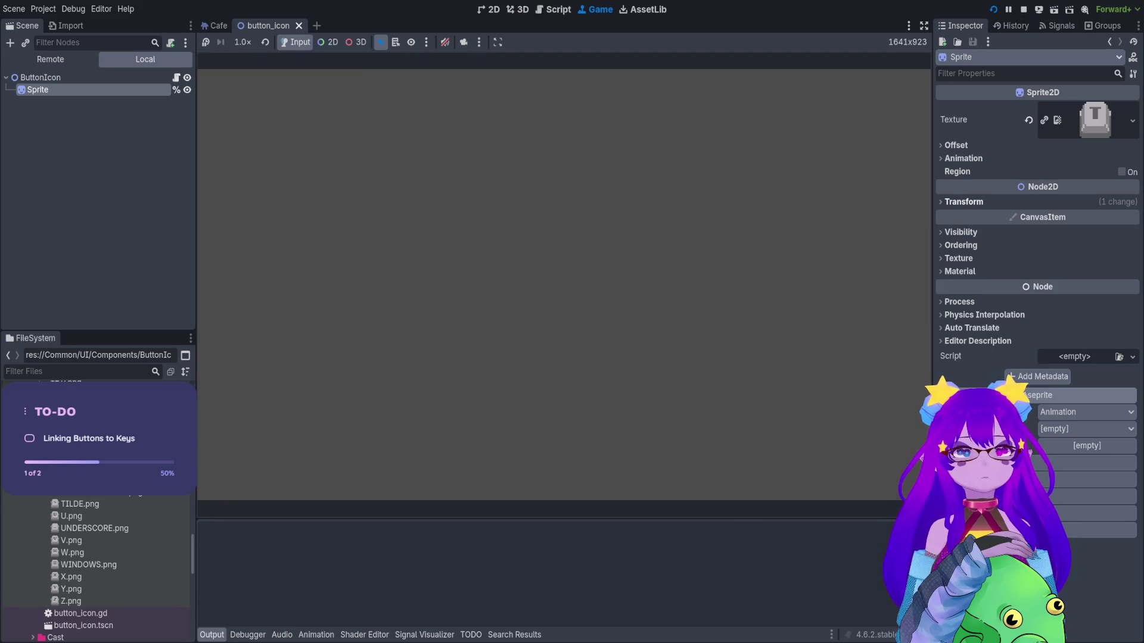
left_click(1024, 10)
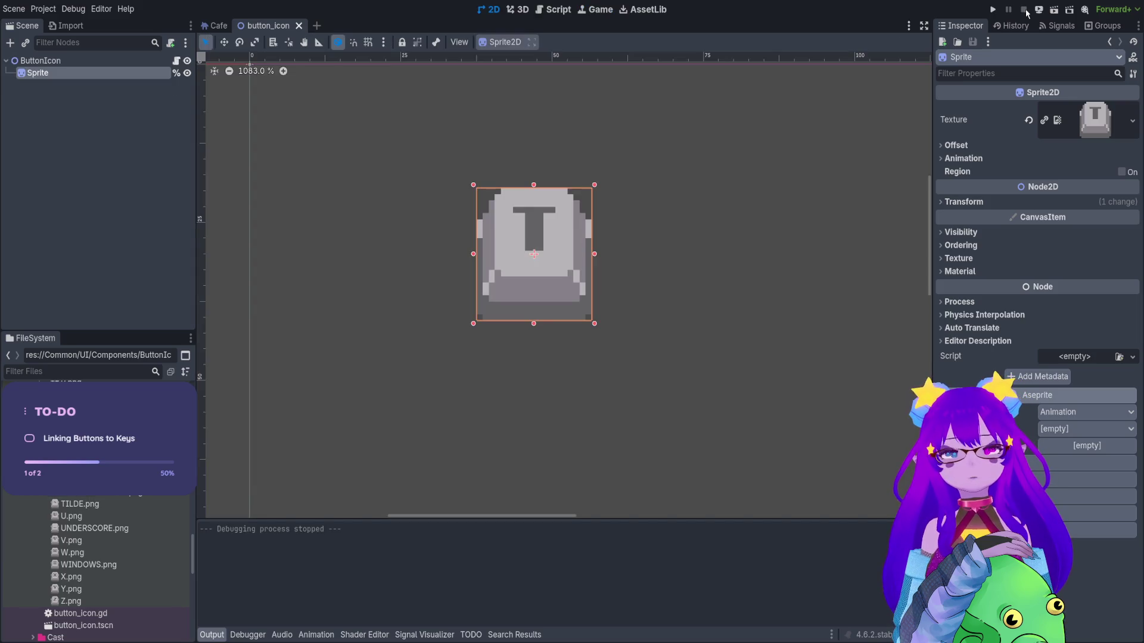
Scale the T key sprite up to 9.22 and place it at 473, 305.
left_click(963, 202)
scroll(594, 340, "down", 14)
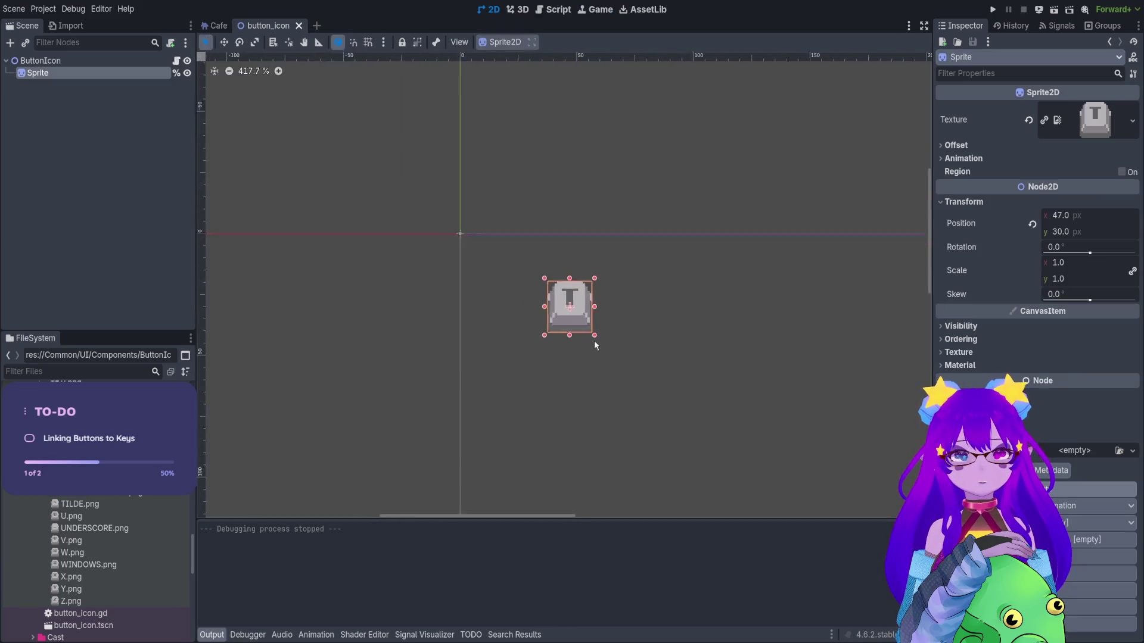
left_click_drag(666, 346, 423, 145)
left_click_drag(1071, 271, 1134, 270)
mouse_move(417, 176)
left_mouse_down()
mouse_move(525, 269)
mouse_move(527, 249)
left_mouse_up()
Test-run the scene with F6, stop it, and reopen the ButtonIcon script at the print line's end.
key("F6")
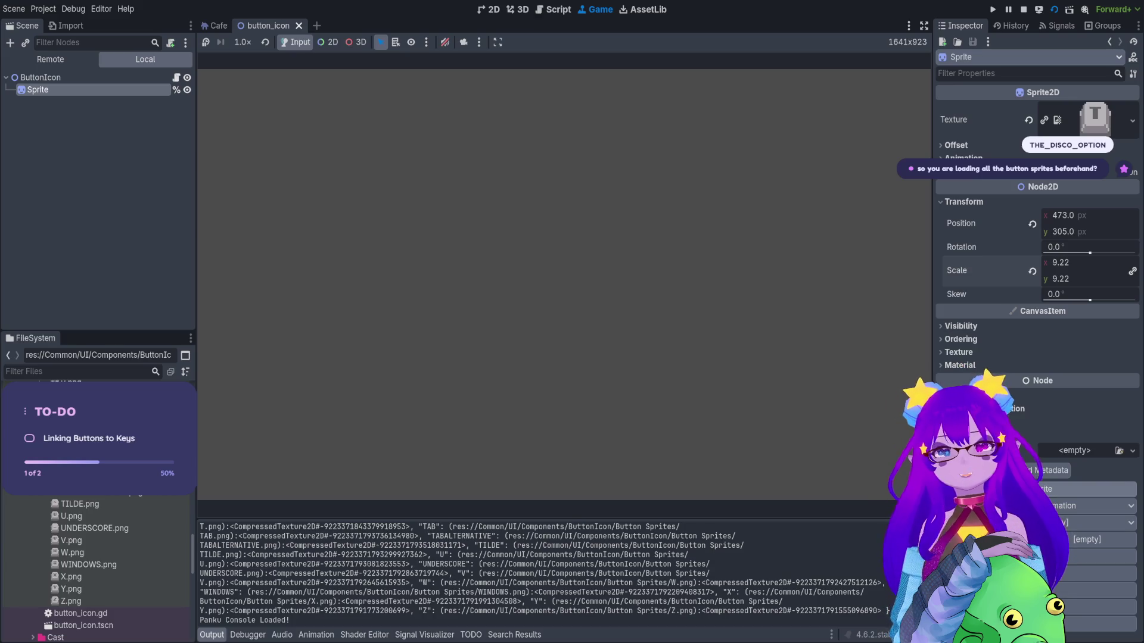
left_click(1023, 9)
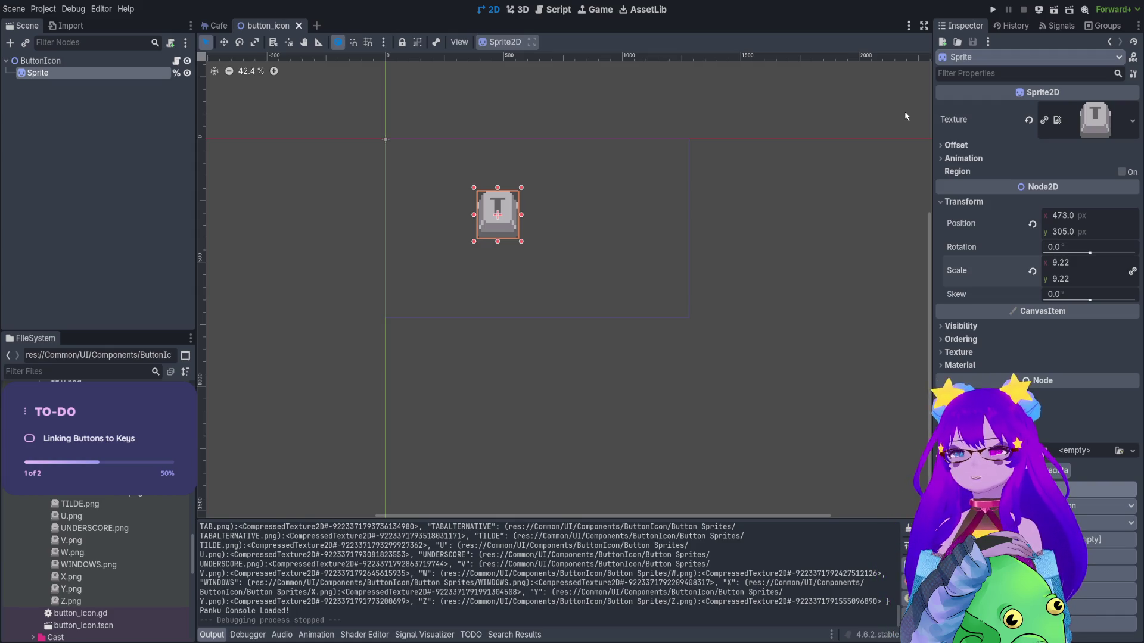
scroll(477, 206, "up", 3)
scroll(569, 181, "down", 1)
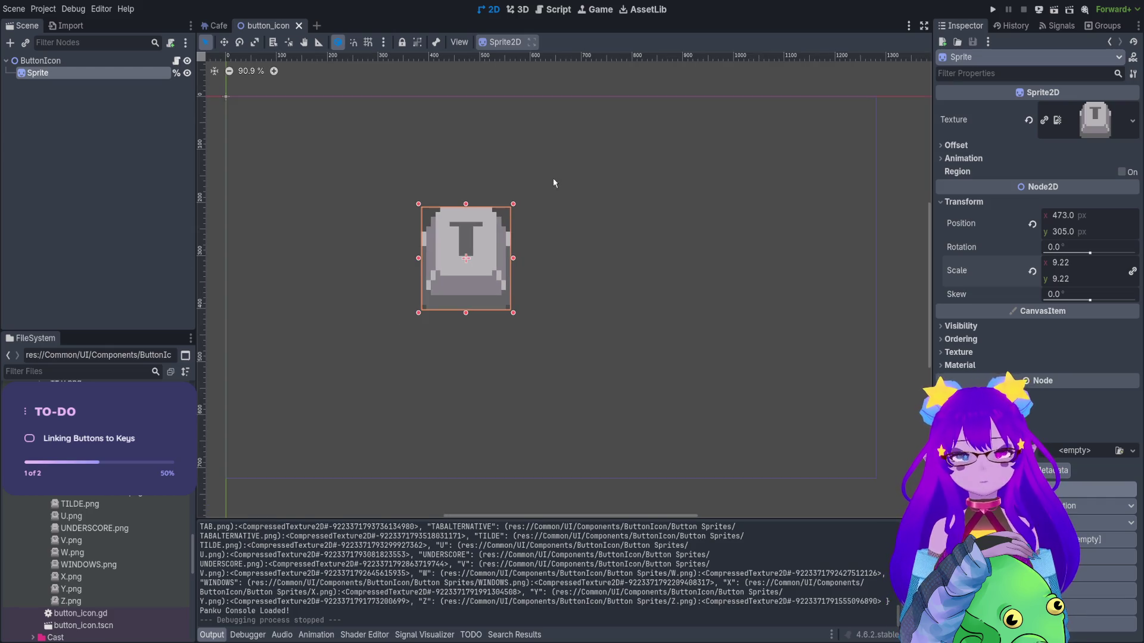
scroll(95, 560, "up", 10)
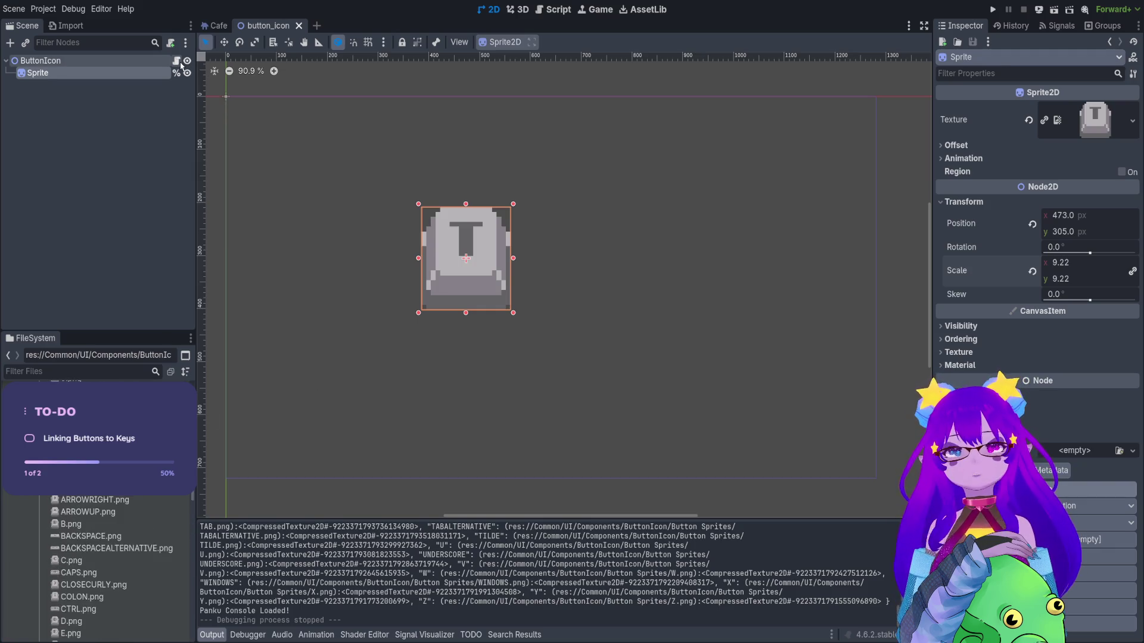
left_click(178, 61)
key("Down")
key("End")
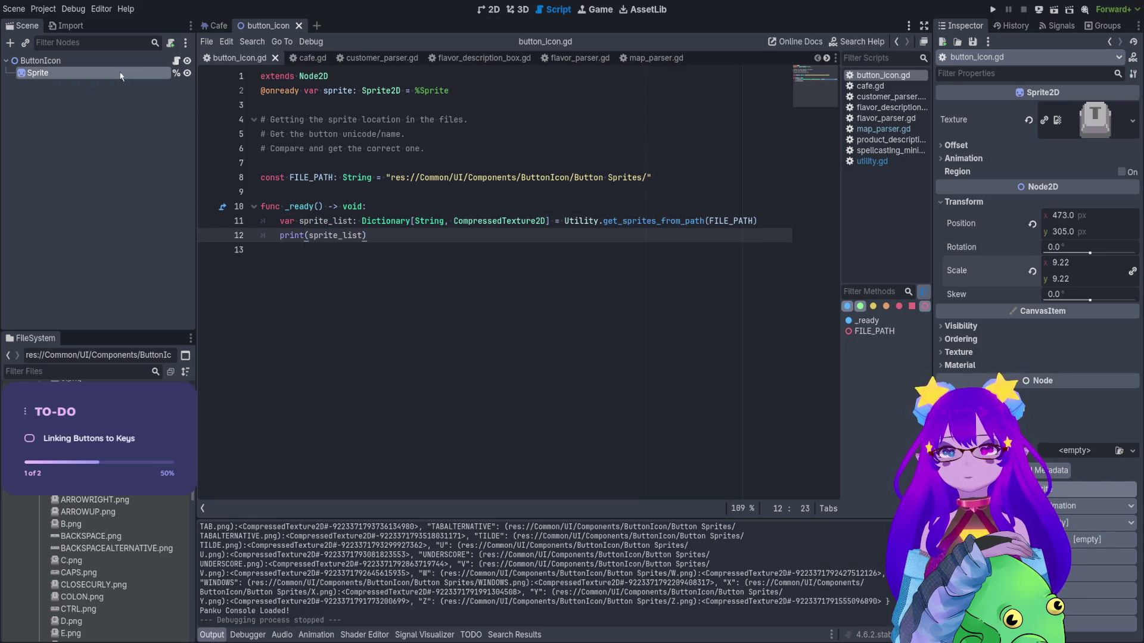
Try dropping a %Sprite reference into button_icon.gd, undo it, and save the script.
left_click(133, 82)
mouse_move(131, 78)
left_mouse_down()
mouse_move(298, 156)
mouse_move(277, 189)
mouse_move(331, 189)
left_mouse_up()
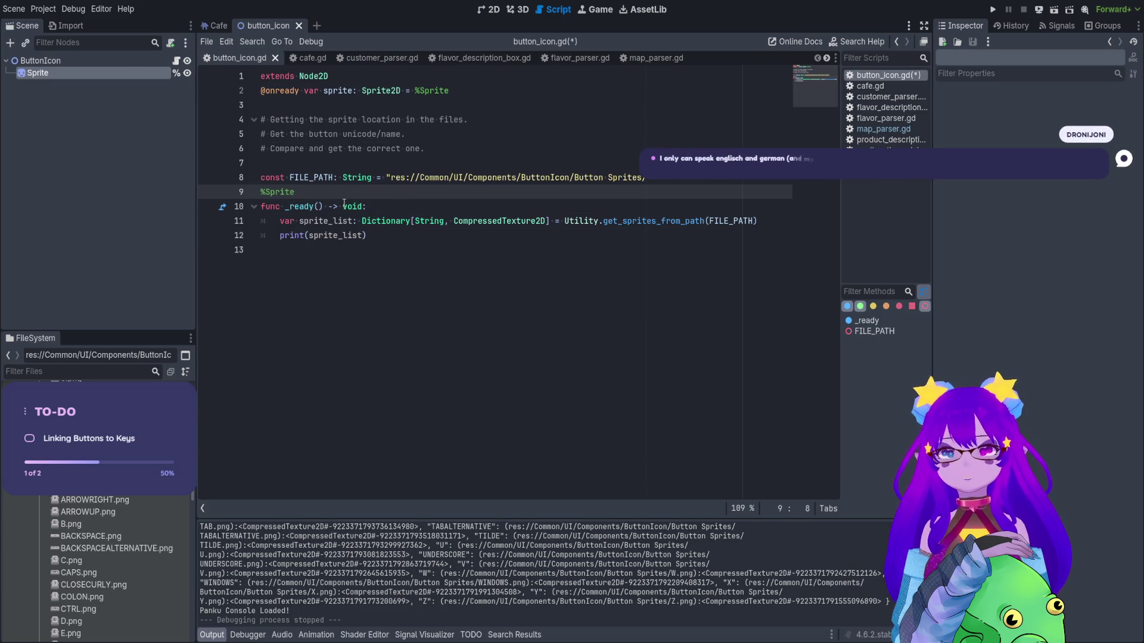
key("ctrl+z")
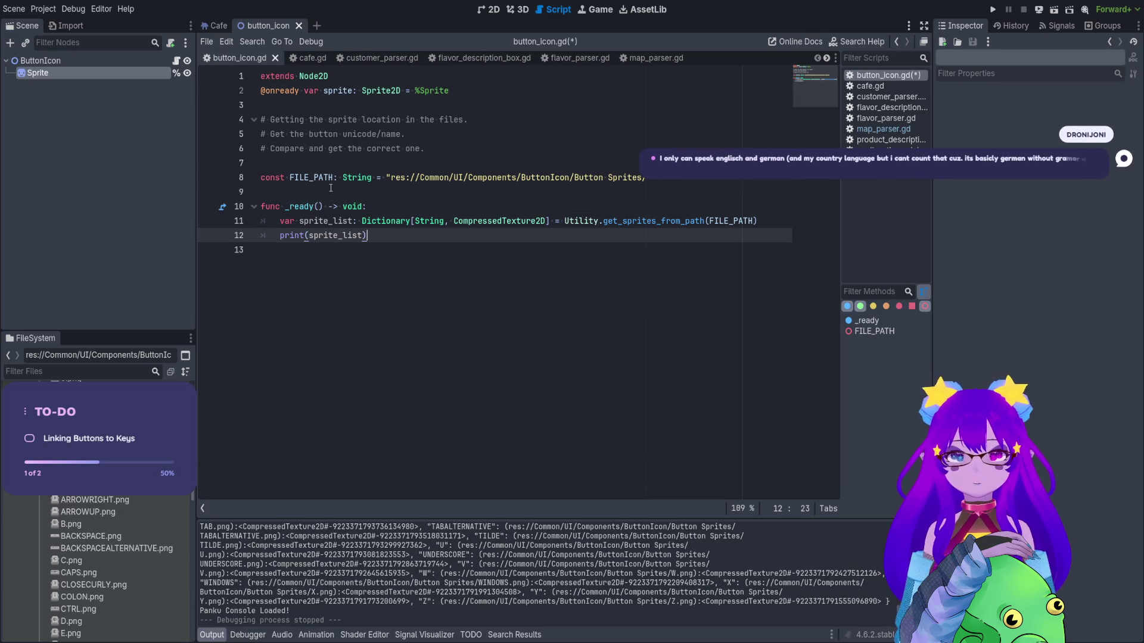
key("ctrl+s")
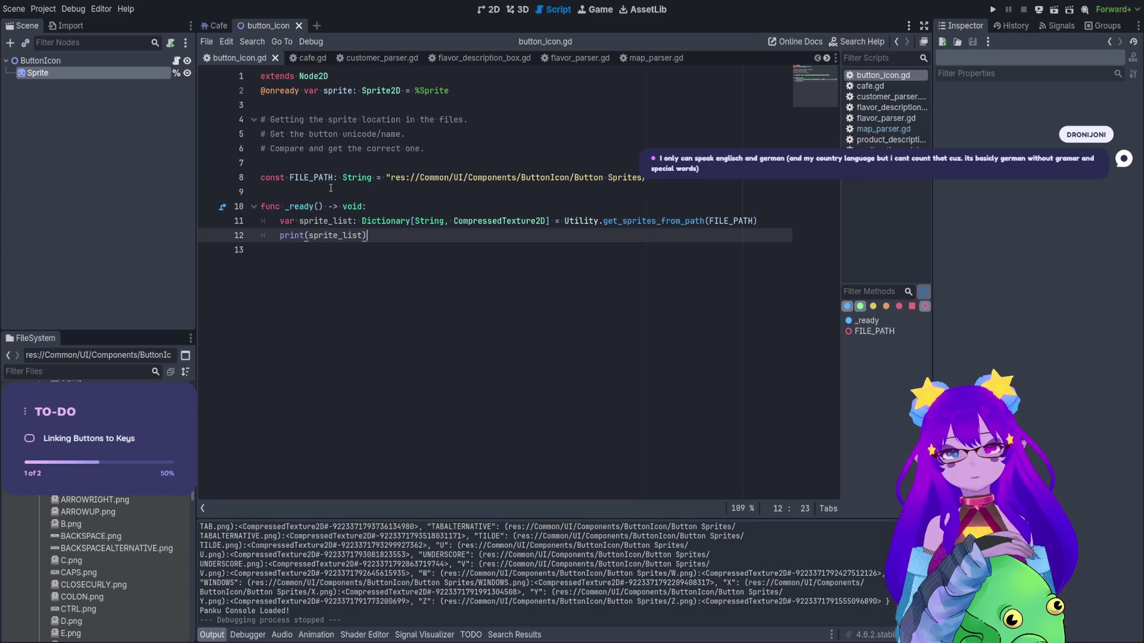
key("Return")
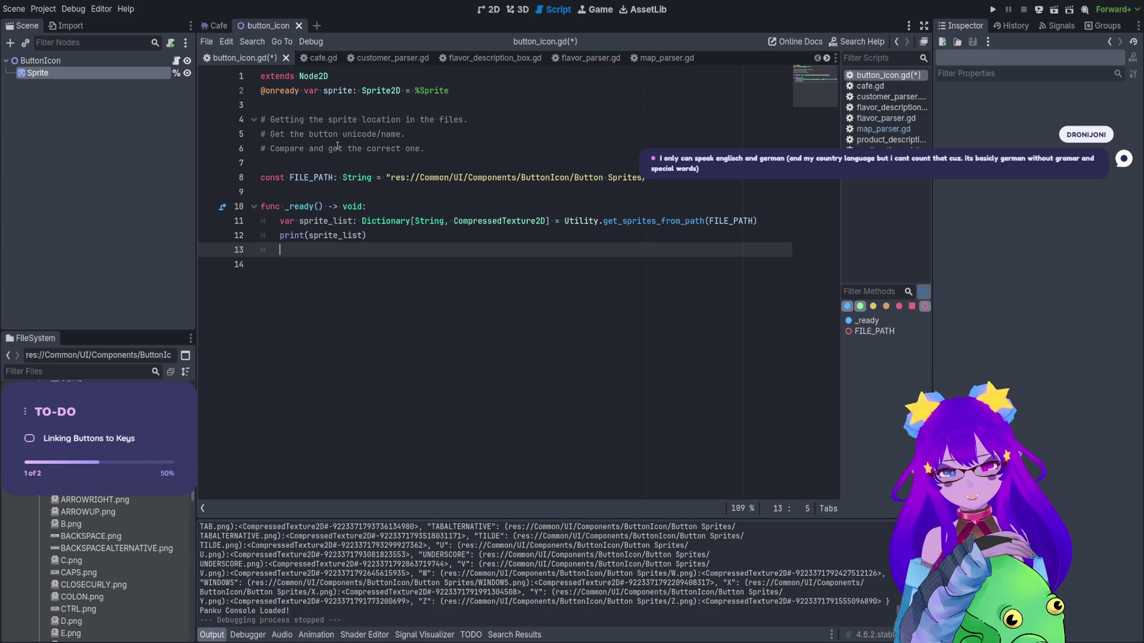
left_click(301, 191)
key("Return")
key("Up")
left_click(118, 85)
mouse_move(114, 73)
left_mouse_down()
mouse_move(203, 108)
mouse_move(310, 208)
mouse_move(326, 201)
left_mouse_up()
Replace print(sprite_list) with sprite.texture = sprite_list["A"] in _ready.
left_click_drag(366, 249, 278, 250)
type("sprite.tex")
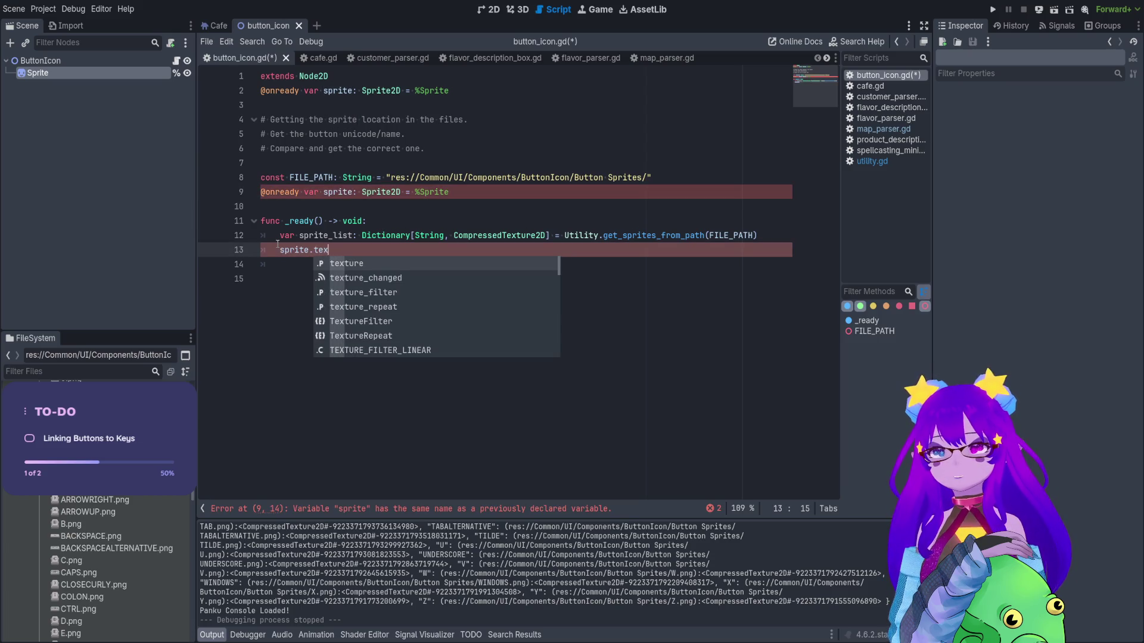
key("Return")
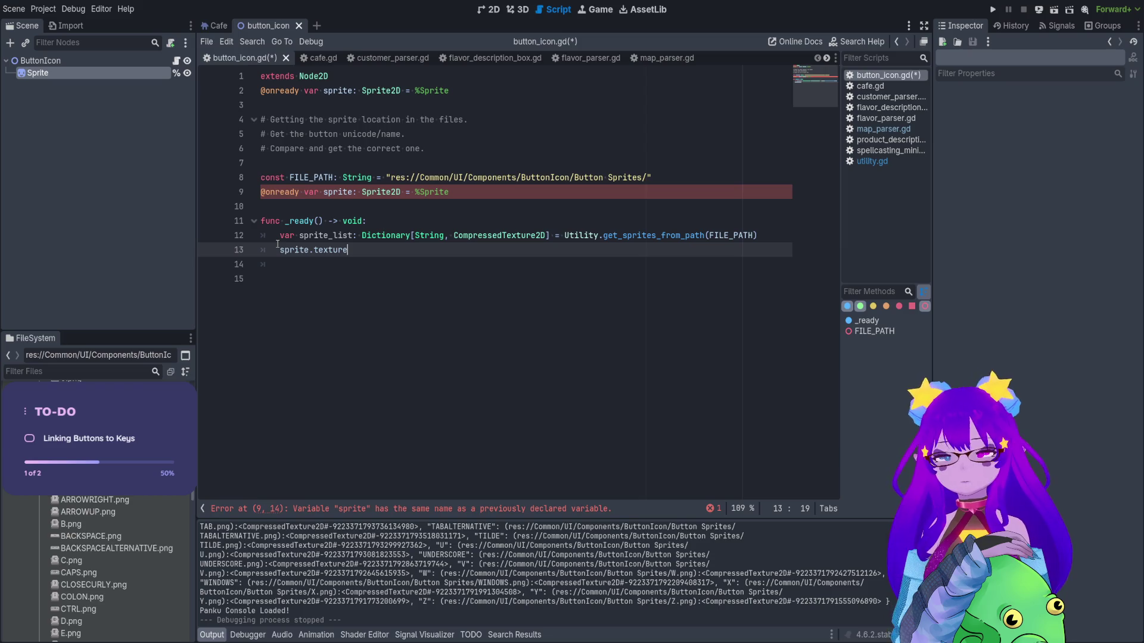
type(" = sprite")
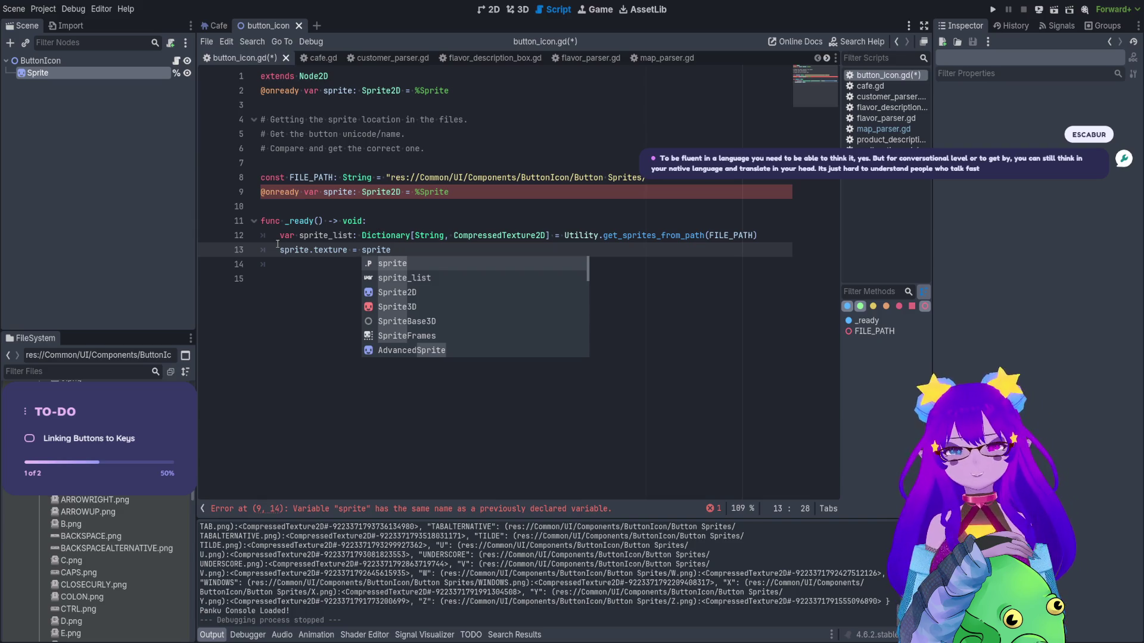
type("[")
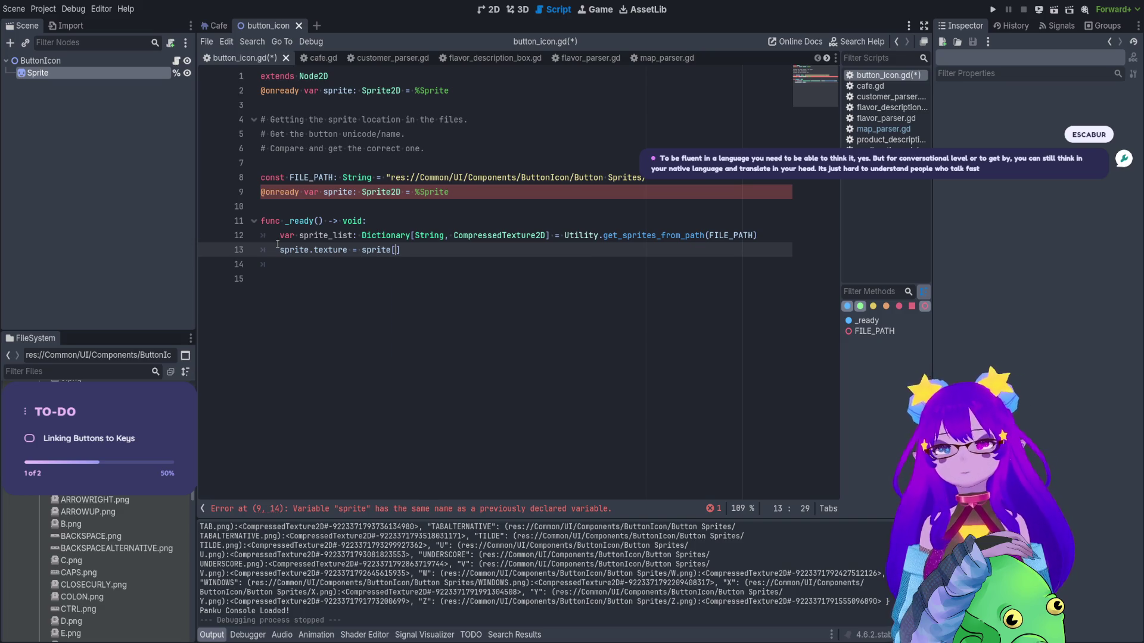
left_click(391, 250)
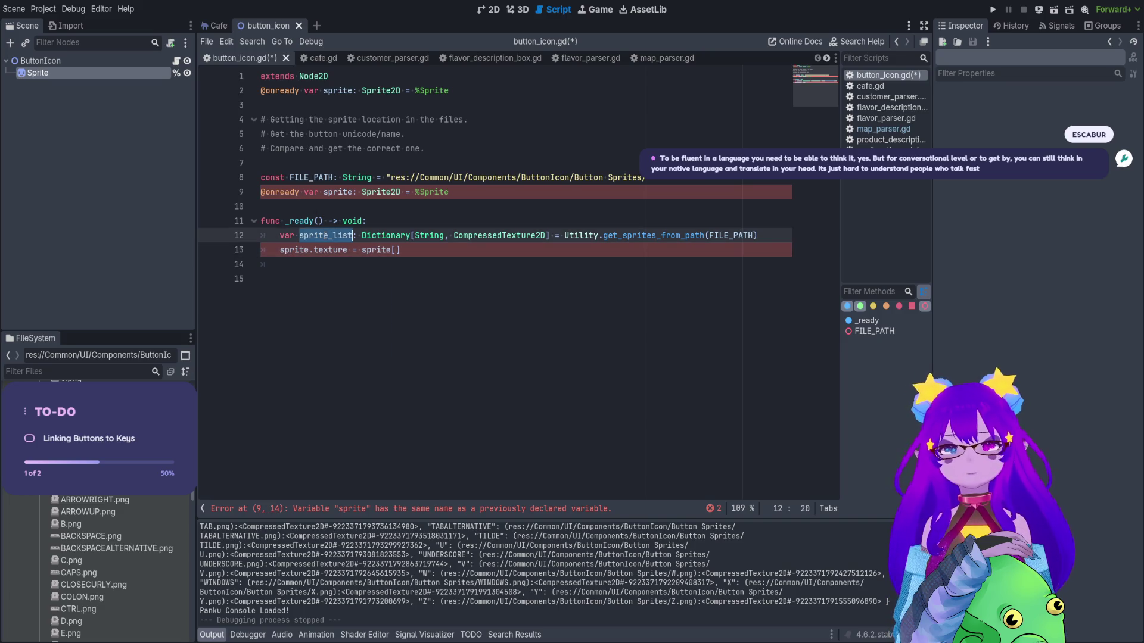
type("_list")
key("Right")
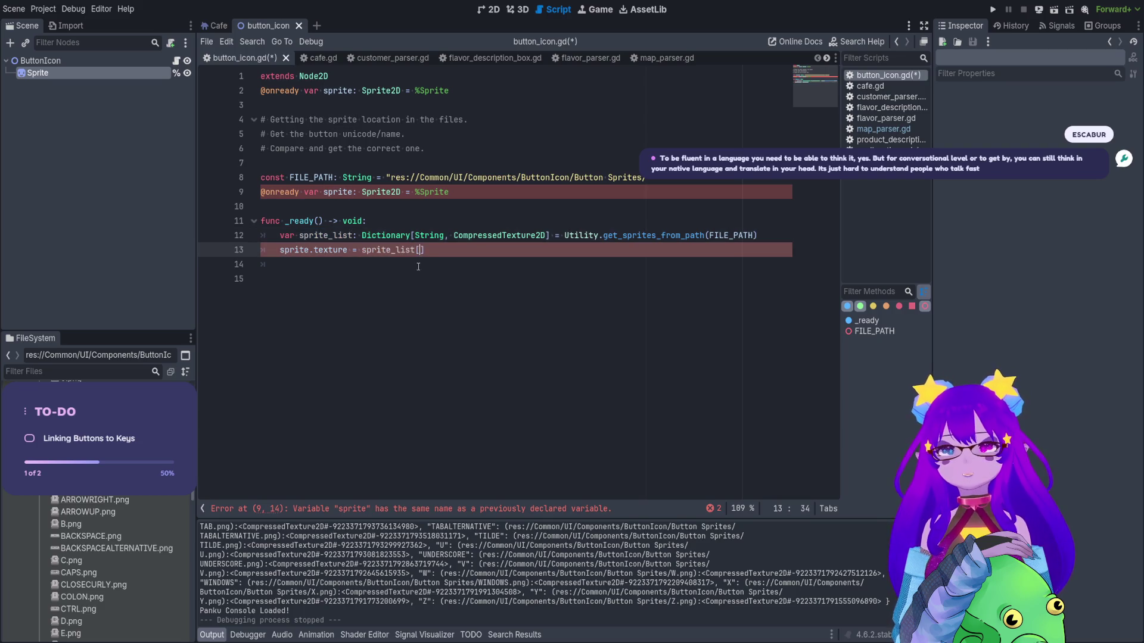
type("\"")
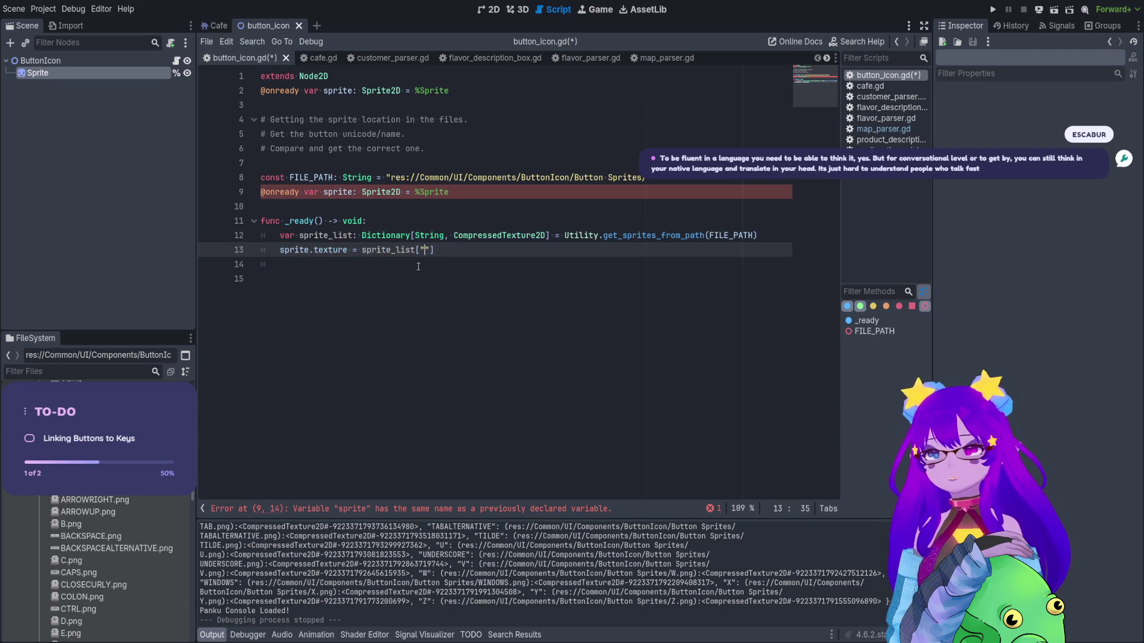
type("A")
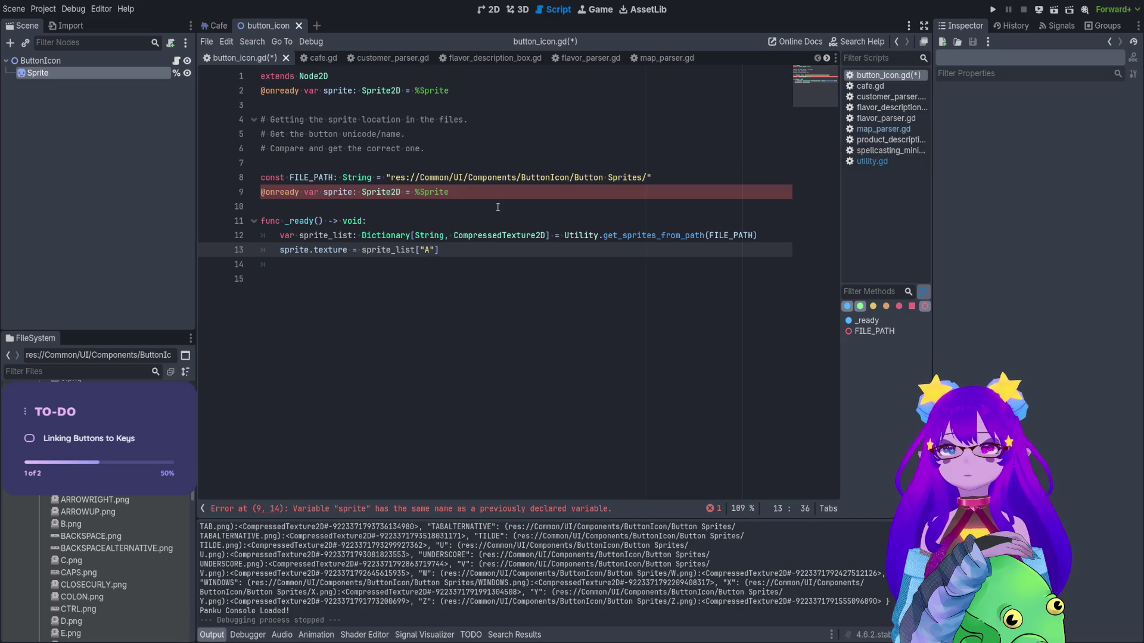
Add a blank line after FILE_PATH, delete the duplicate sprite declaration, and save.
left_click(497, 207)
left_click(675, 178)
key("Return")
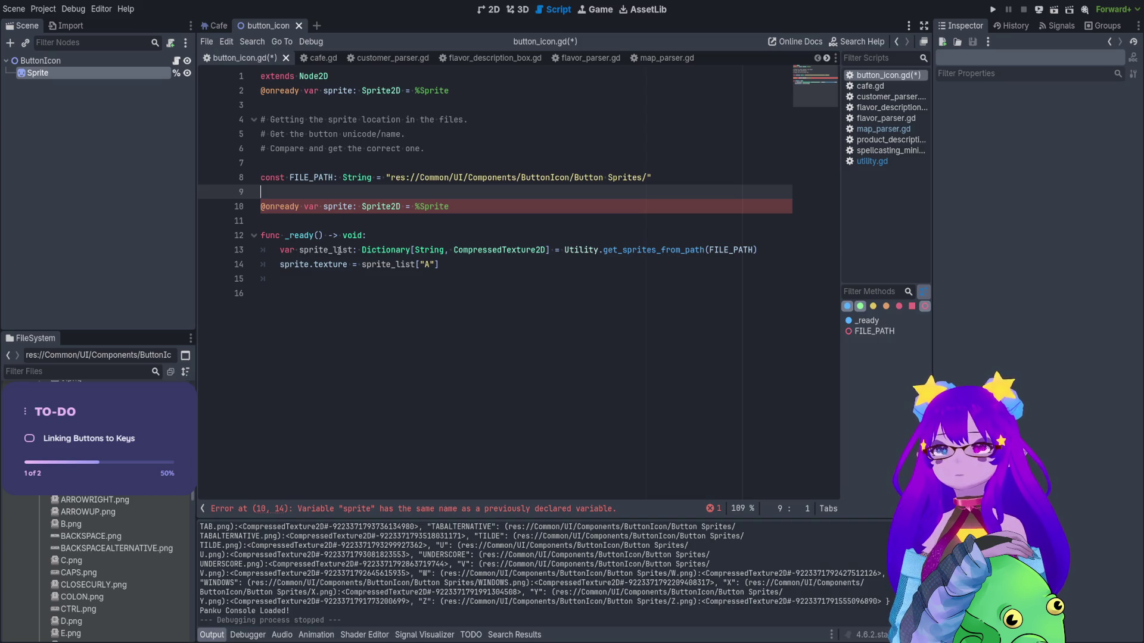
left_click(305, 264)
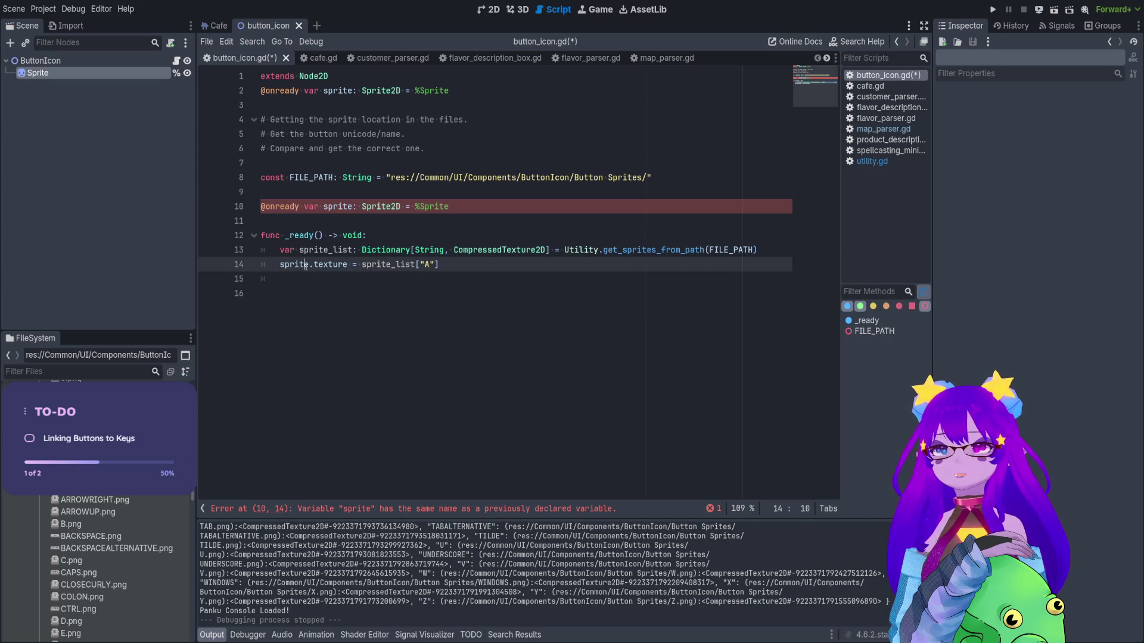
left_click(447, 209)
key("shift+Up")
key("BackSpace")
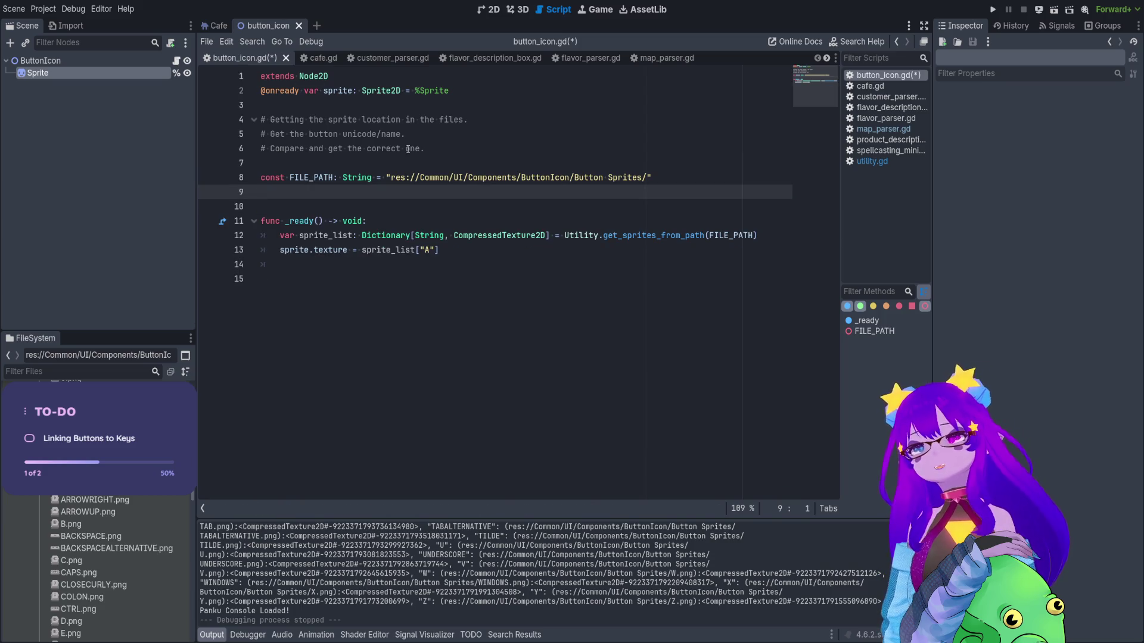
key("ctrl+s")
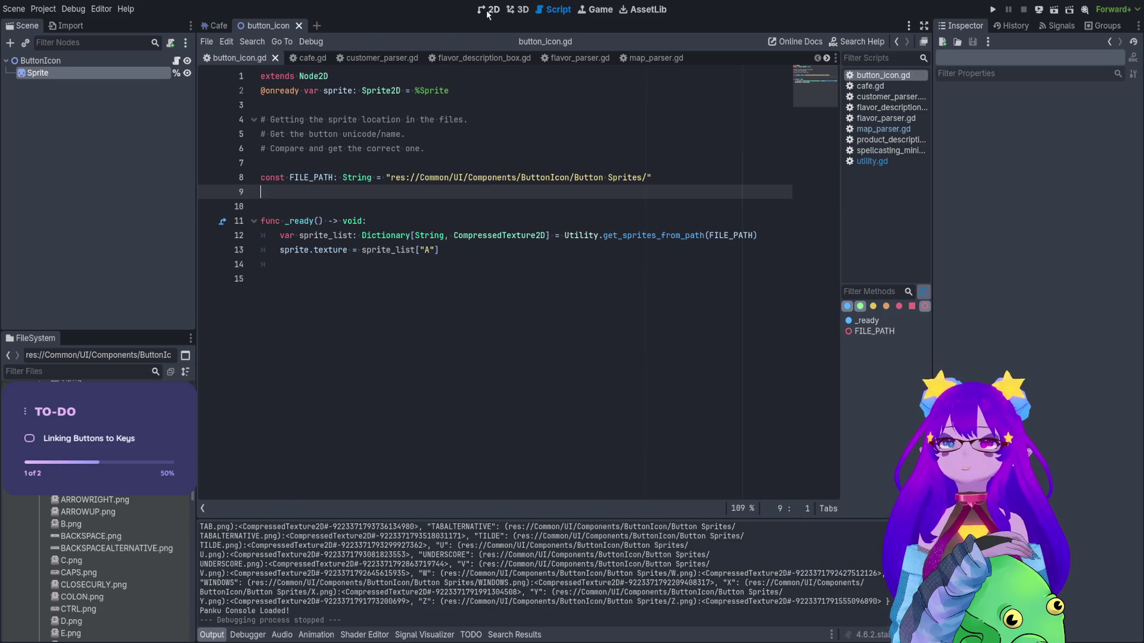
Run the button_icon scene to confirm the A key sprite shows, then stop and reopen ButtonIcon's script.
left_click(488, 13)
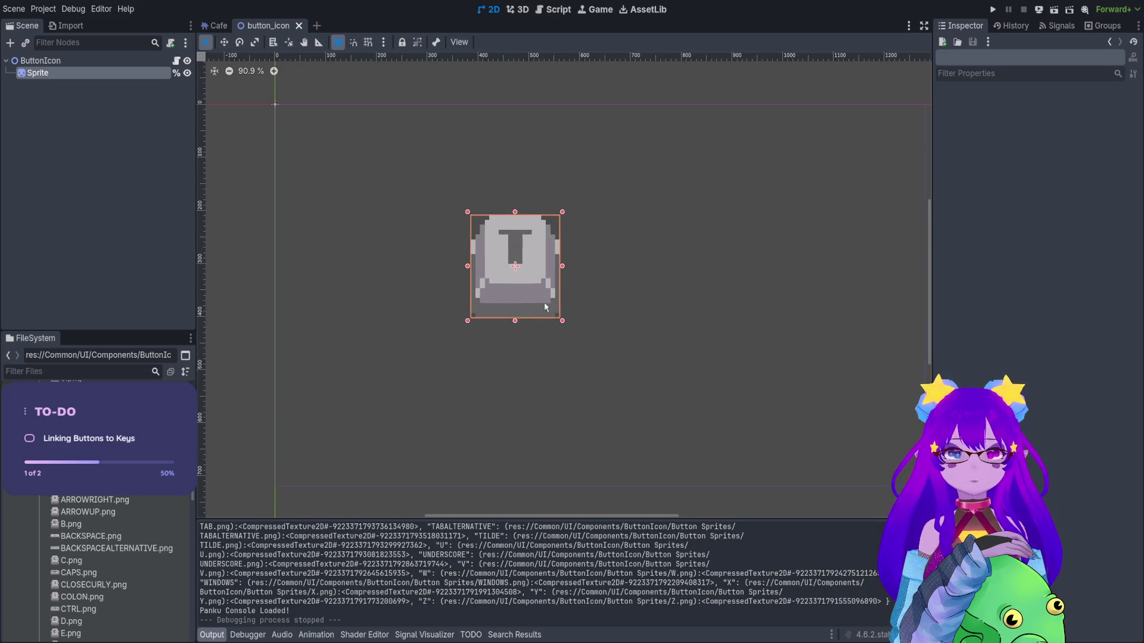
left_click(1053, 10)
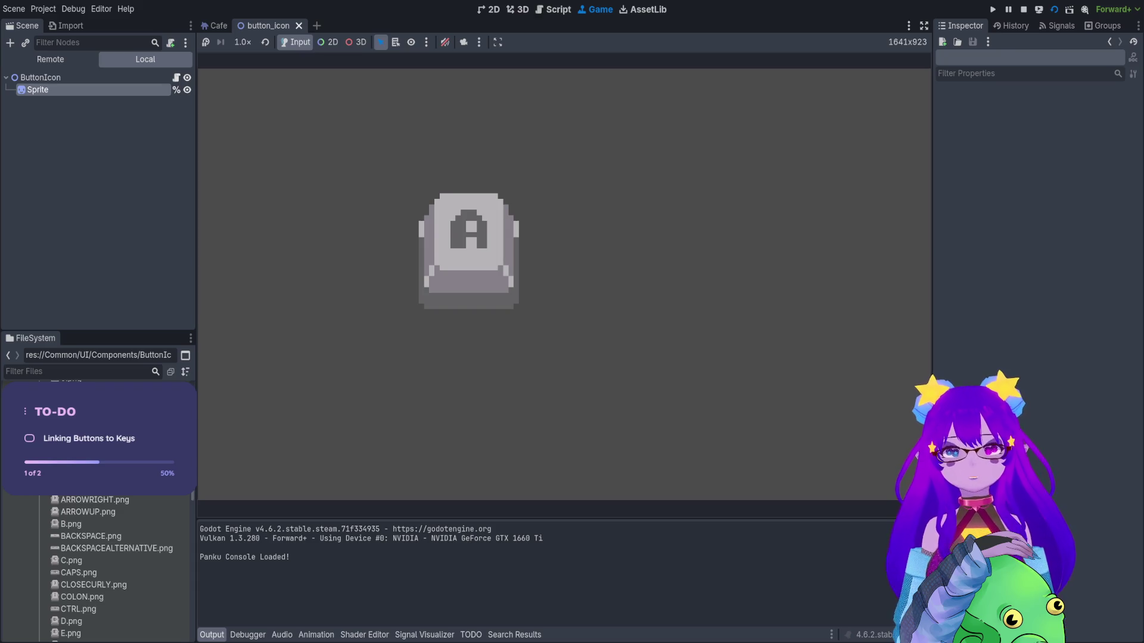
left_click(1023, 9)
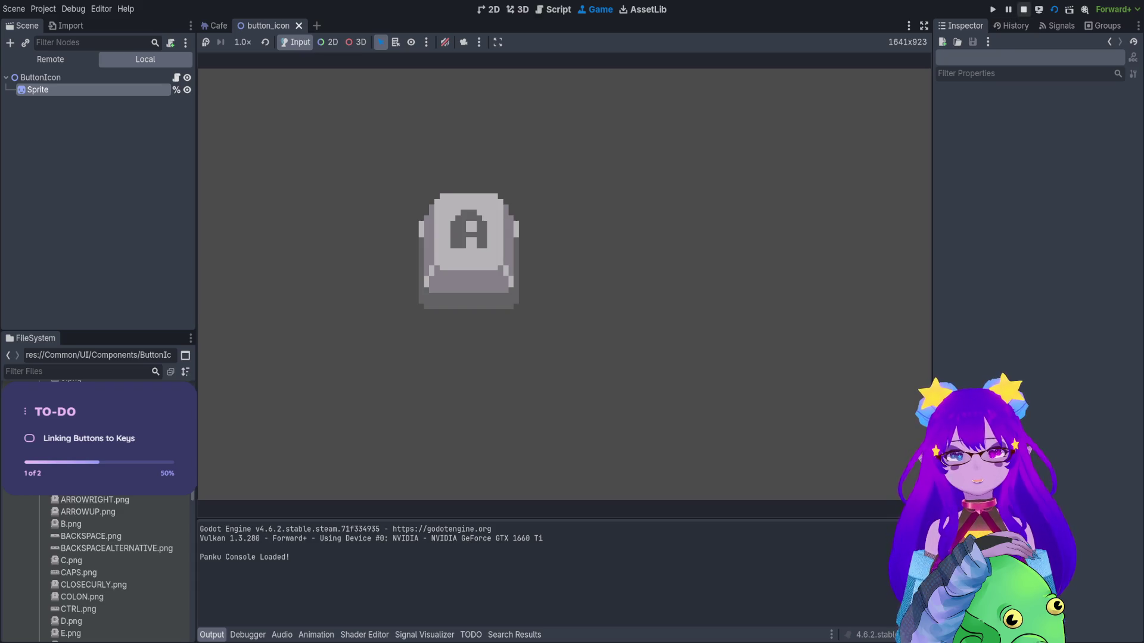
left_click_drag(479, 135, 480, 143)
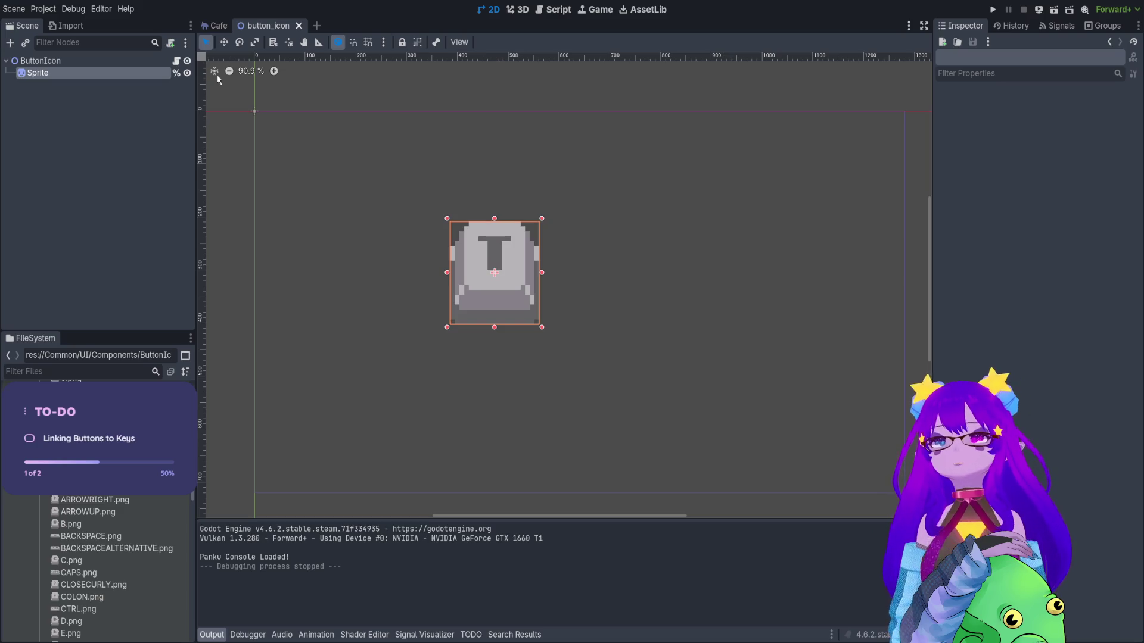
left_click(146, 60)
left_click(175, 60)
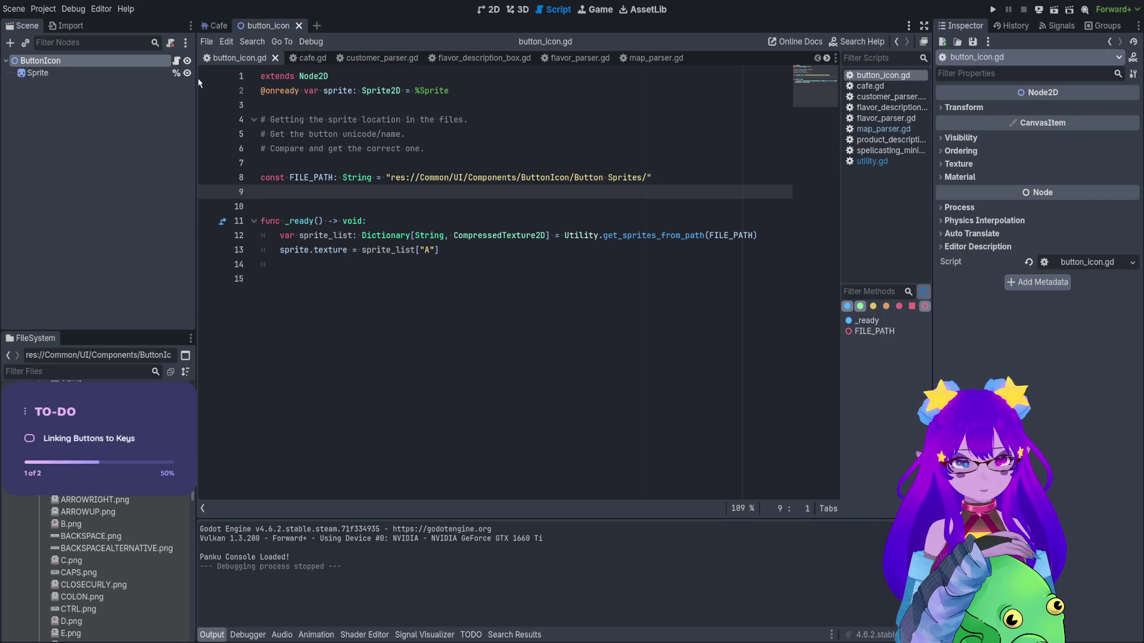
Collapse the Button Sprites folder in the FileSystem dock.
scroll(36, 500, "up", 3)
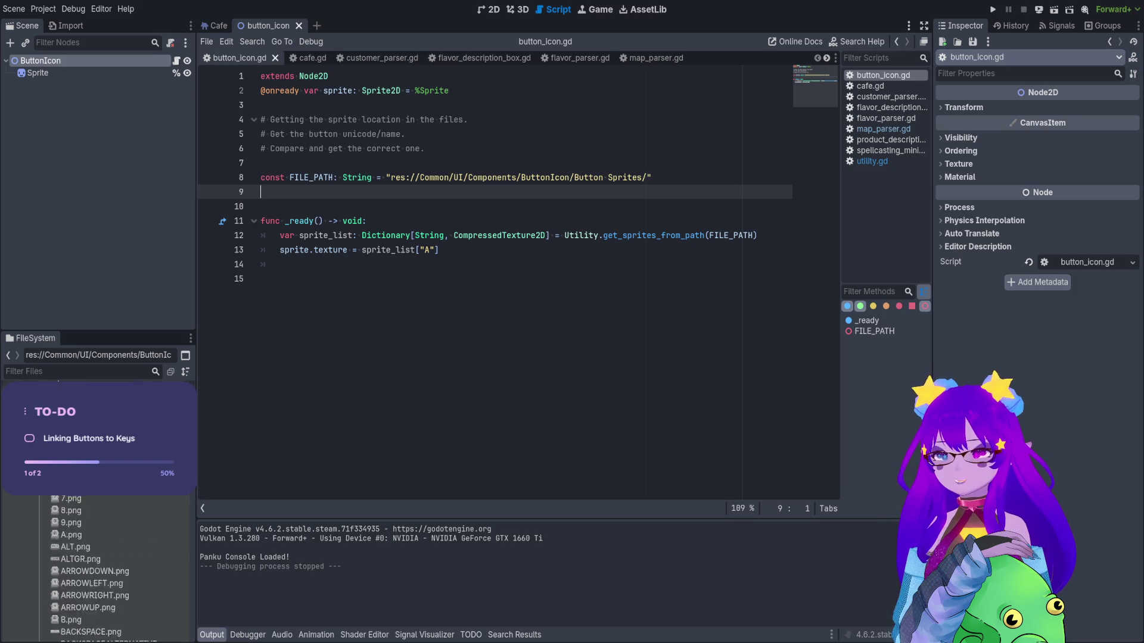
left_click(36, 497)
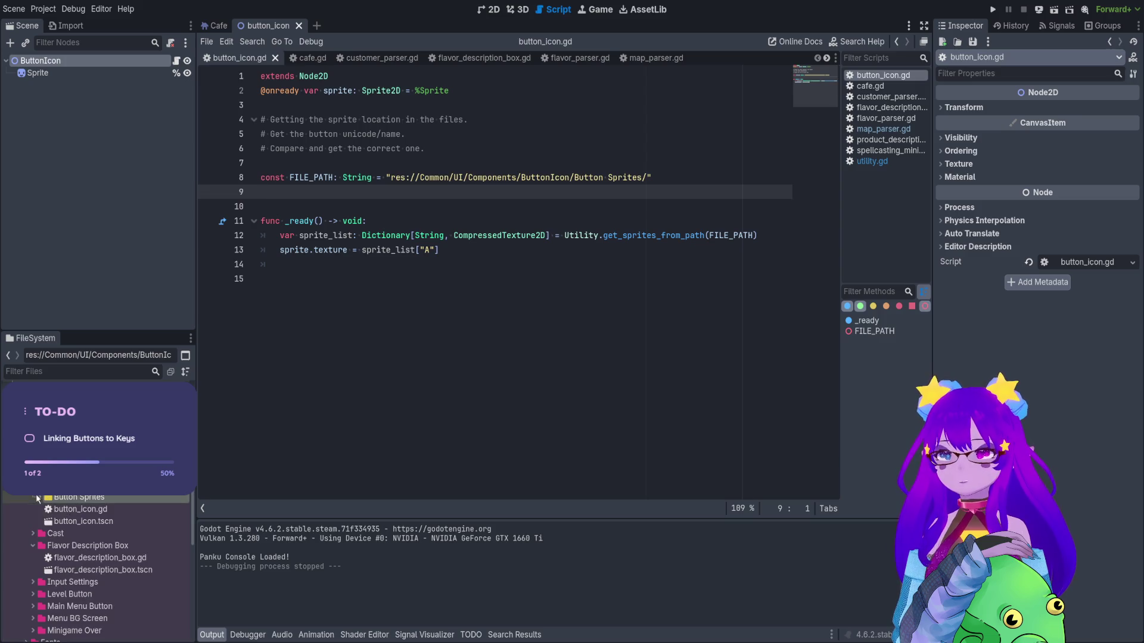
scroll(106, 521, "down", 5)
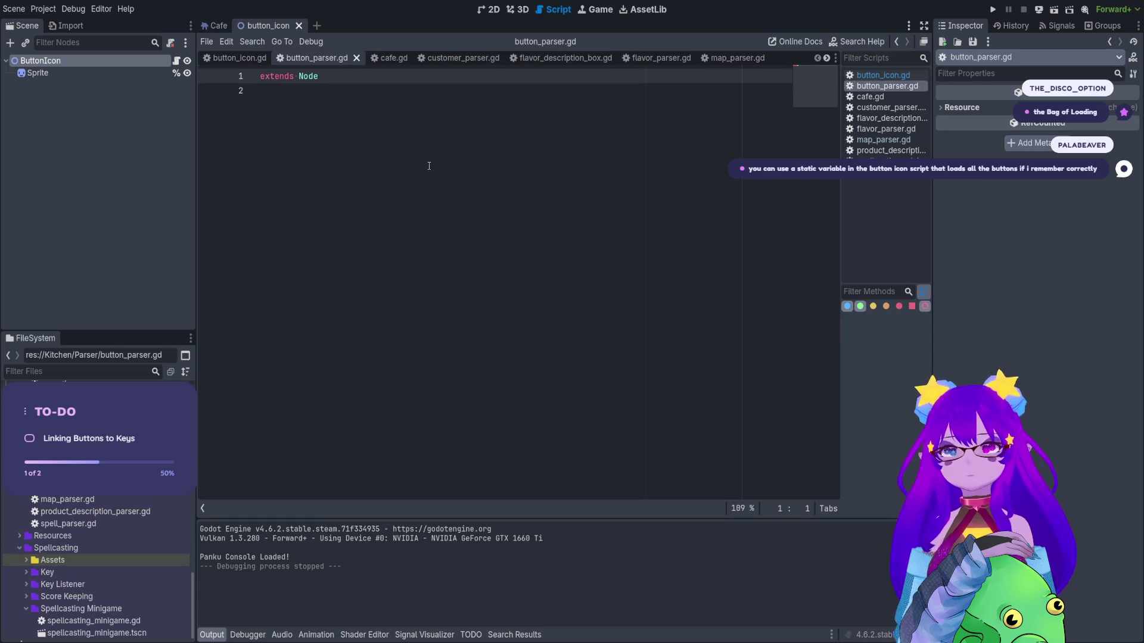
Check customer_parser.gd and flavor_parser.gd, then begin a class_name line in button_parser.gd.
double_click(113, 462)
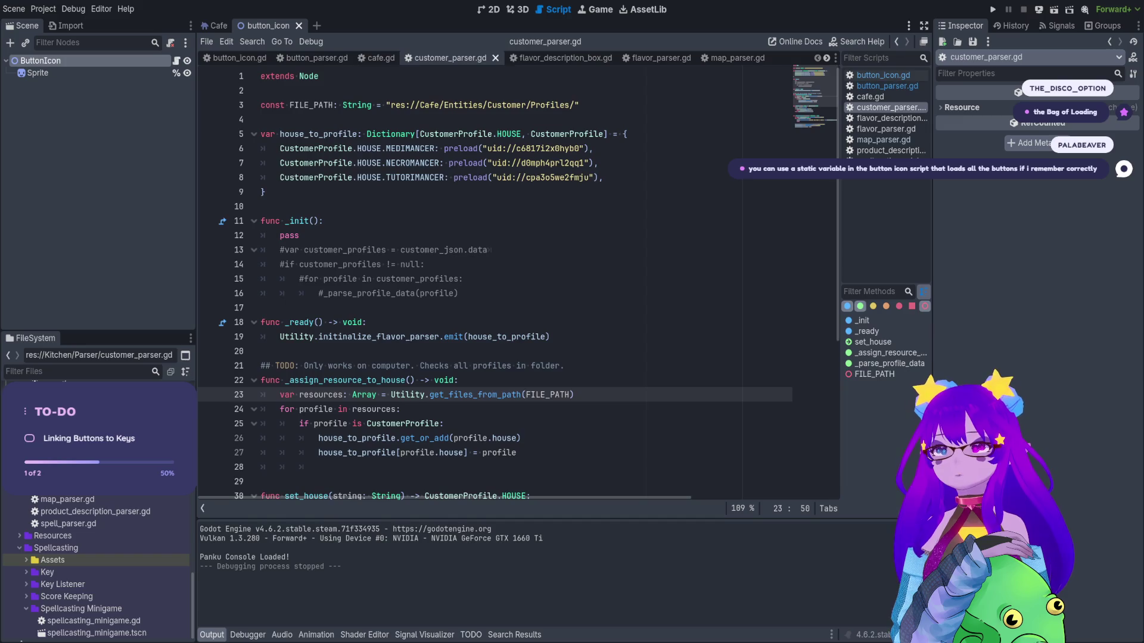
double_click(124, 495)
scroll(425, 314, "up", 15)
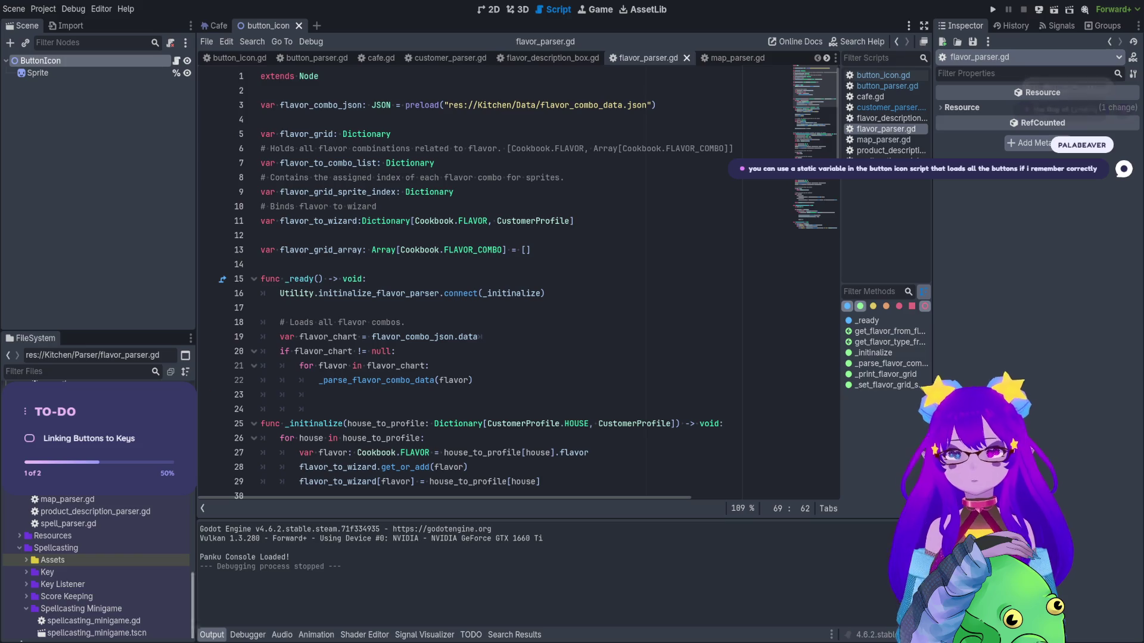
left_click(887, 86)
left_click(370, 98)
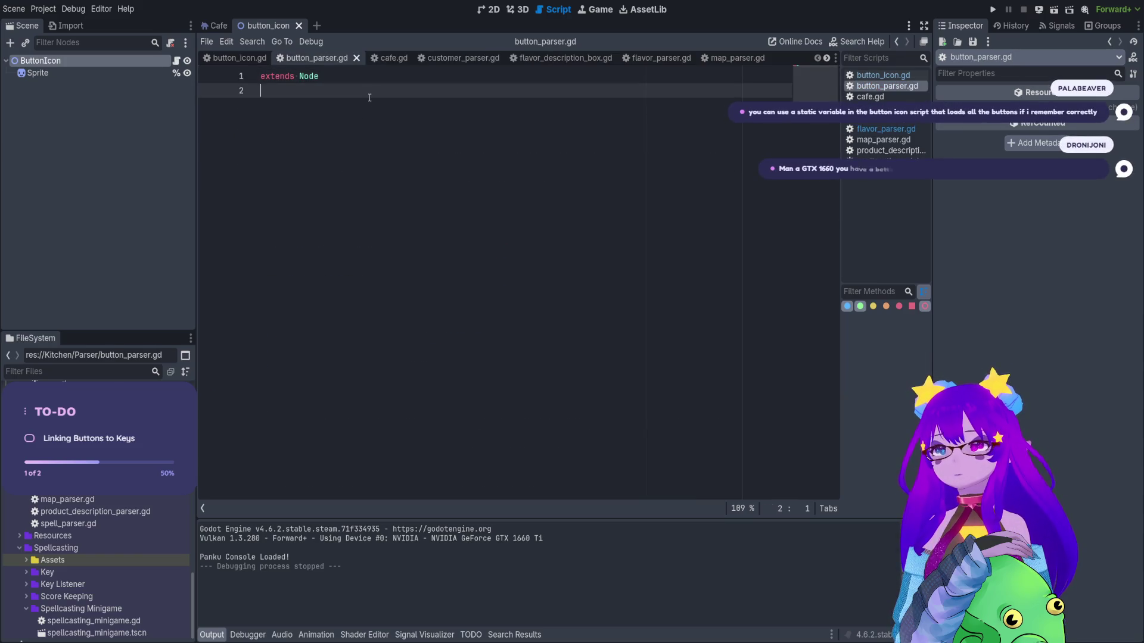
key("Return")
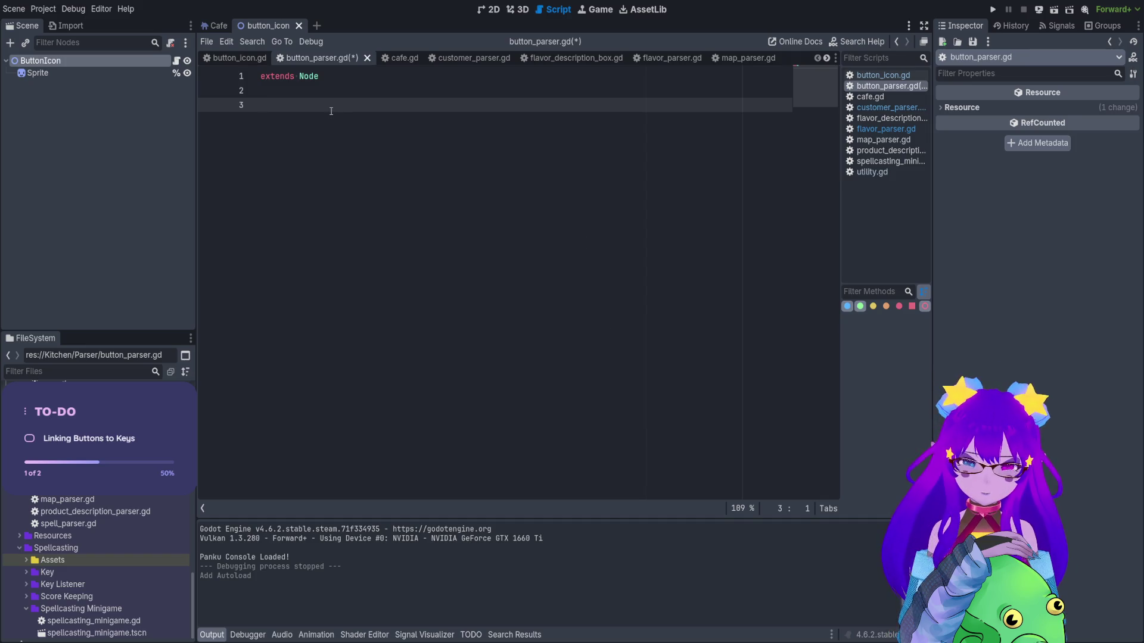
key("BackSpace")
type("c")
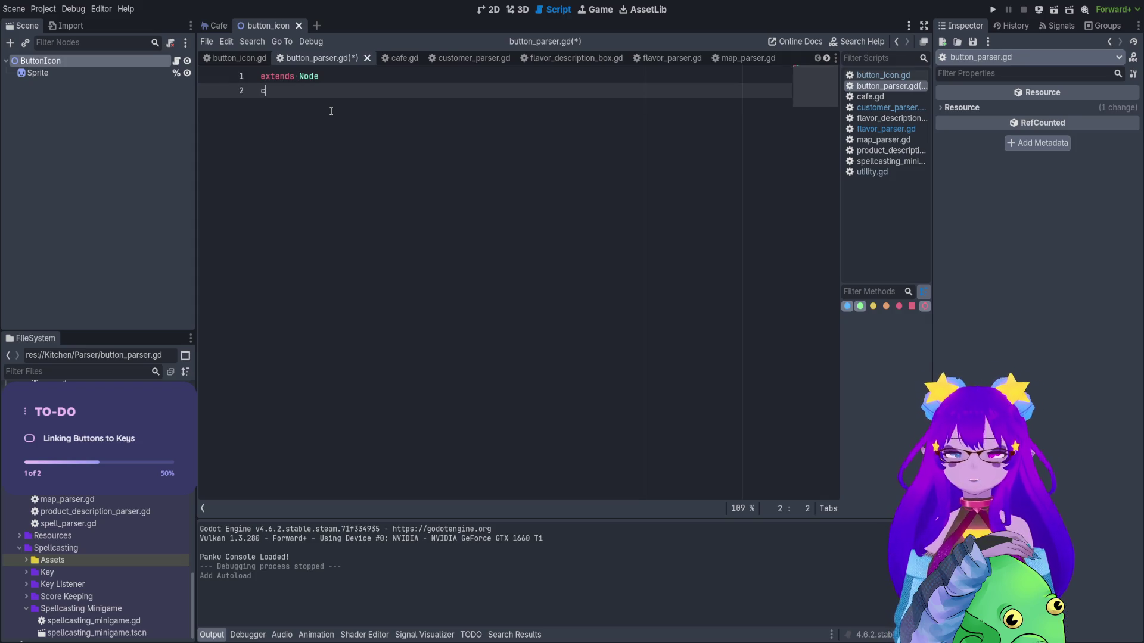
type("lass_name")
key("ctrl+BackSpace")
type("class_name")
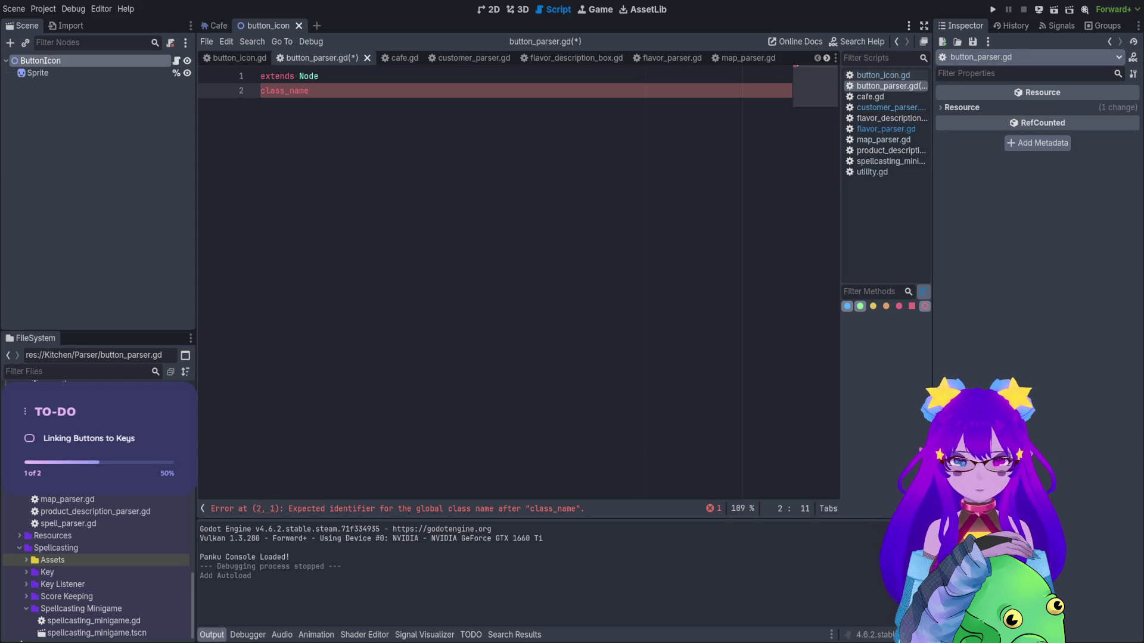
scroll(97, 568, "up", 2)
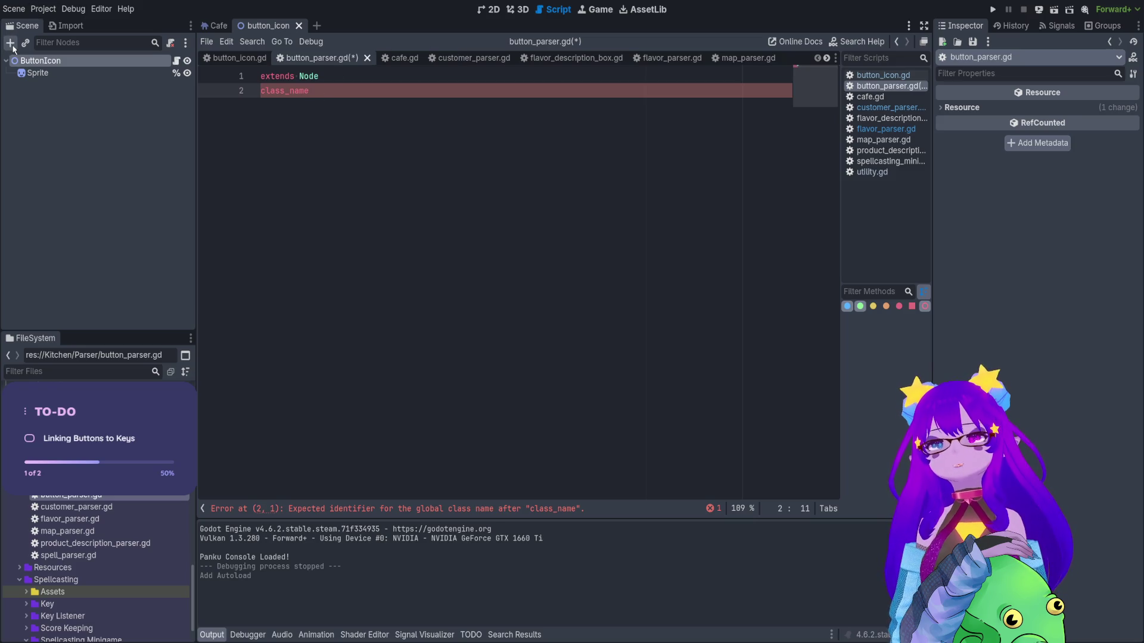
Add a plain Node child under ButtonIcon and select it.
left_click(350, 504)
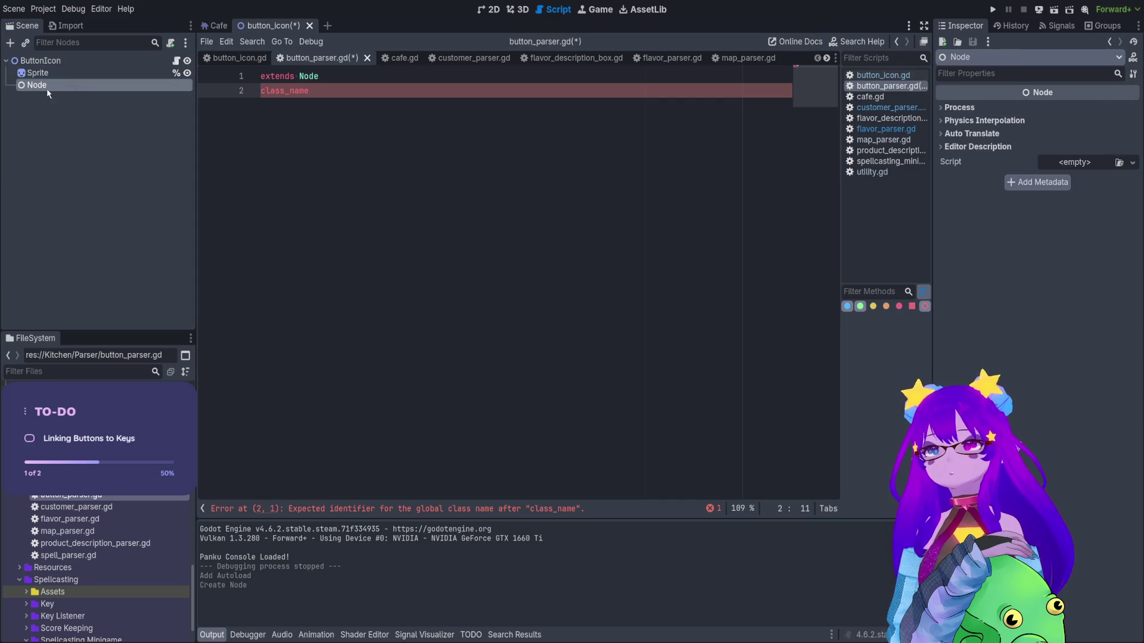
left_click(66, 61)
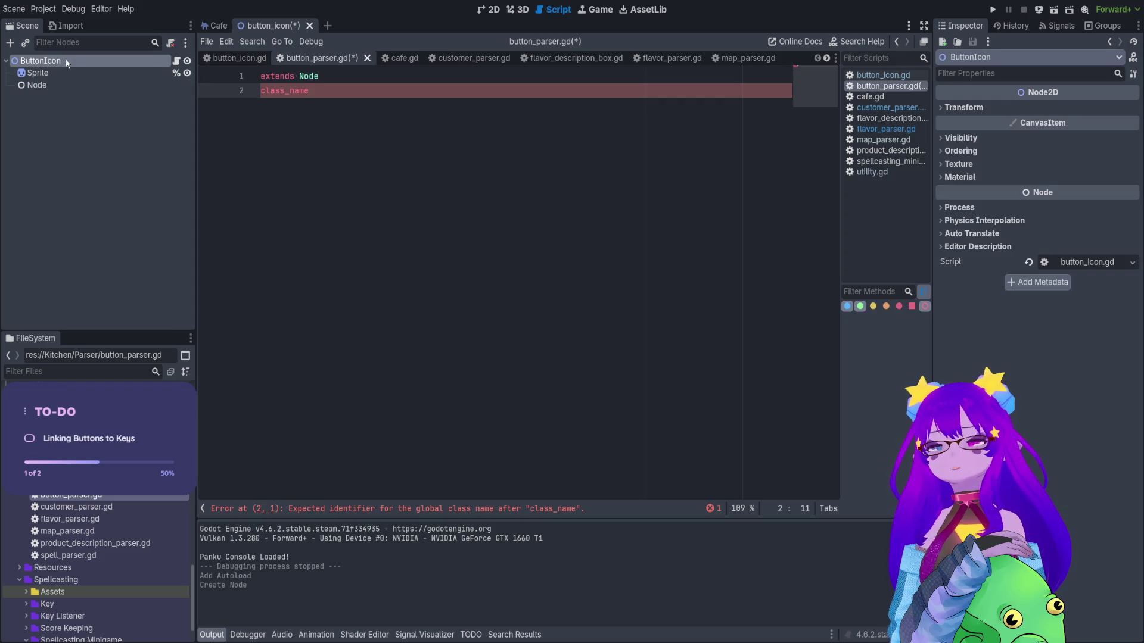
left_click(65, 85)
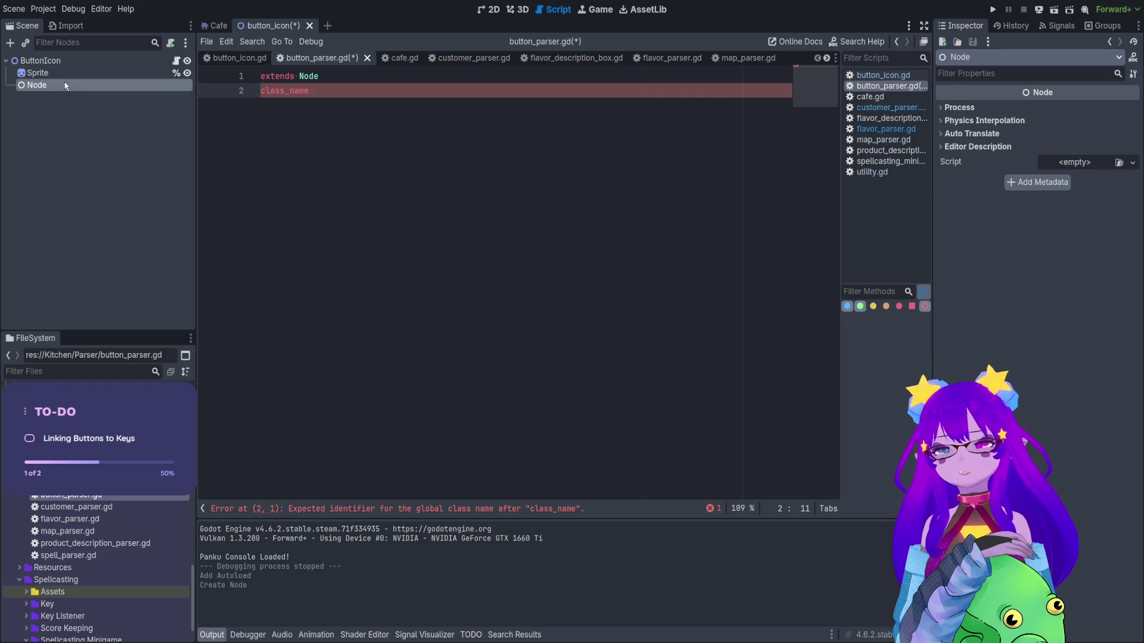